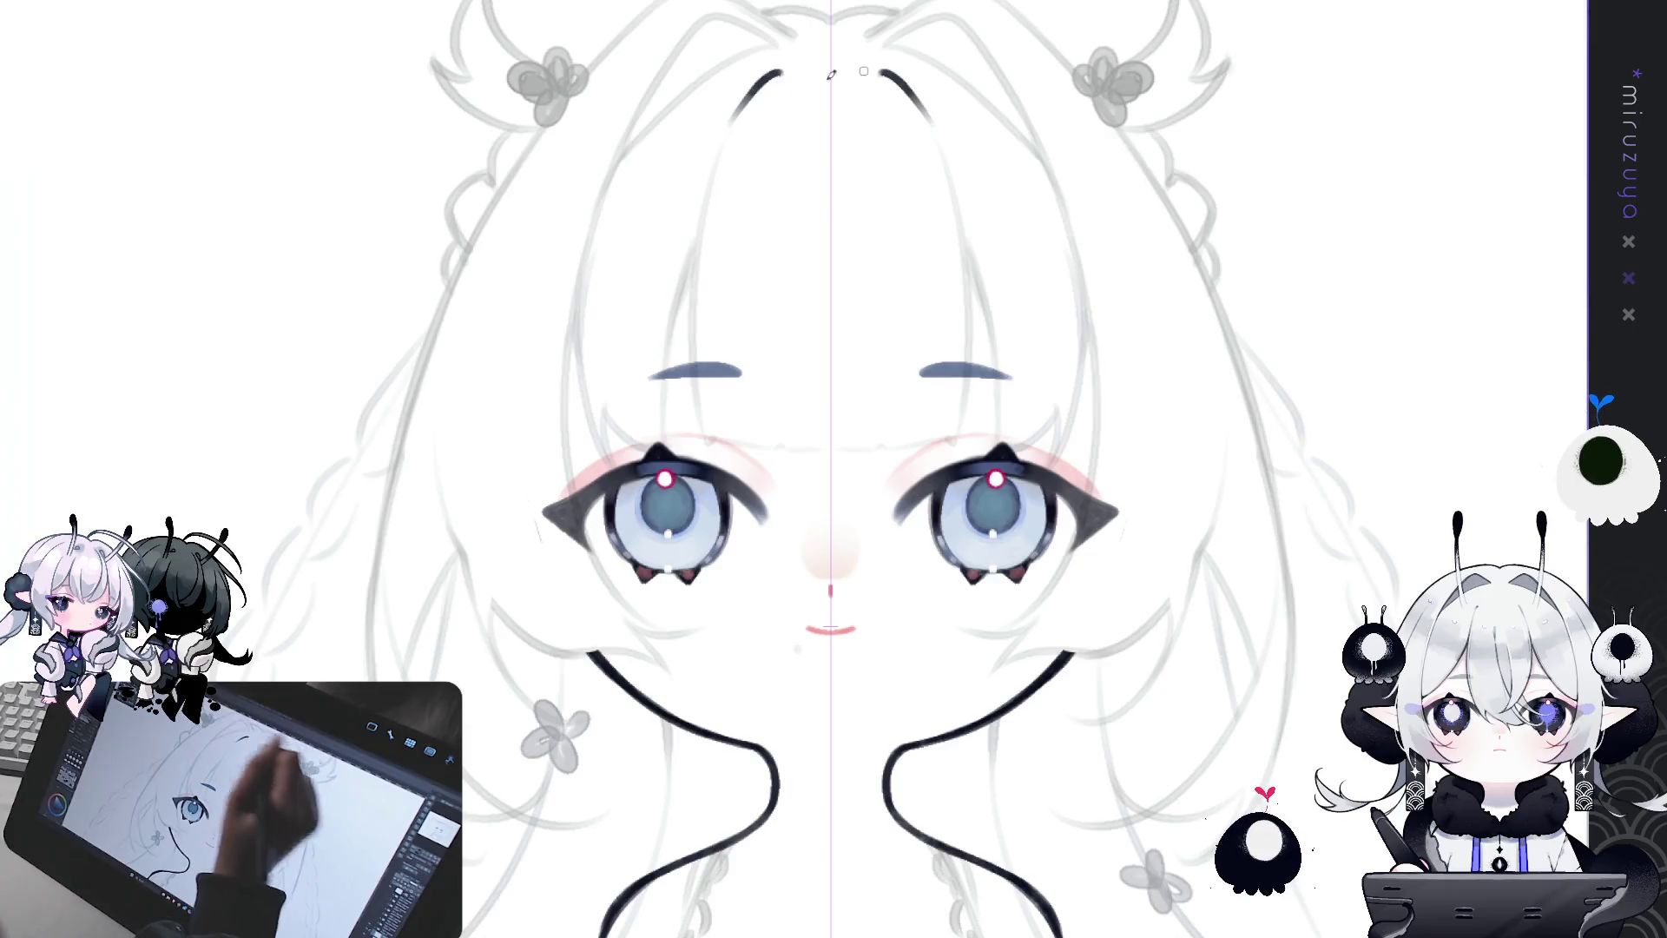
Step: Redo the mirrored center-part strands from the crown down toward the left eye
{"action": "key", "text": "ctrl+z"}
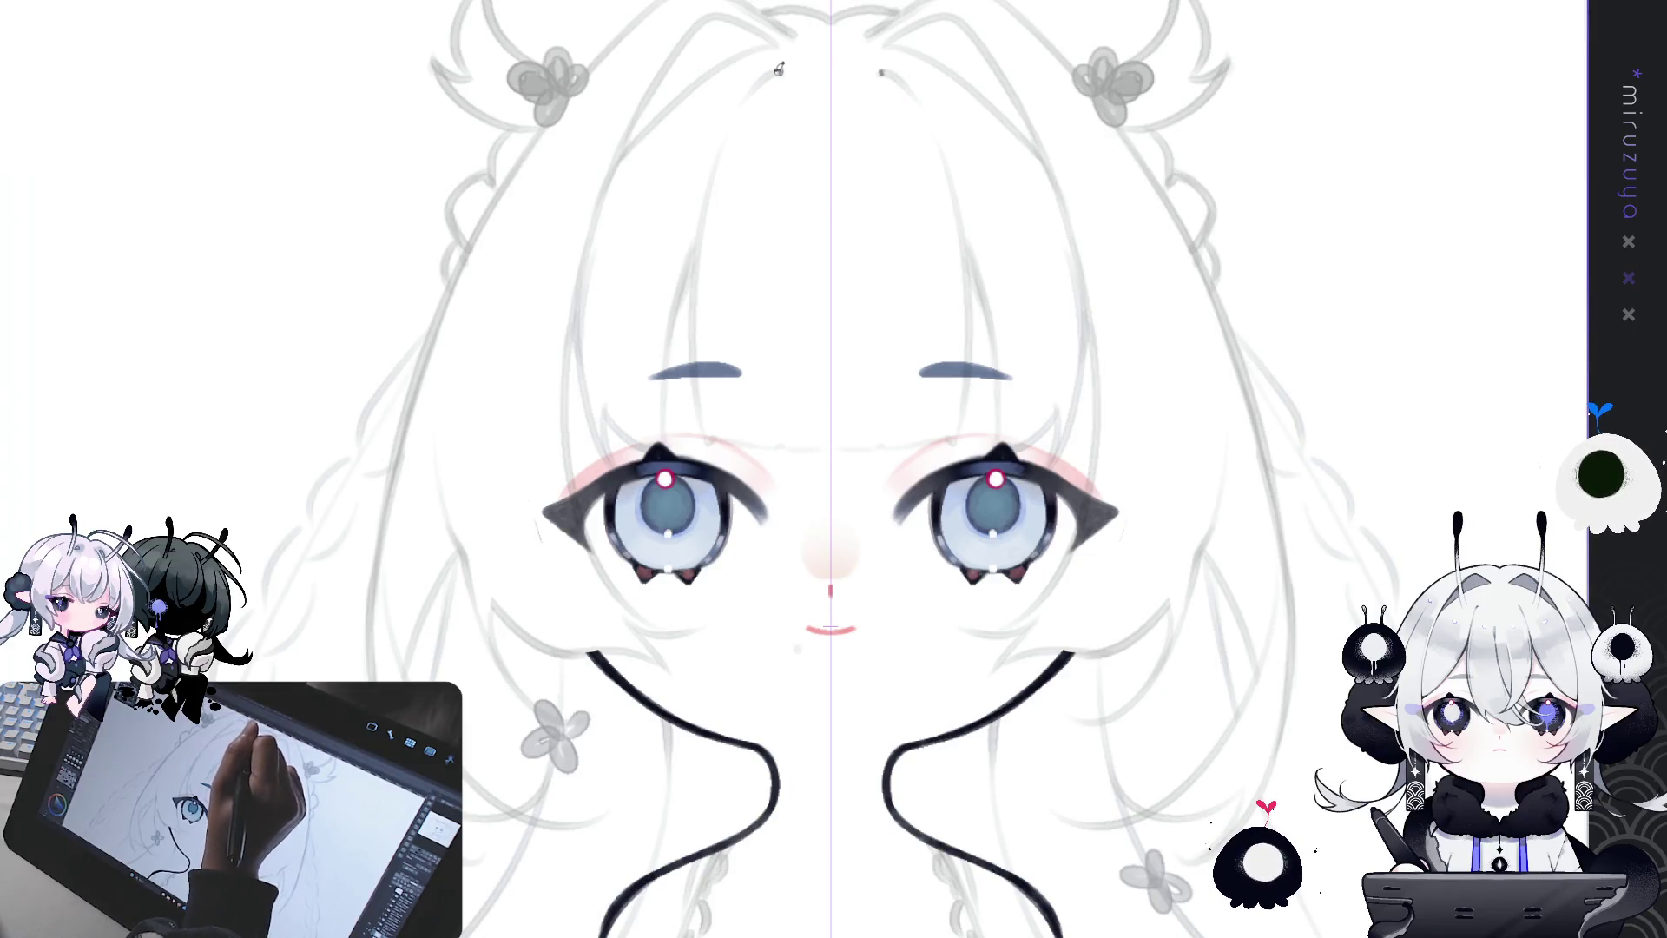
{"action": "key", "text": "ctrl+z"}
{"action": "left_click_drag", "start_coordinate": [783, 69], "coordinate": [728, 142]}
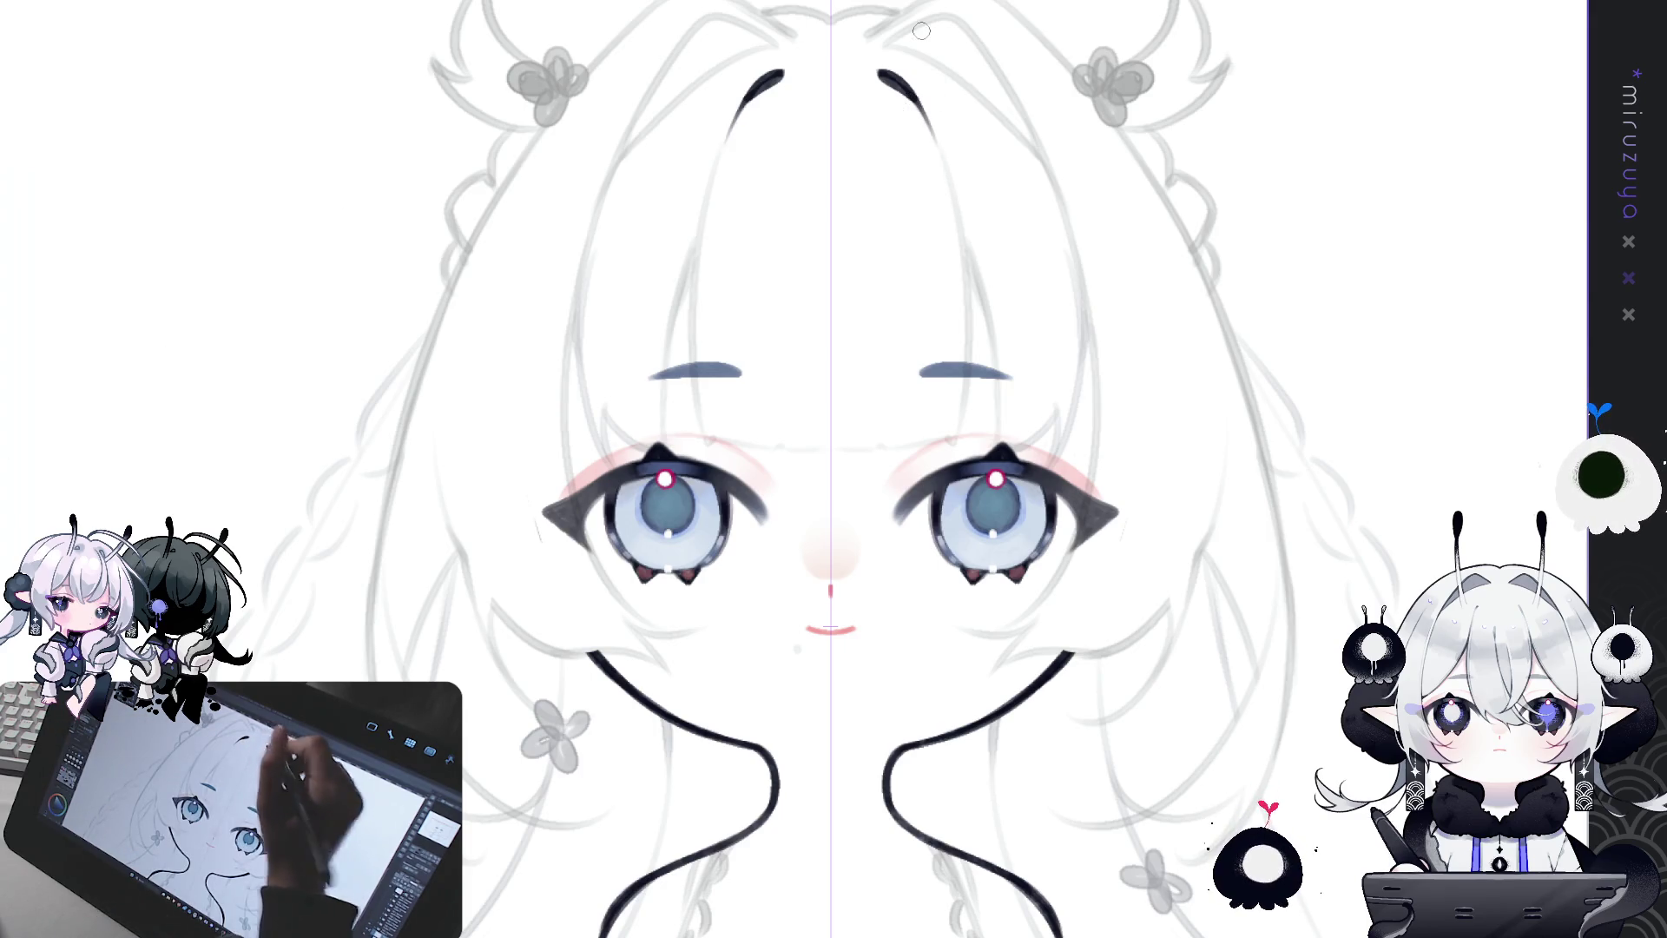
{"action": "mouse_move", "coordinate": [742, 109]}
{"action": "left_mouse_down"}
{"action": "mouse_move", "coordinate": [693, 359]}
{"action": "mouse_move", "coordinate": [701, 235]}
{"action": "mouse_move", "coordinate": [694, 434]}
{"action": "left_mouse_up"}
{"action": "key", "text": "ctrl+z"}
{"action": "key", "text": "ctrl+z"}
{"action": "left_click_drag", "start_coordinate": [731, 131], "coordinate": [702, 415]}
Step: With the canvas rotated sideways, extend the strand's lower part to meet its mirror
{"action": "key", "text": "ctrl+z"}
{"action": "mouse_move", "coordinate": [732, 126]}
{"action": "left_mouse_down"}
{"action": "mouse_move", "coordinate": [701, 439]}
{"action": "mouse_move", "coordinate": [782, 364]}
{"action": "mouse_move", "coordinate": [868, 347]}
{"action": "mouse_move", "coordinate": [937, 226]}
{"action": "left_mouse_up"}
{"action": "mouse_move", "coordinate": [781, 416]}
{"action": "left_mouse_down"}
{"action": "mouse_move", "coordinate": [833, 347]}
{"action": "mouse_move", "coordinate": [782, 417]}
{"action": "mouse_move", "coordinate": [833, 347]}
{"action": "mouse_move", "coordinate": [808, 382]}
{"action": "mouse_move", "coordinate": [812, 434]}
{"action": "left_mouse_up"}
{"action": "key", "text": "ctrl+z"}
{"action": "left_click_drag", "start_coordinate": [806, 378], "coordinate": [835, 533]}
{"action": "key", "text": "ctrl+z"}
{"action": "left_click_drag", "start_coordinate": [814, 443], "coordinate": [838, 523]}
{"action": "key", "text": "ctrl+z"}
{"action": "mouse_move", "coordinate": [812, 445]}
{"action": "left_mouse_down"}
{"action": "mouse_move", "coordinate": [835, 526]}
{"action": "mouse_move", "coordinate": [951, 434]}
{"action": "left_mouse_up"}
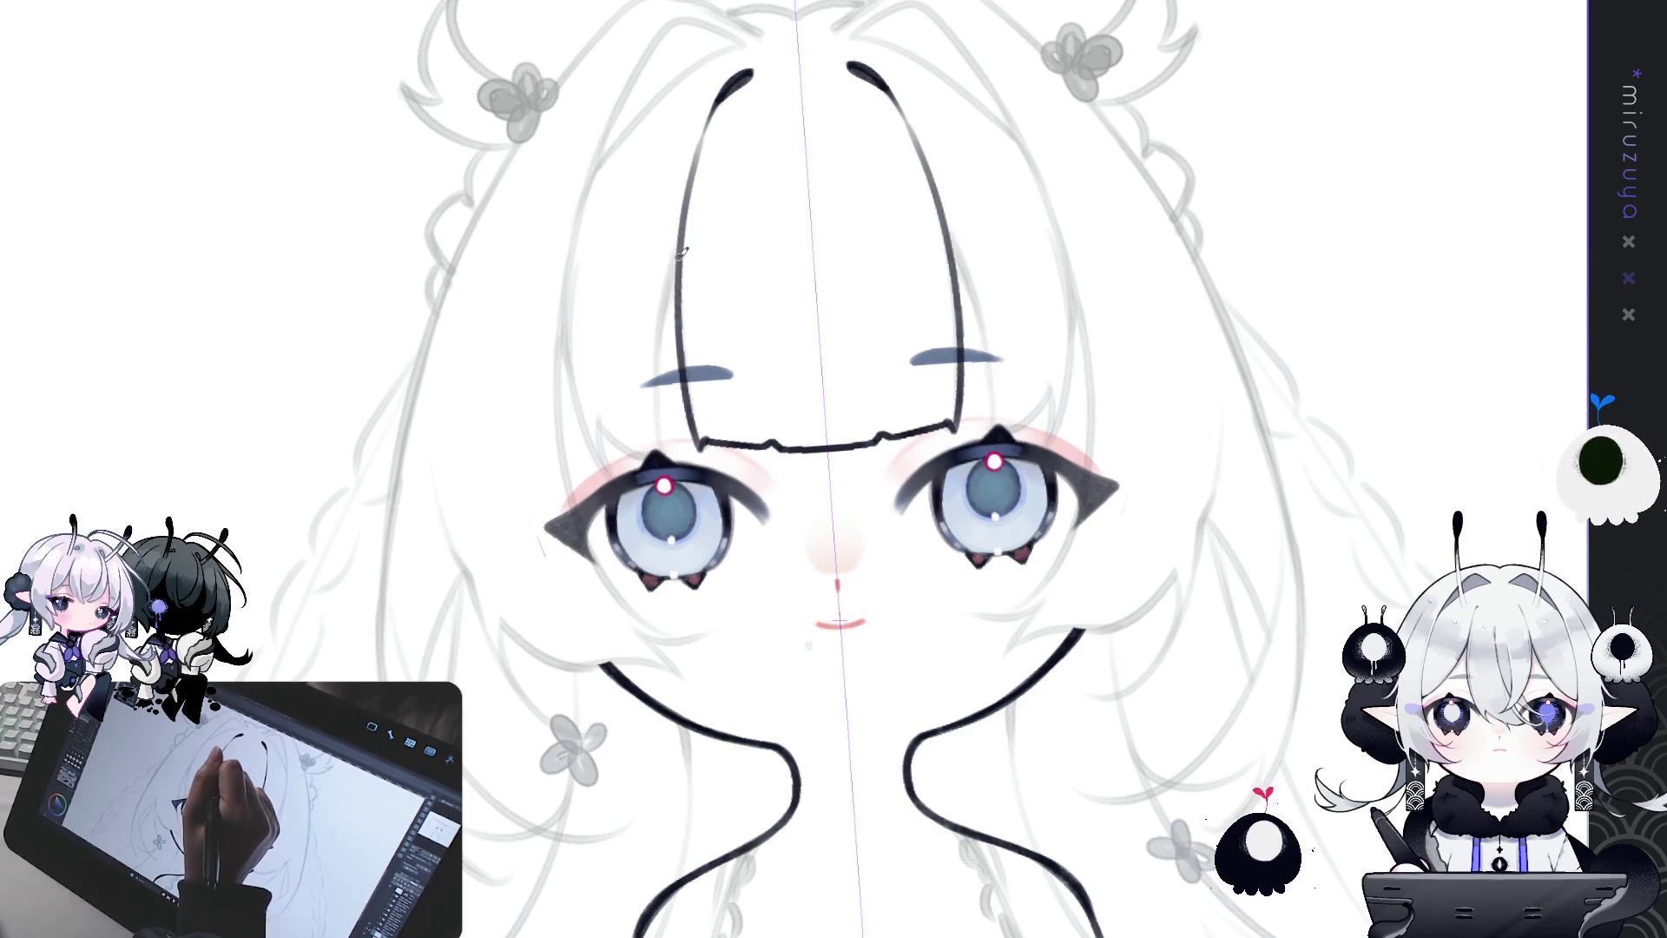
Step: Draw mirrored bang strands from forehead to left eye, then rotate the face nearly upright
{"action": "left_click_drag", "start_coordinate": [681, 250], "coordinate": [669, 464]}
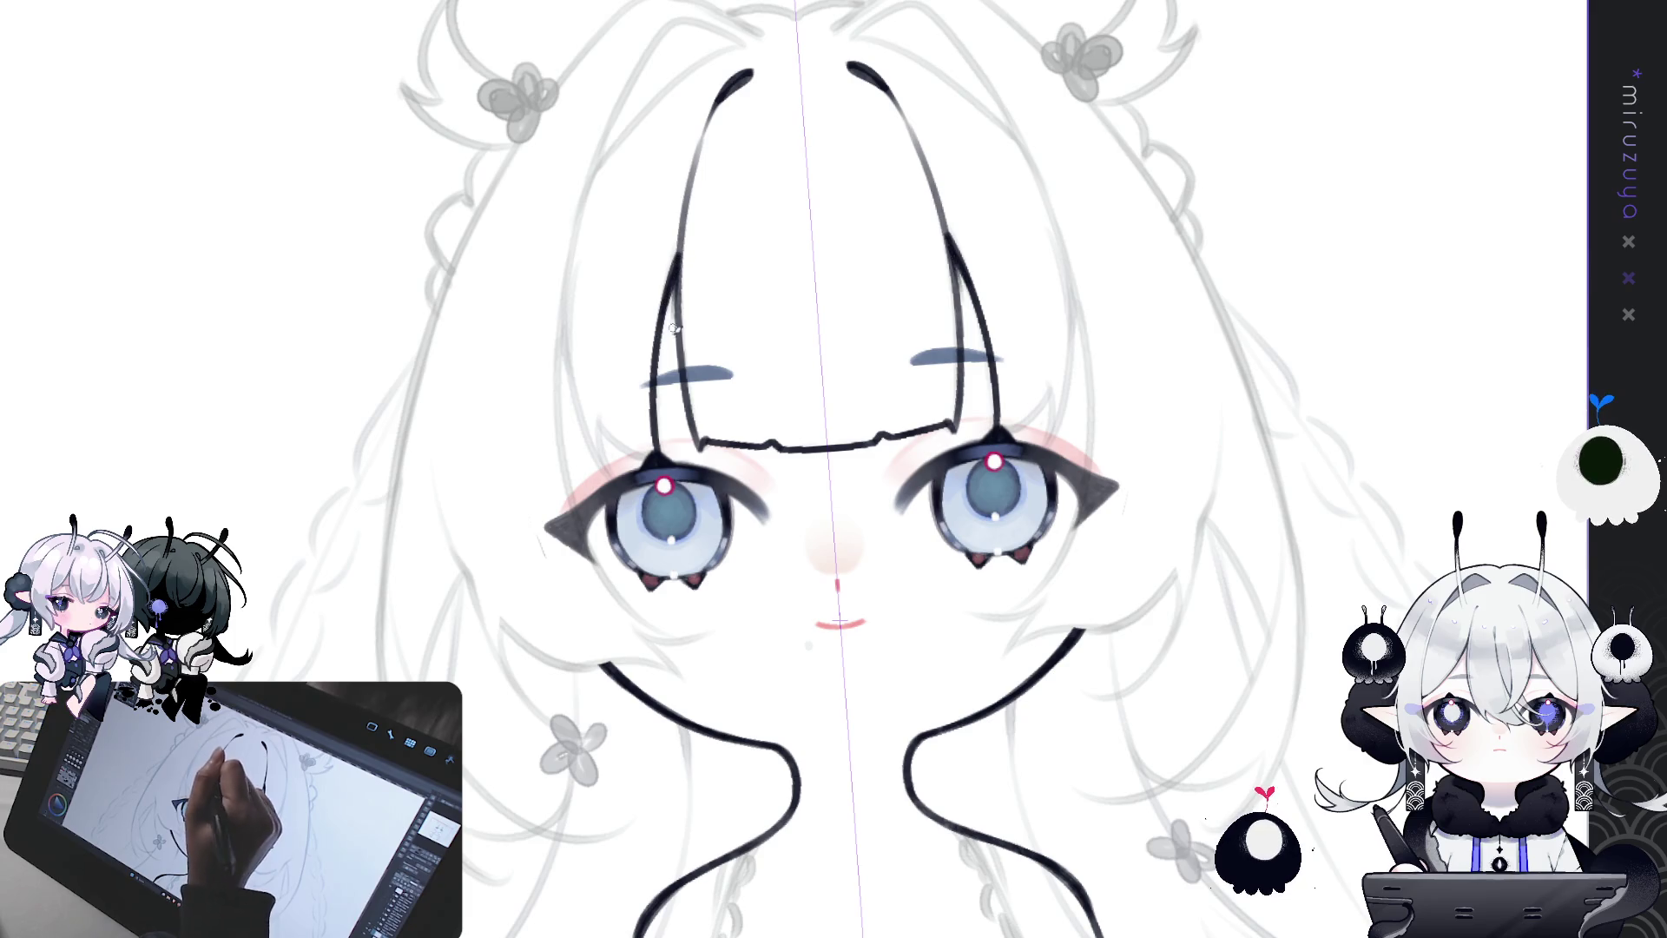
{"action": "left_click_drag", "start_coordinate": [573, 254], "coordinate": [612, 482]}
{"action": "key", "text": "ctrl+z"}
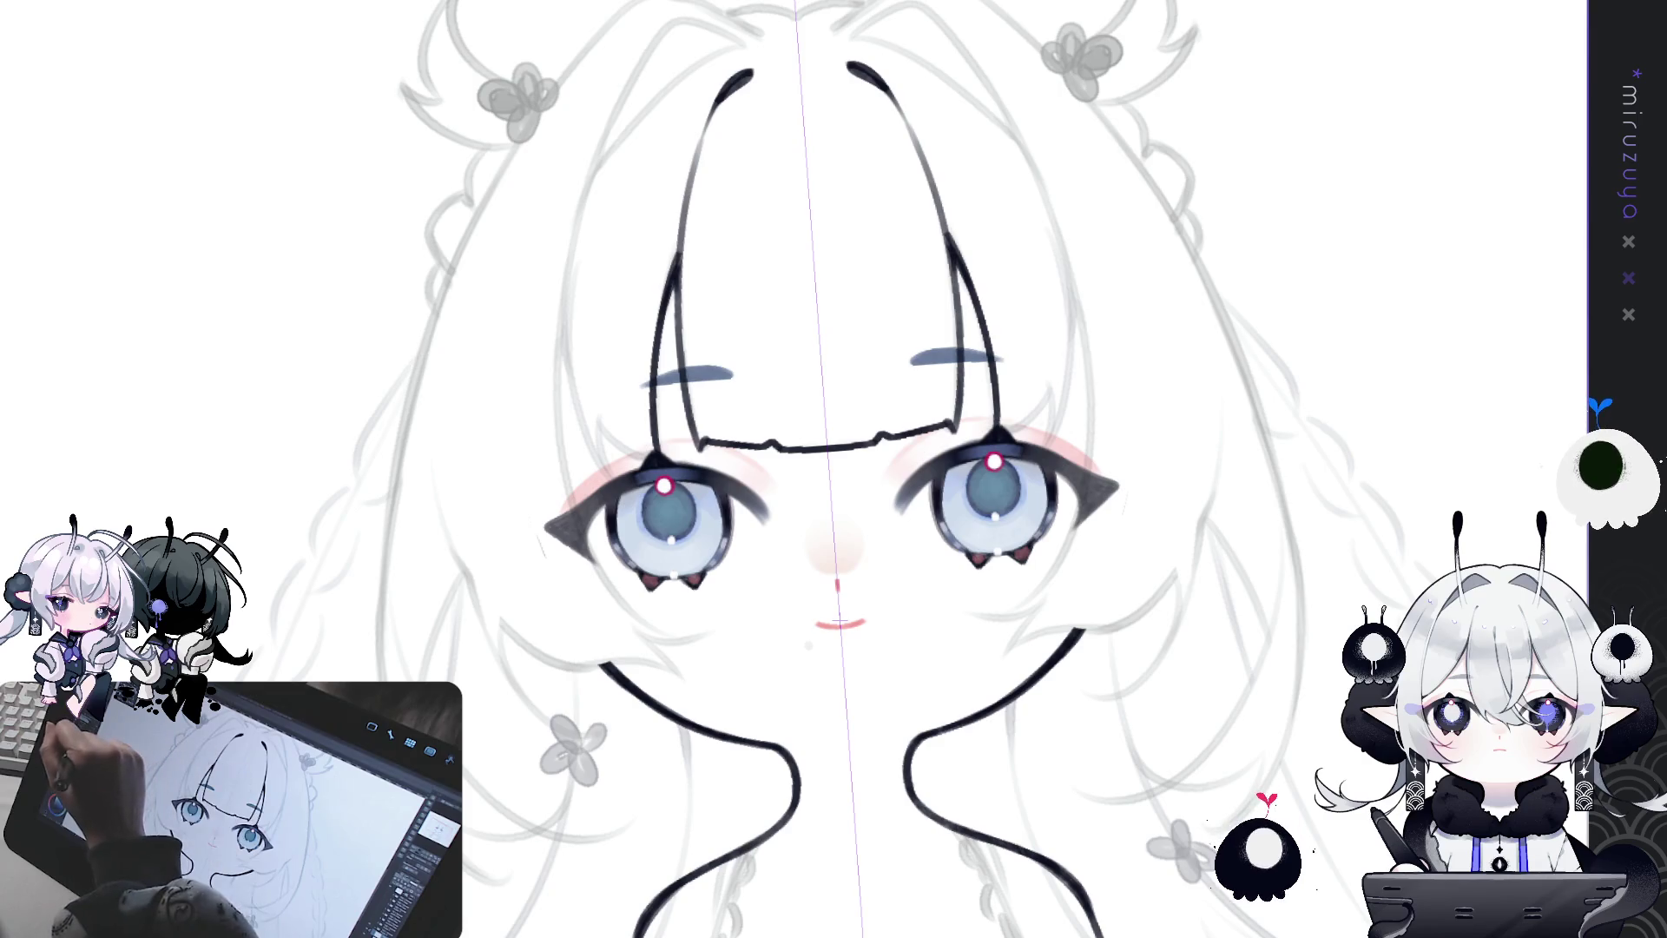
{"action": "mouse_move", "coordinate": [573, 273]}
{"action": "left_mouse_down"}
{"action": "mouse_move", "coordinate": [611, 476]}
{"action": "mouse_move", "coordinate": [566, 286]}
{"action": "mouse_move", "coordinate": [607, 458]}
{"action": "left_mouse_up"}
{"action": "key", "text": "ctrl+z"}
{"action": "key", "text": "ctrl+z"}
{"action": "left_click_drag", "start_coordinate": [569, 279], "coordinate": [612, 473]}
{"action": "key", "text": "ctrl+z"}
{"action": "mouse_move", "coordinate": [570, 278]}
{"action": "left_mouse_down"}
{"action": "mouse_move", "coordinate": [612, 460]}
{"action": "mouse_move", "coordinate": [804, 313]}
{"action": "mouse_move", "coordinate": [1020, 202]}
{"action": "left_mouse_up"}
{"action": "left_click_drag", "start_coordinate": [692, 285], "coordinate": [710, 364]}
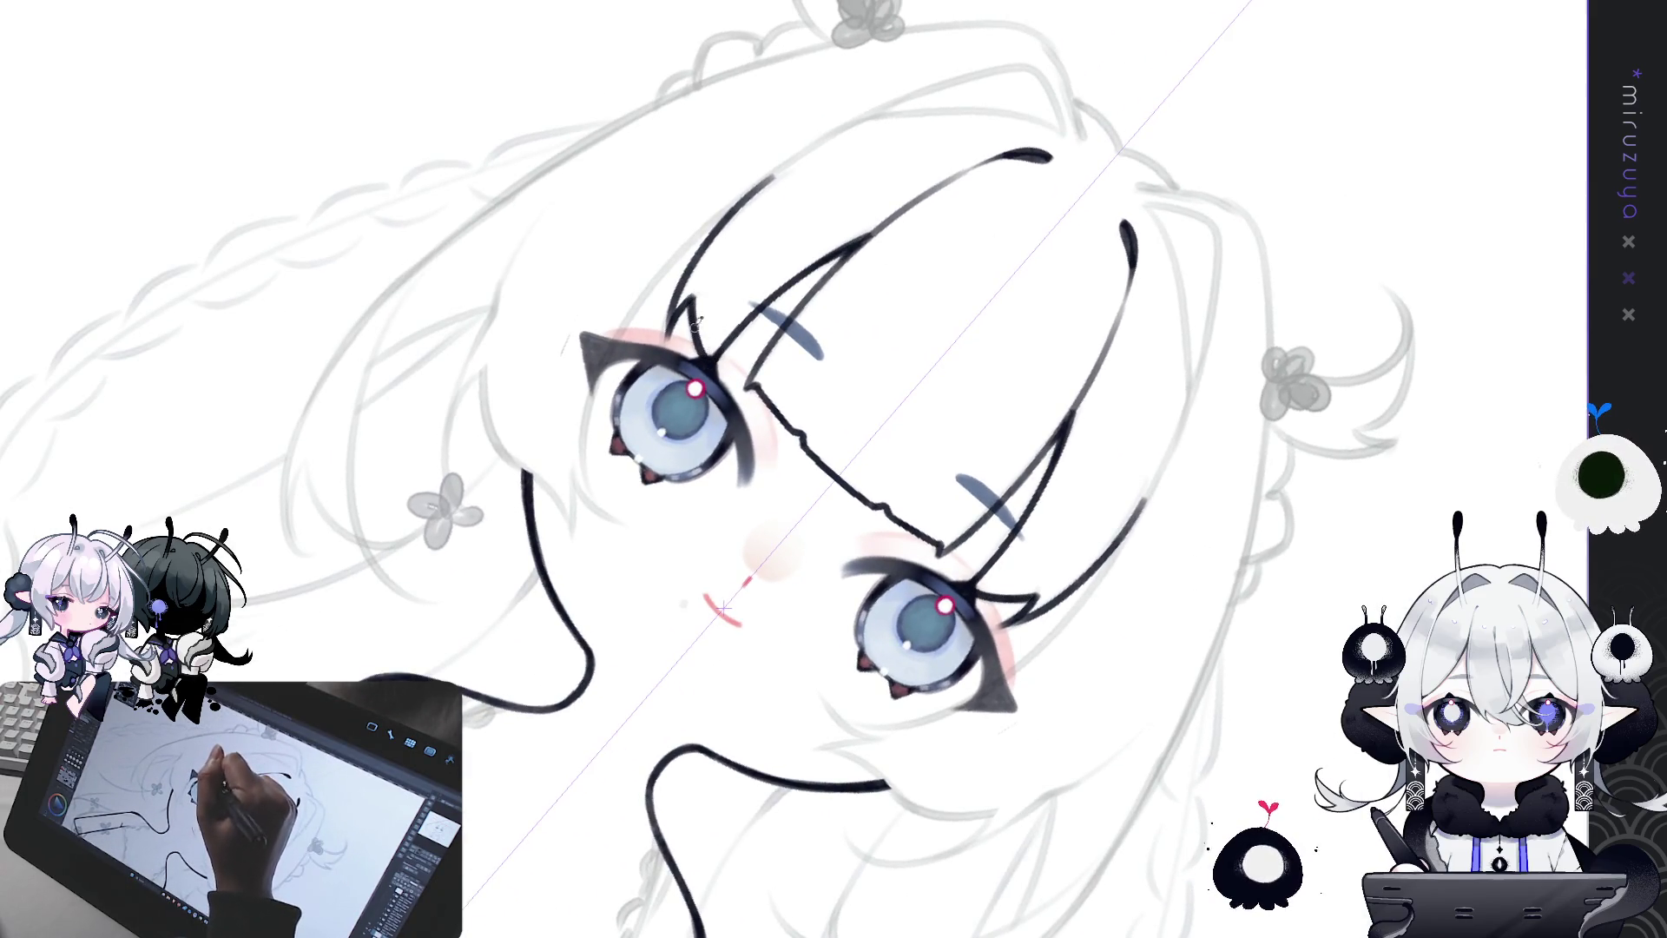
{"action": "mouse_move", "coordinate": [694, 323]}
{"action": "left_mouse_down"}
{"action": "mouse_move", "coordinate": [620, 746]}
{"action": "mouse_move", "coordinate": [601, 382]}
{"action": "left_mouse_up"}
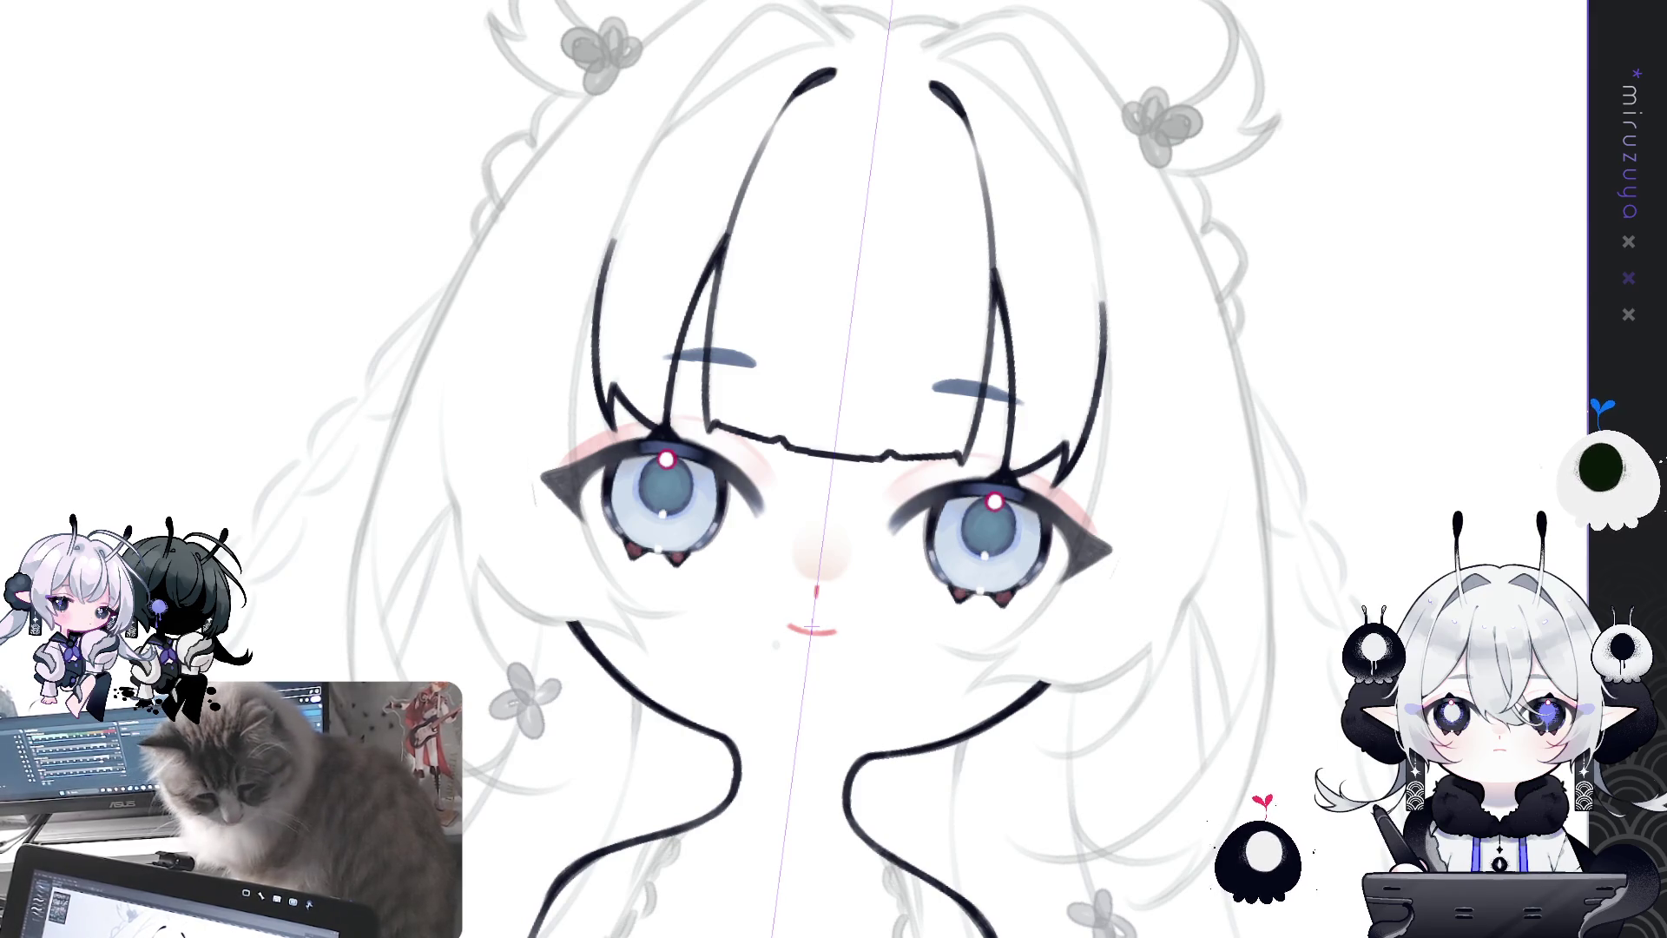
Step: Rotate the canvas and compare recent hair strokes by toggling undo and redo
{"action": "mouse_move", "coordinate": [1033, 833]}
{"action": "left_mouse_down"}
{"action": "mouse_move", "coordinate": [1144, 735]}
{"action": "mouse_move", "coordinate": [1163, 489]}
{"action": "mouse_move", "coordinate": [870, 151]}
{"action": "left_mouse_up"}
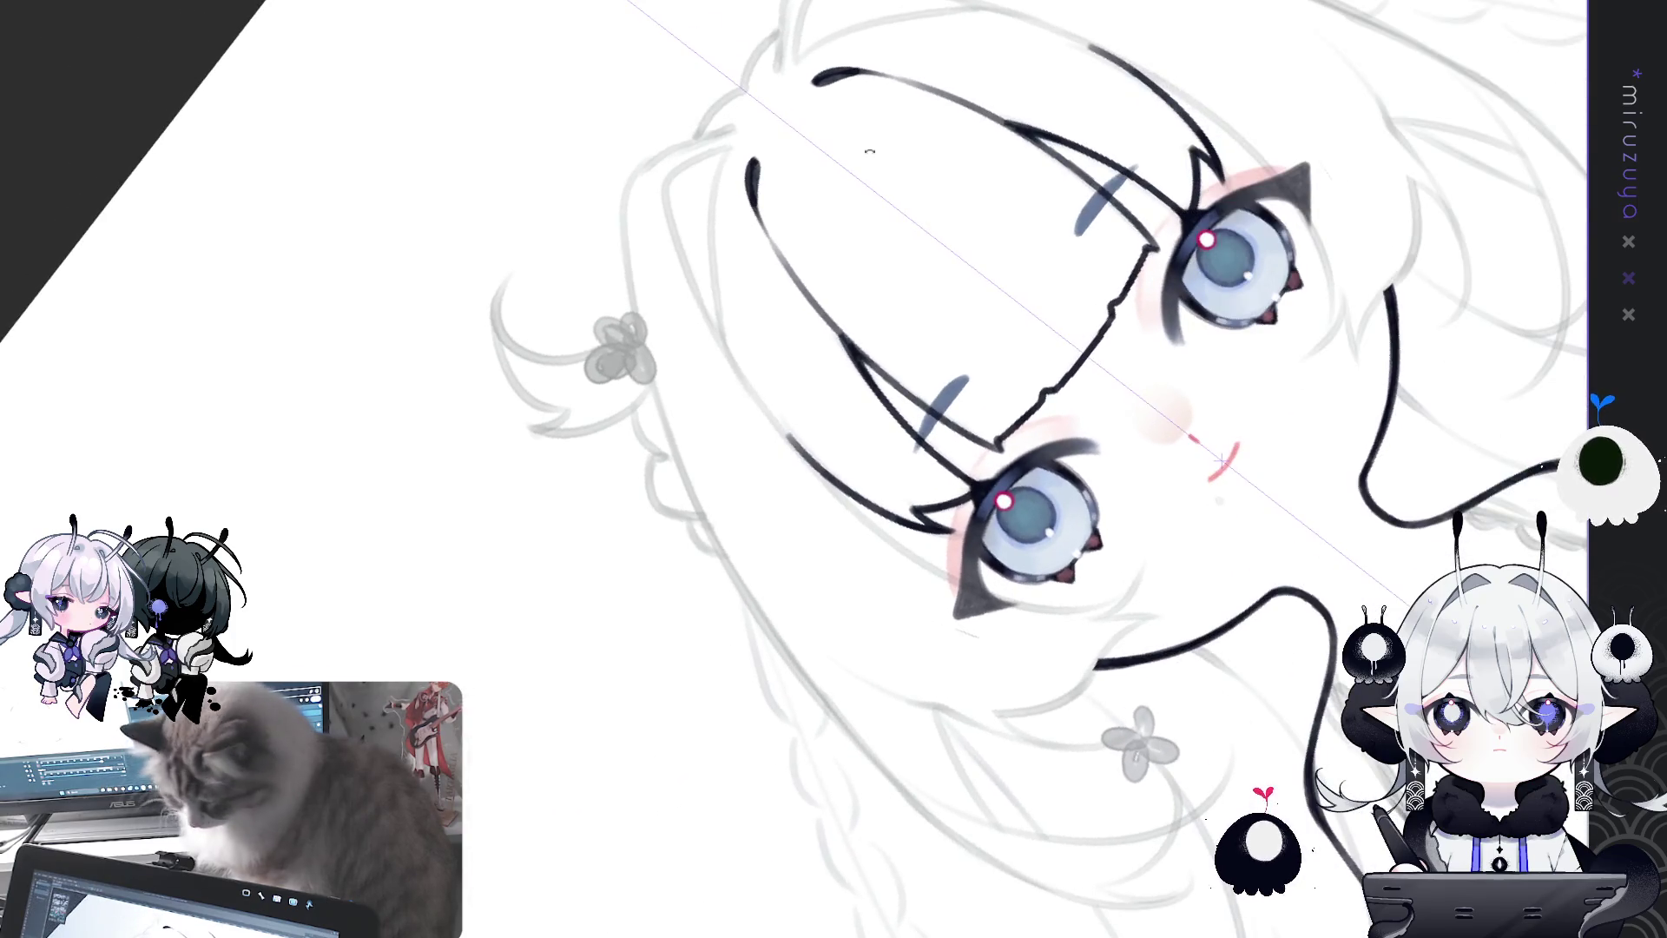
{"action": "key", "text": "ctrl+y"}
{"action": "key", "text": "ctrl+z"}
{"action": "key", "text": "ctrl+y"}
{"action": "key", "text": "ctrl+z"}
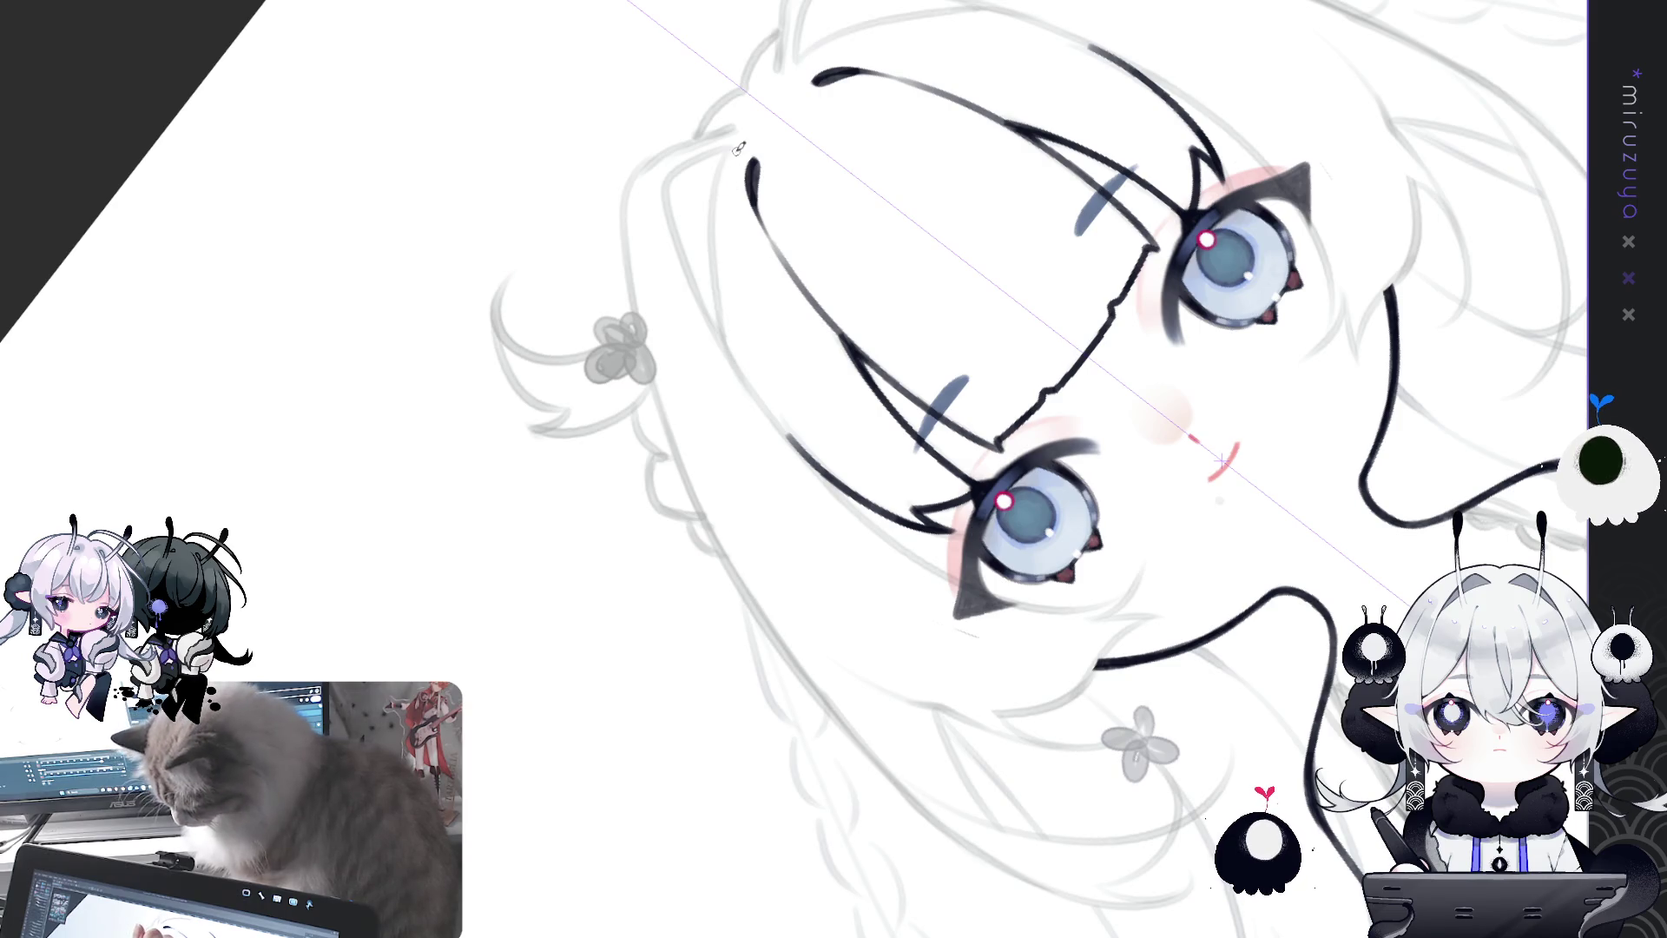
{"action": "key", "text": "ctrl+y"}
{"action": "key", "text": "ctrl+y"}
{"action": "key", "text": "ctrl+z"}
{"action": "key", "text": "ctrl+z"}
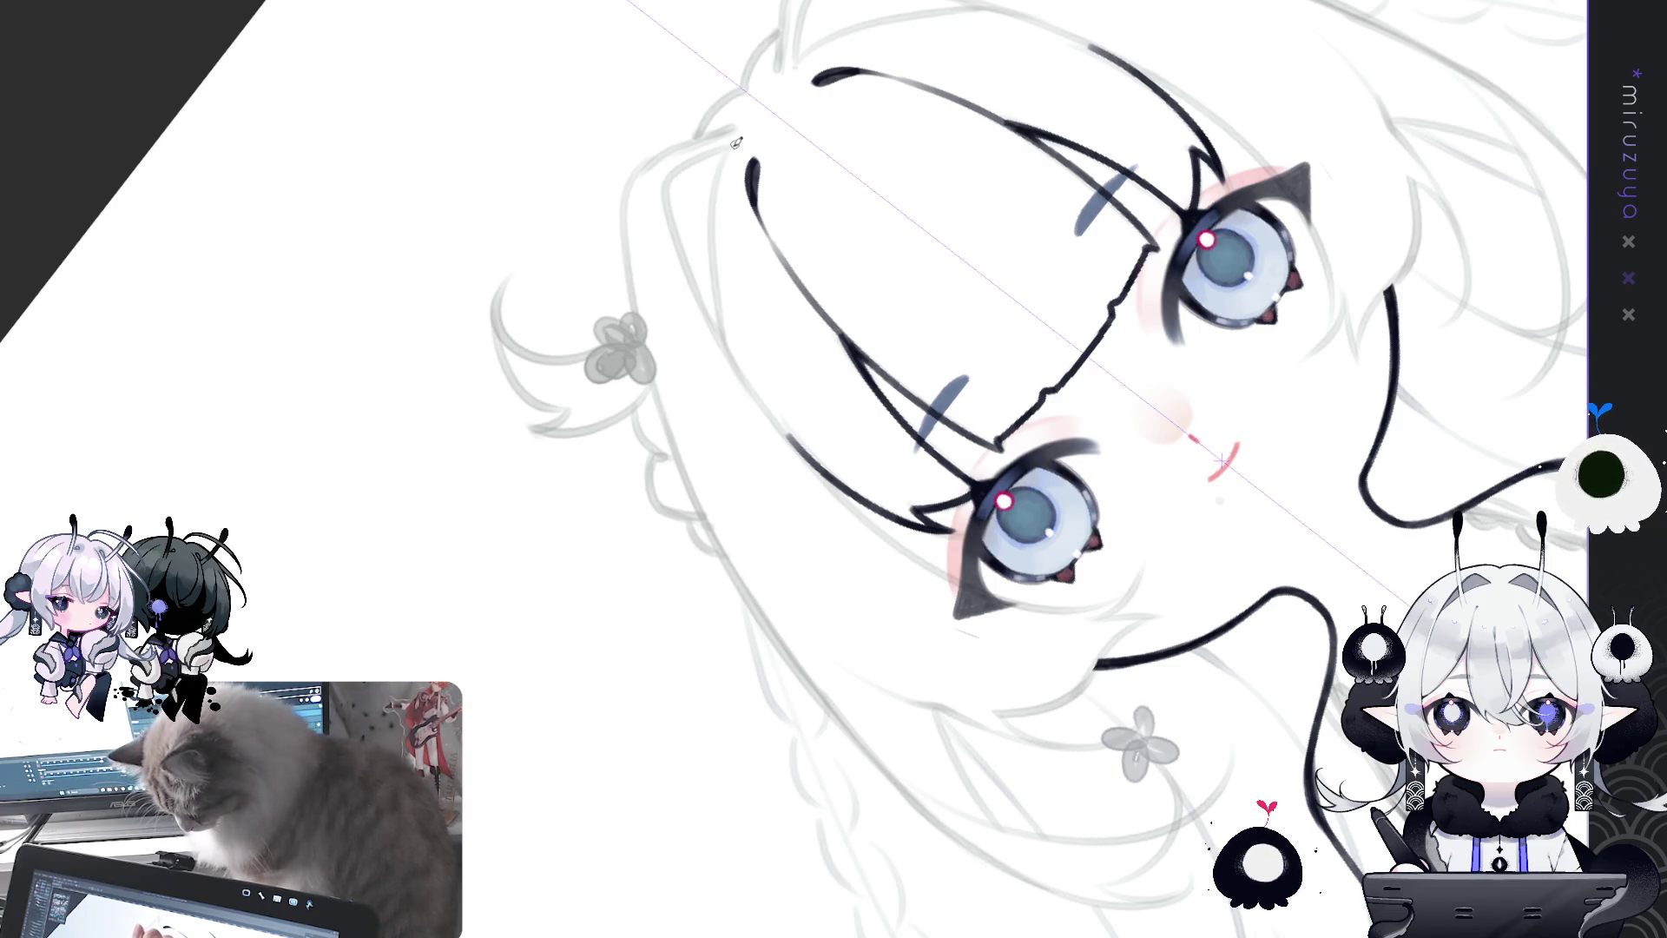
{"action": "key", "text": "ctrl+y"}
{"action": "key", "text": "ctrl+y"}
{"action": "key", "text": "ctrl+y"}
{"action": "key", "text": "ctrl+z"}
{"action": "key", "text": "ctrl+z"}
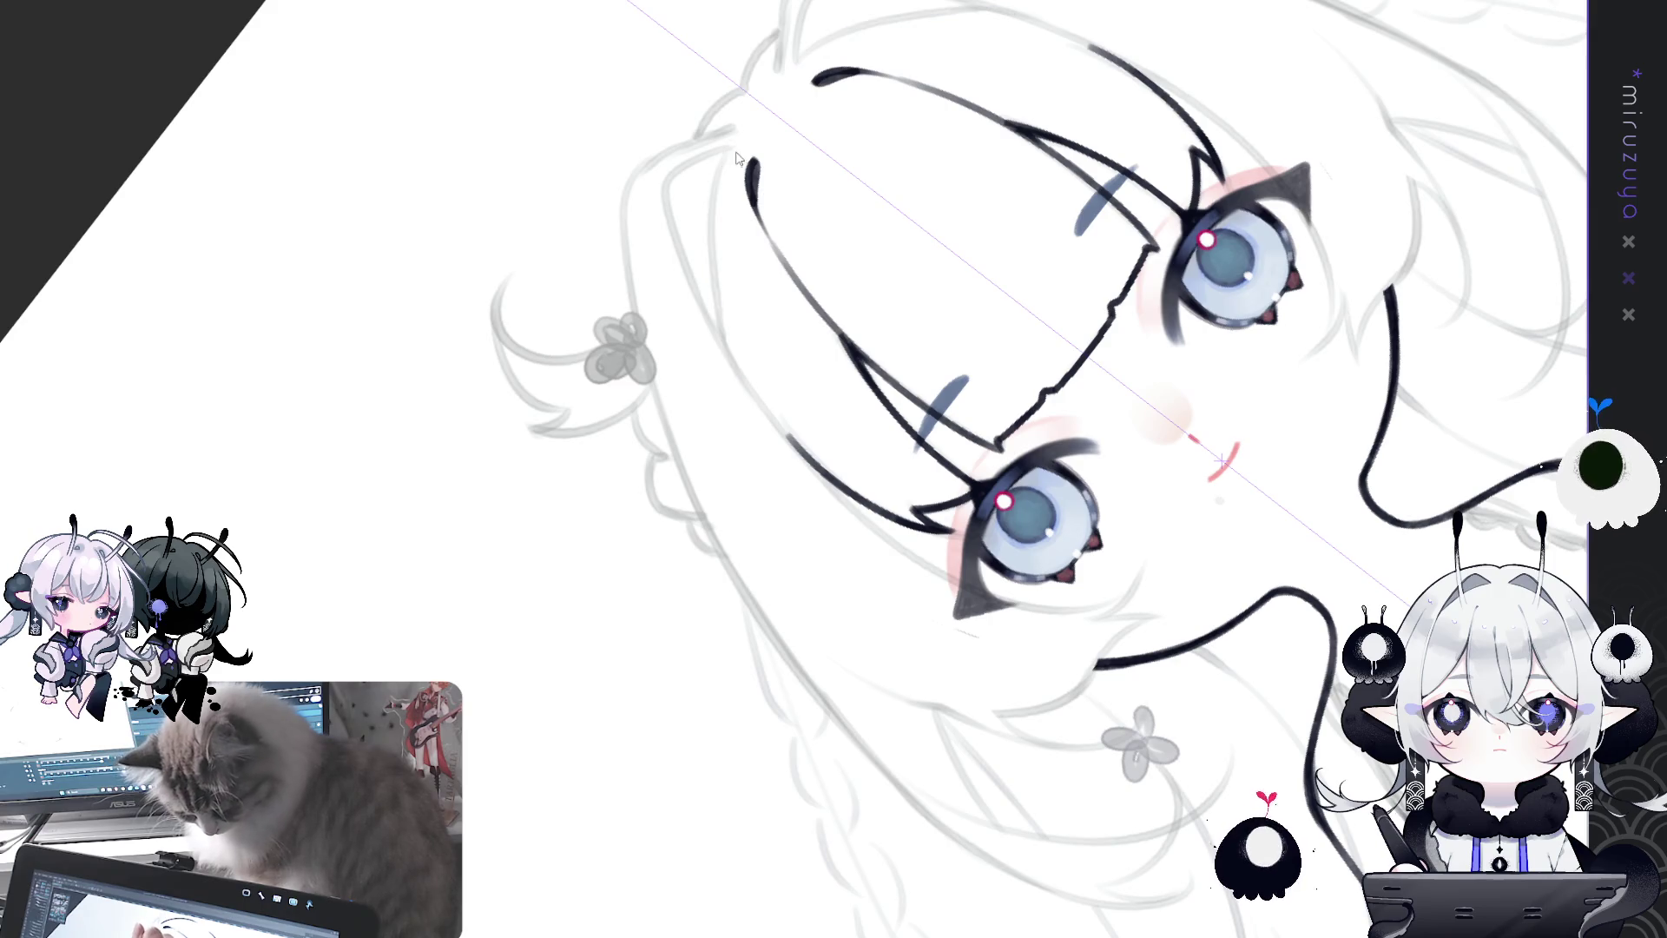
{"action": "key", "text": "ctrl+y"}
{"action": "key", "text": "ctrl+y"}
{"action": "key", "text": "ctrl+z"}
{"action": "key", "text": "ctrl+z"}
{"action": "key", "text": "ctrl+y"}
{"action": "key", "text": "ctrl+y"}
{"action": "key", "text": "ctrl+y"}
{"action": "key", "text": "ctrl+z"}
{"action": "key", "text": "ctrl+y"}
{"action": "key", "text": "ctrl+y"}
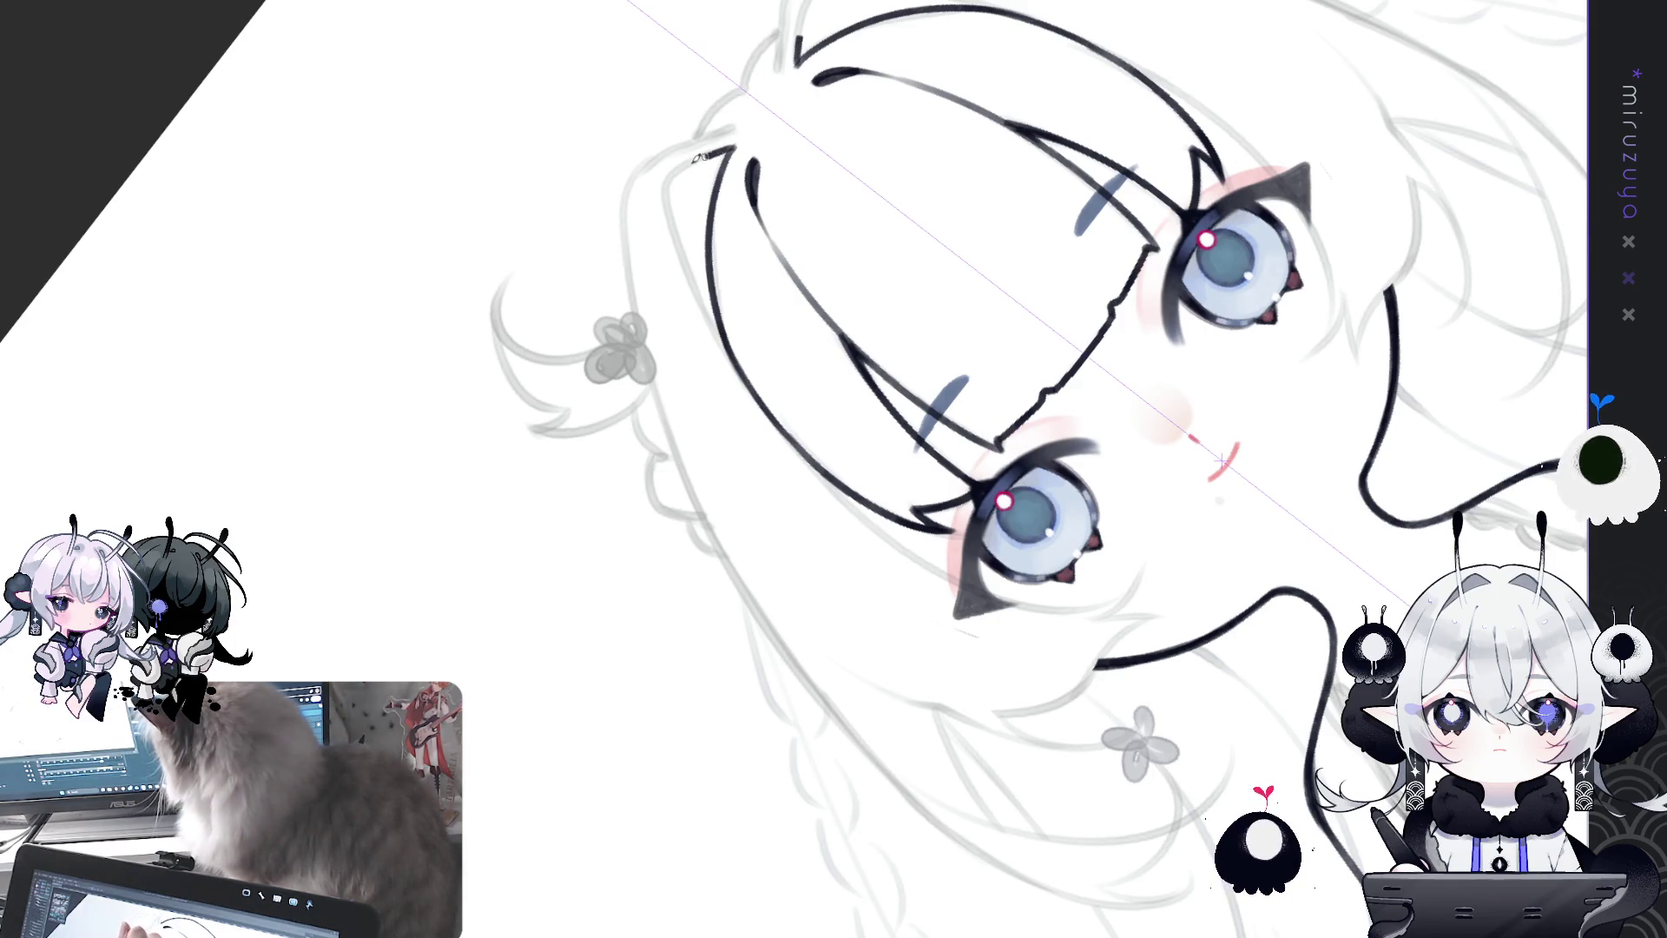
Step: Ink the outer hair edge, reset canvas rotation, and add a mirrored outline stroke
{"action": "mouse_move", "coordinate": [729, 144]}
{"action": "left_mouse_down"}
{"action": "mouse_move", "coordinate": [670, 222]}
{"action": "mouse_move", "coordinate": [699, 300]}
{"action": "mouse_move", "coordinate": [816, 469]}
{"action": "left_mouse_up"}
{"action": "key", "text": "ctrl+z"}
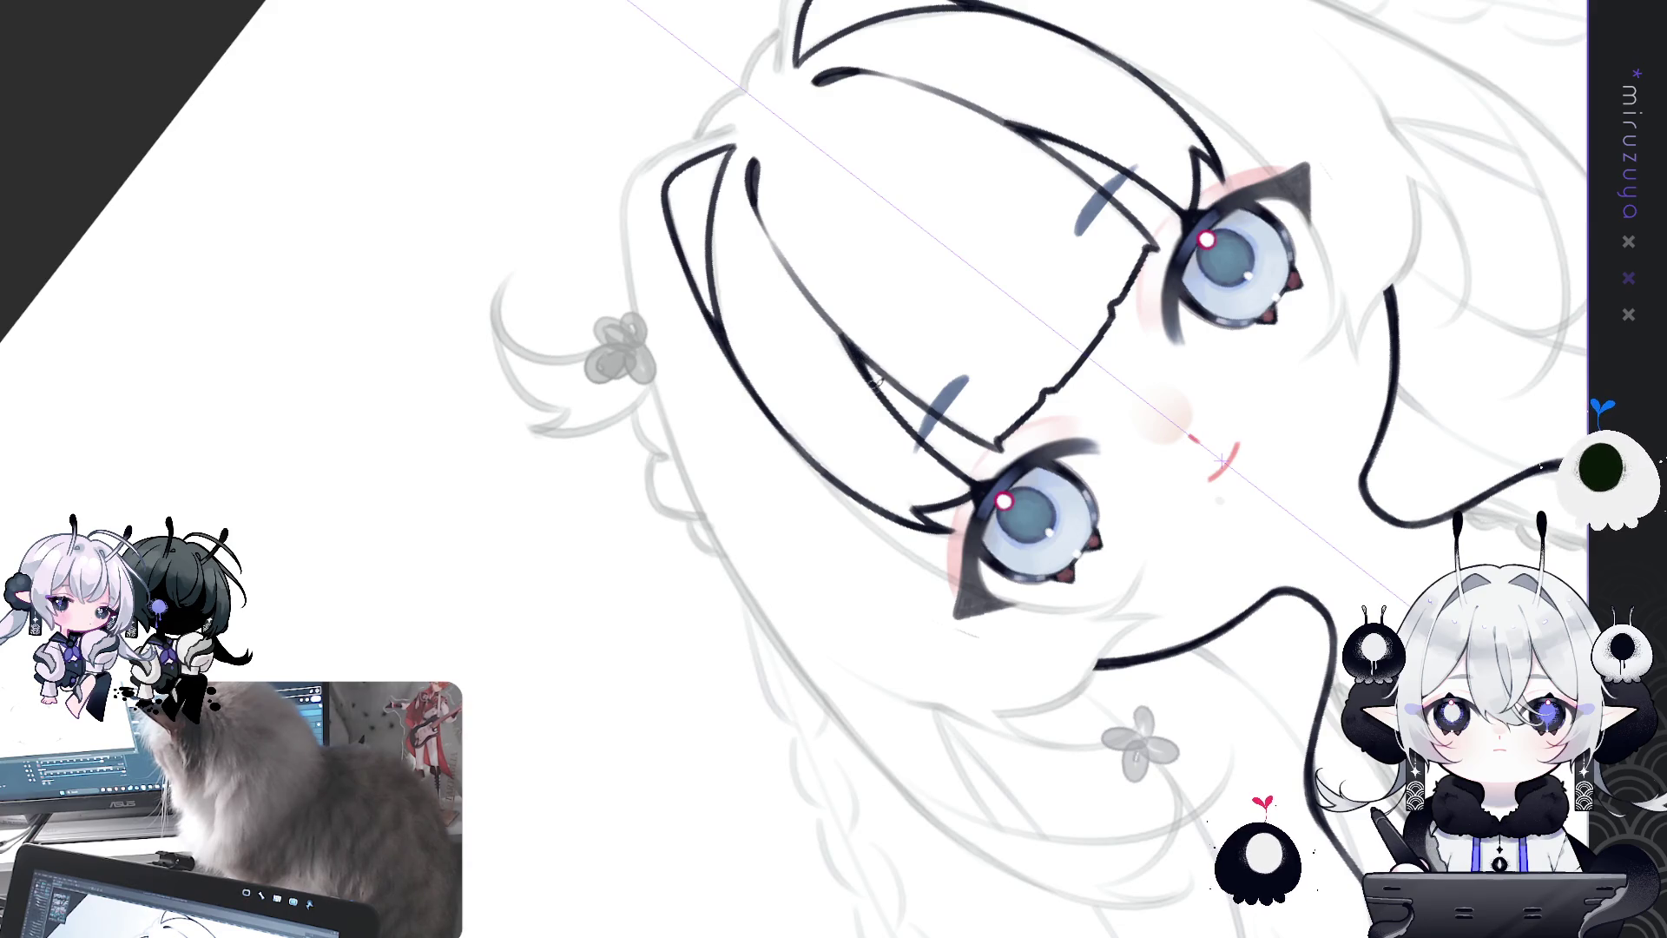
{"action": "key", "text": "ctrl+@"}
{"action": "key", "text": "minus"}
{"action": "key", "text": "minus"}
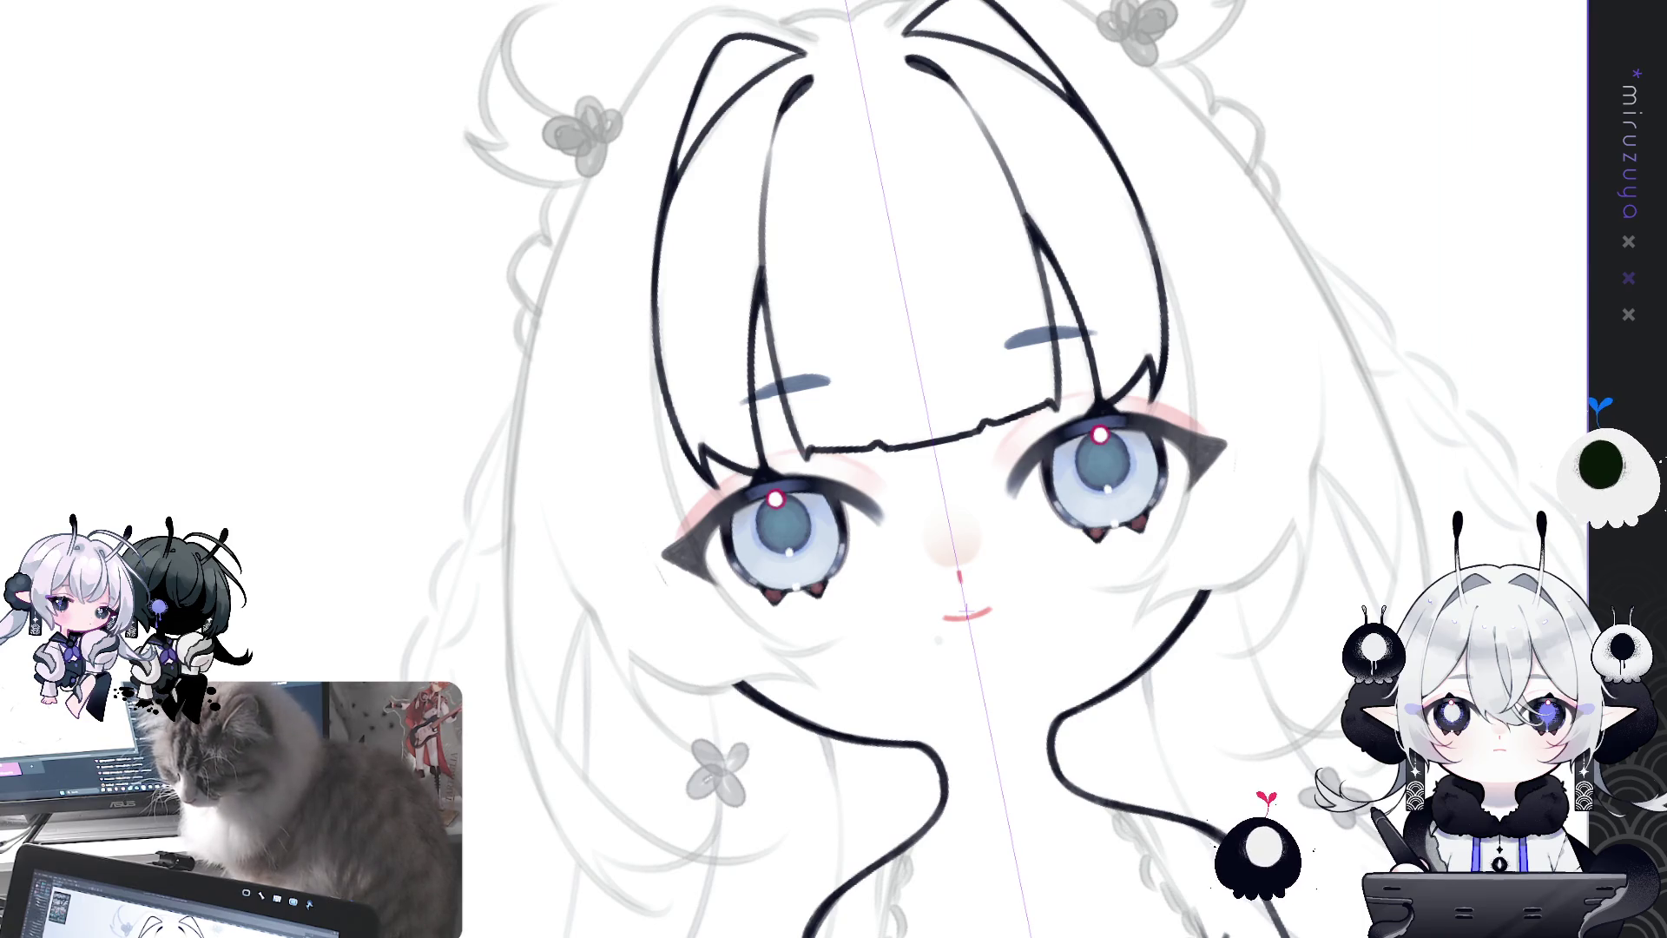
{"action": "left_click_drag", "start_coordinate": [657, 323], "coordinate": [681, 526]}
Step: Redraw the mirrored hair outline strokes, continuing them further down both sides
{"action": "key", "text": "ctrl+z"}
{"action": "left_click_drag", "start_coordinate": [653, 265], "coordinate": [681, 523]}
{"action": "left_click_drag", "start_coordinate": [657, 361], "coordinate": [665, 451]}
{"action": "key", "text": "ctrl+z"}
{"action": "key", "text": "ctrl+z"}
{"action": "left_click_drag", "start_coordinate": [657, 247], "coordinate": [699, 527]}
{"action": "key", "text": "ctrl+z"}
{"action": "left_click_drag", "start_coordinate": [652, 295], "coordinate": [694, 538]}
{"action": "left_click_drag", "start_coordinate": [658, 365], "coordinate": [682, 478]}
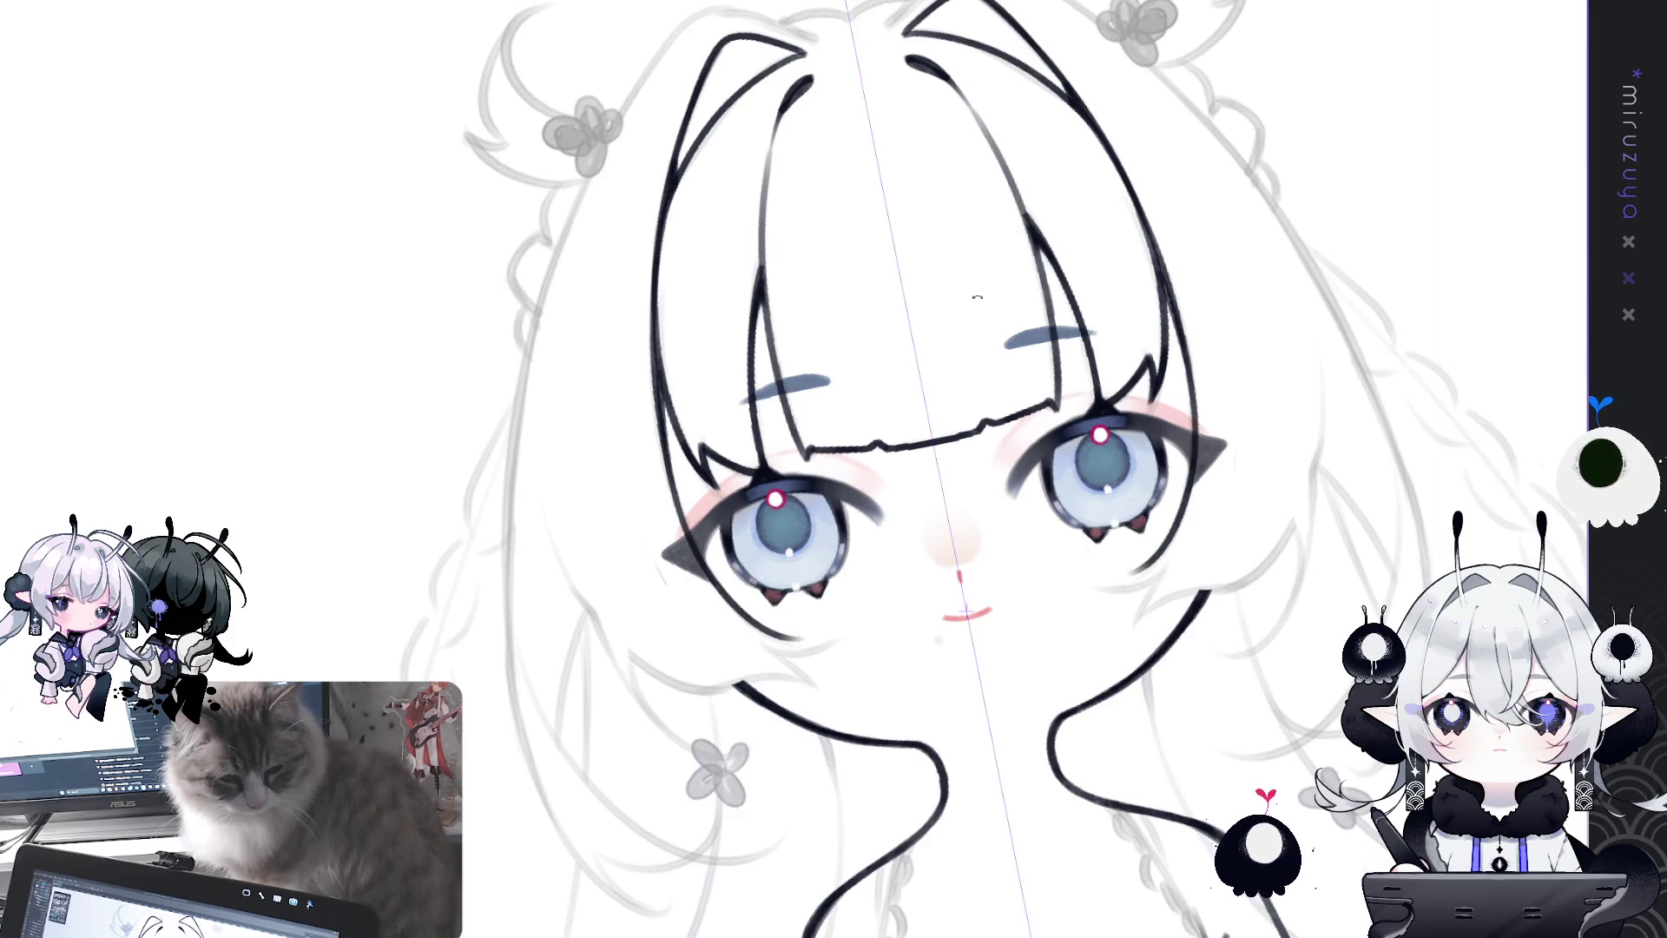
Step: Rotate toward the cheeks and draw the mirrored side lock beside and below the left eye
{"action": "left_click_drag", "start_coordinate": [1180, 538], "coordinate": [1212, 526]}
{"action": "mouse_move", "coordinate": [693, 421]}
{"action": "left_mouse_down"}
{"action": "mouse_move", "coordinate": [787, 289]}
{"action": "mouse_move", "coordinate": [824, 508]}
{"action": "left_mouse_up"}
{"action": "key", "text": "ctrl+z"}
{"action": "mouse_move", "coordinate": [781, 259]}
{"action": "left_mouse_down"}
{"action": "mouse_move", "coordinate": [764, 417]}
{"action": "mouse_move", "coordinate": [829, 511]}
{"action": "left_mouse_up"}
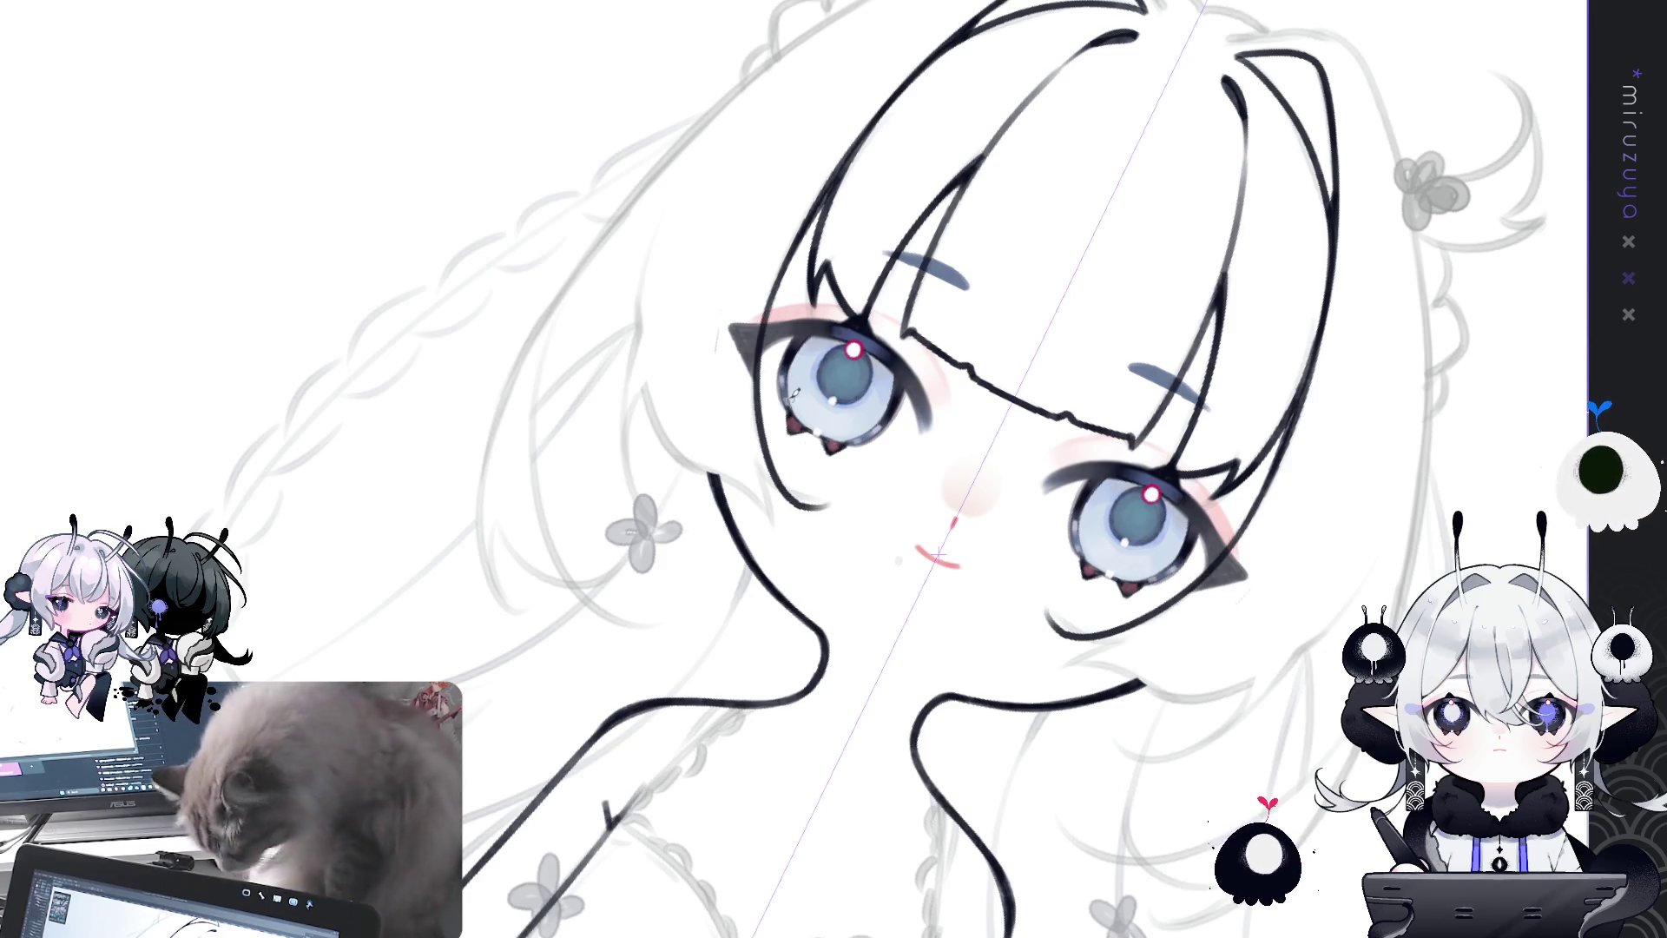
{"action": "key", "text": "ctrl+z"}
{"action": "left_click_drag", "start_coordinate": [781, 260], "coordinate": [816, 496]}
{"action": "key", "text": "ctrl+z"}
{"action": "left_click_drag", "start_coordinate": [780, 254], "coordinate": [812, 497]}
{"action": "key", "text": "ctrl+z"}
{"action": "left_click_drag", "start_coordinate": [784, 252], "coordinate": [816, 495]}
{"action": "left_click_drag", "start_coordinate": [749, 444], "coordinate": [827, 499]}
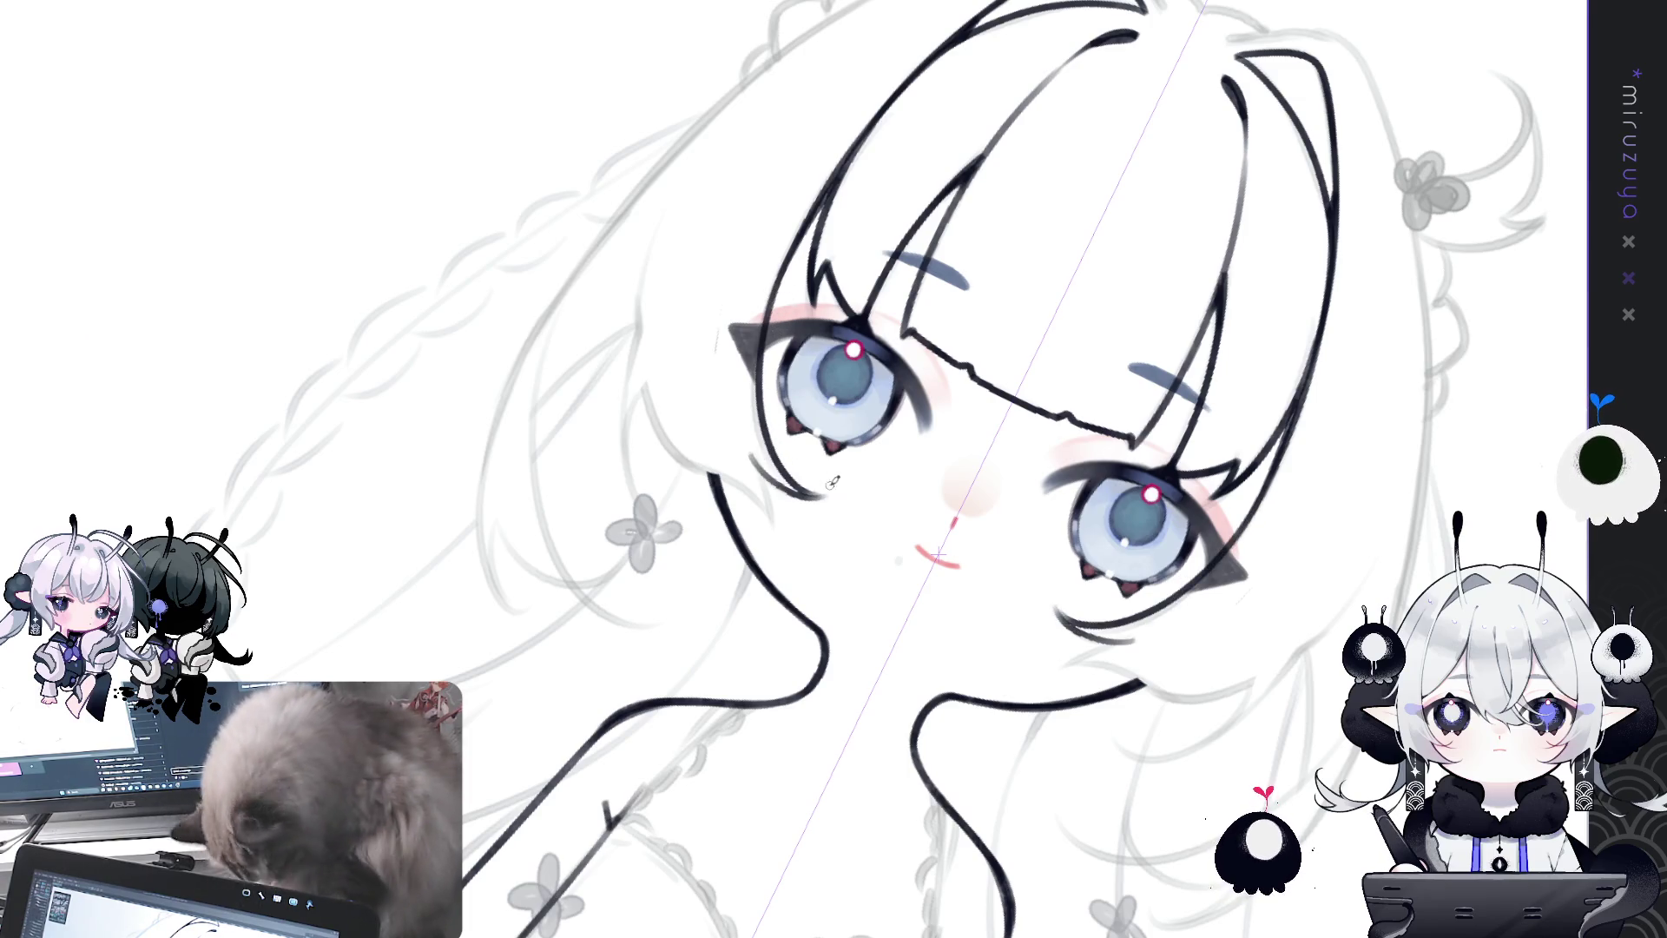
{"action": "key", "text": "ctrl+z"}
{"action": "left_click_drag", "start_coordinate": [749, 444], "coordinate": [830, 497]}
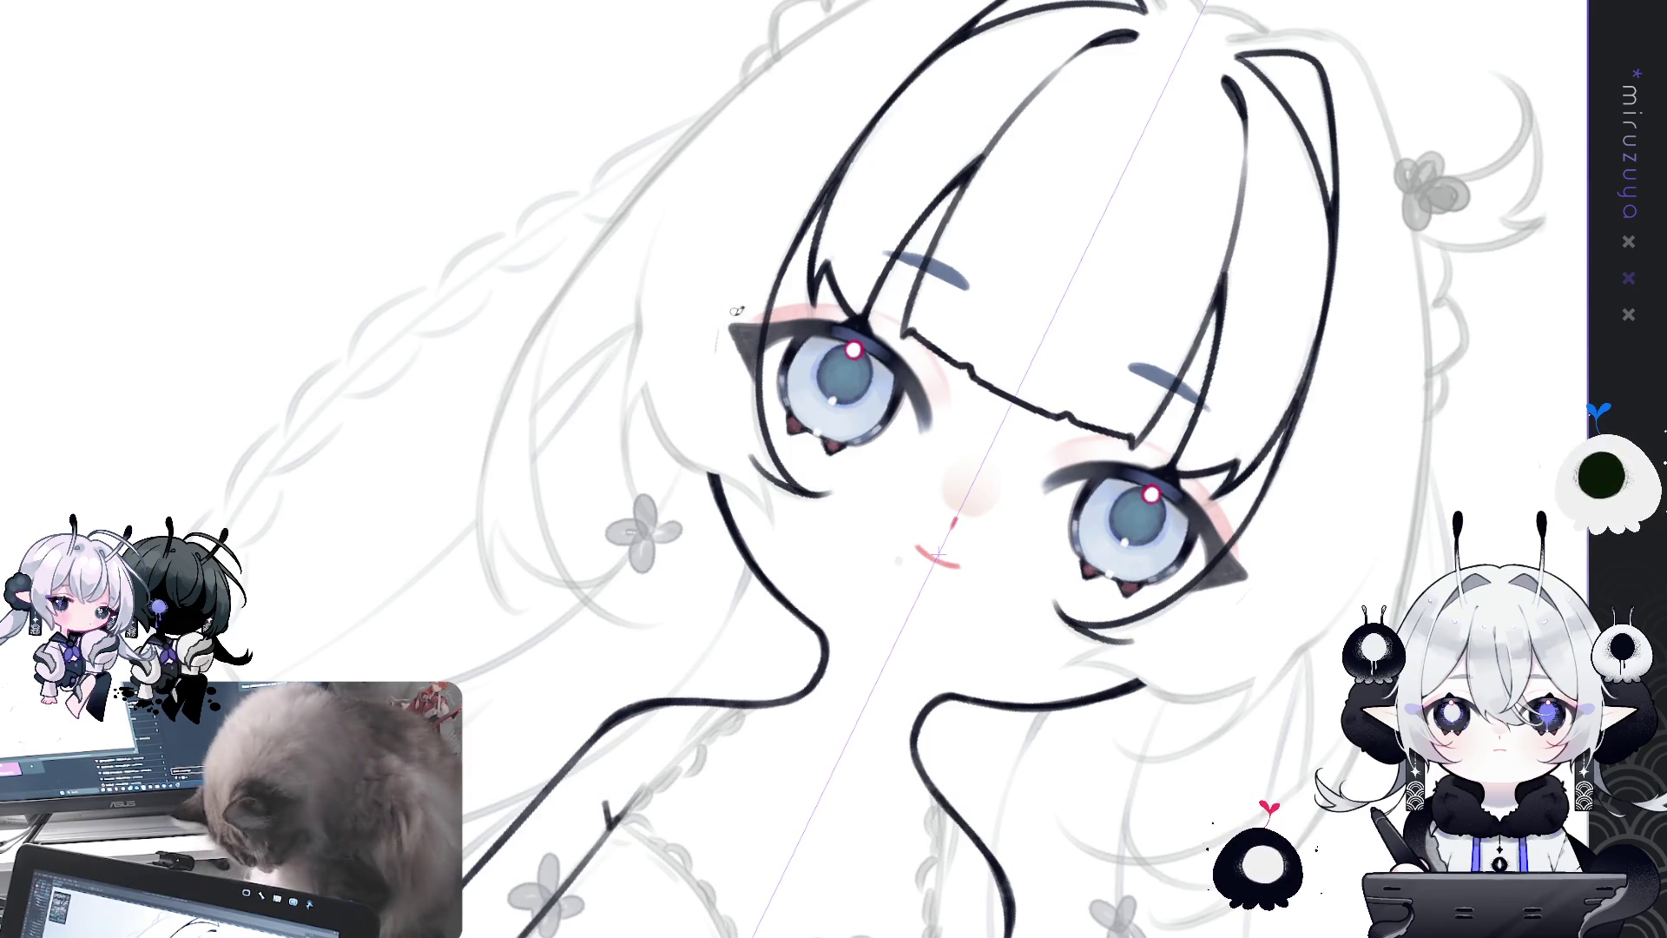
Step: Level the canvas and draw the curved lock down the face side ending in a hooked tip
{"action": "mouse_move", "coordinate": [738, 440]}
{"action": "left_mouse_down"}
{"action": "mouse_move", "coordinate": [745, 774]}
{"action": "mouse_move", "coordinate": [668, 197]}
{"action": "mouse_move", "coordinate": [640, 395]}
{"action": "mouse_move", "coordinate": [785, 543]}
{"action": "left_mouse_up"}
{"action": "key", "text": "ctrl+z"}
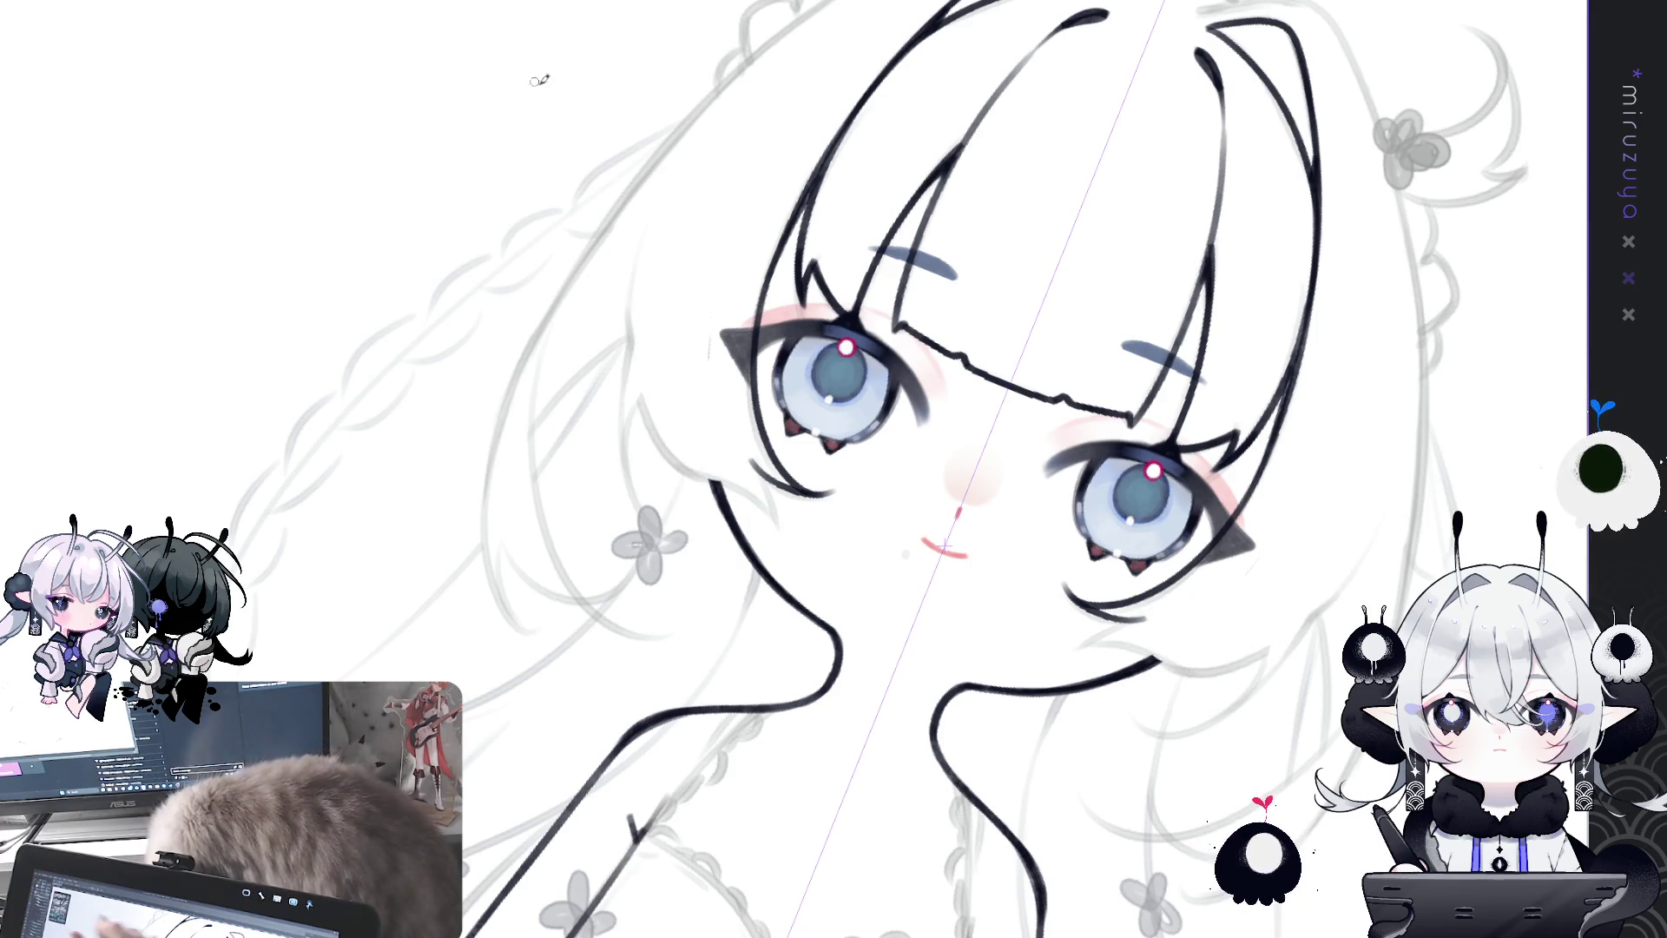
{"action": "mouse_move", "coordinate": [651, 205]}
{"action": "left_mouse_down"}
{"action": "mouse_move", "coordinate": [627, 265]}
{"action": "mouse_move", "coordinate": [725, 474]}
{"action": "mouse_move", "coordinate": [777, 534]}
{"action": "left_mouse_up"}
{"action": "left_click_drag", "start_coordinate": [753, 457], "coordinate": [777, 538]}
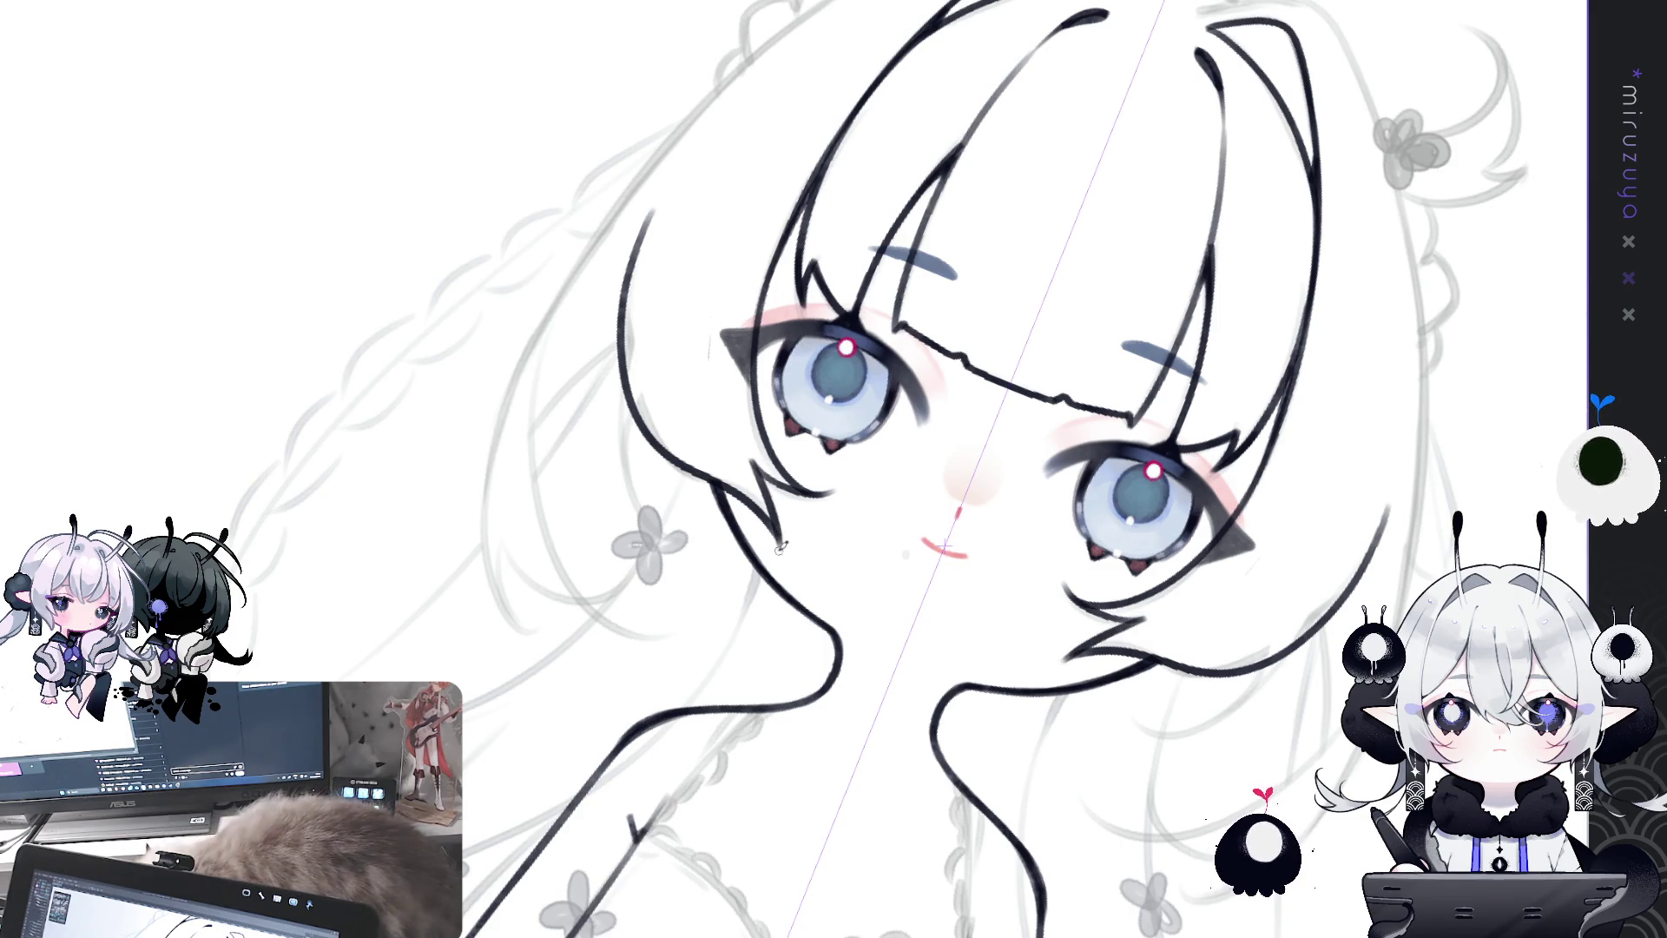
{"action": "key", "text": "ctrl+z"}
{"action": "left_click_drag", "start_coordinate": [751, 455], "coordinate": [781, 542]}
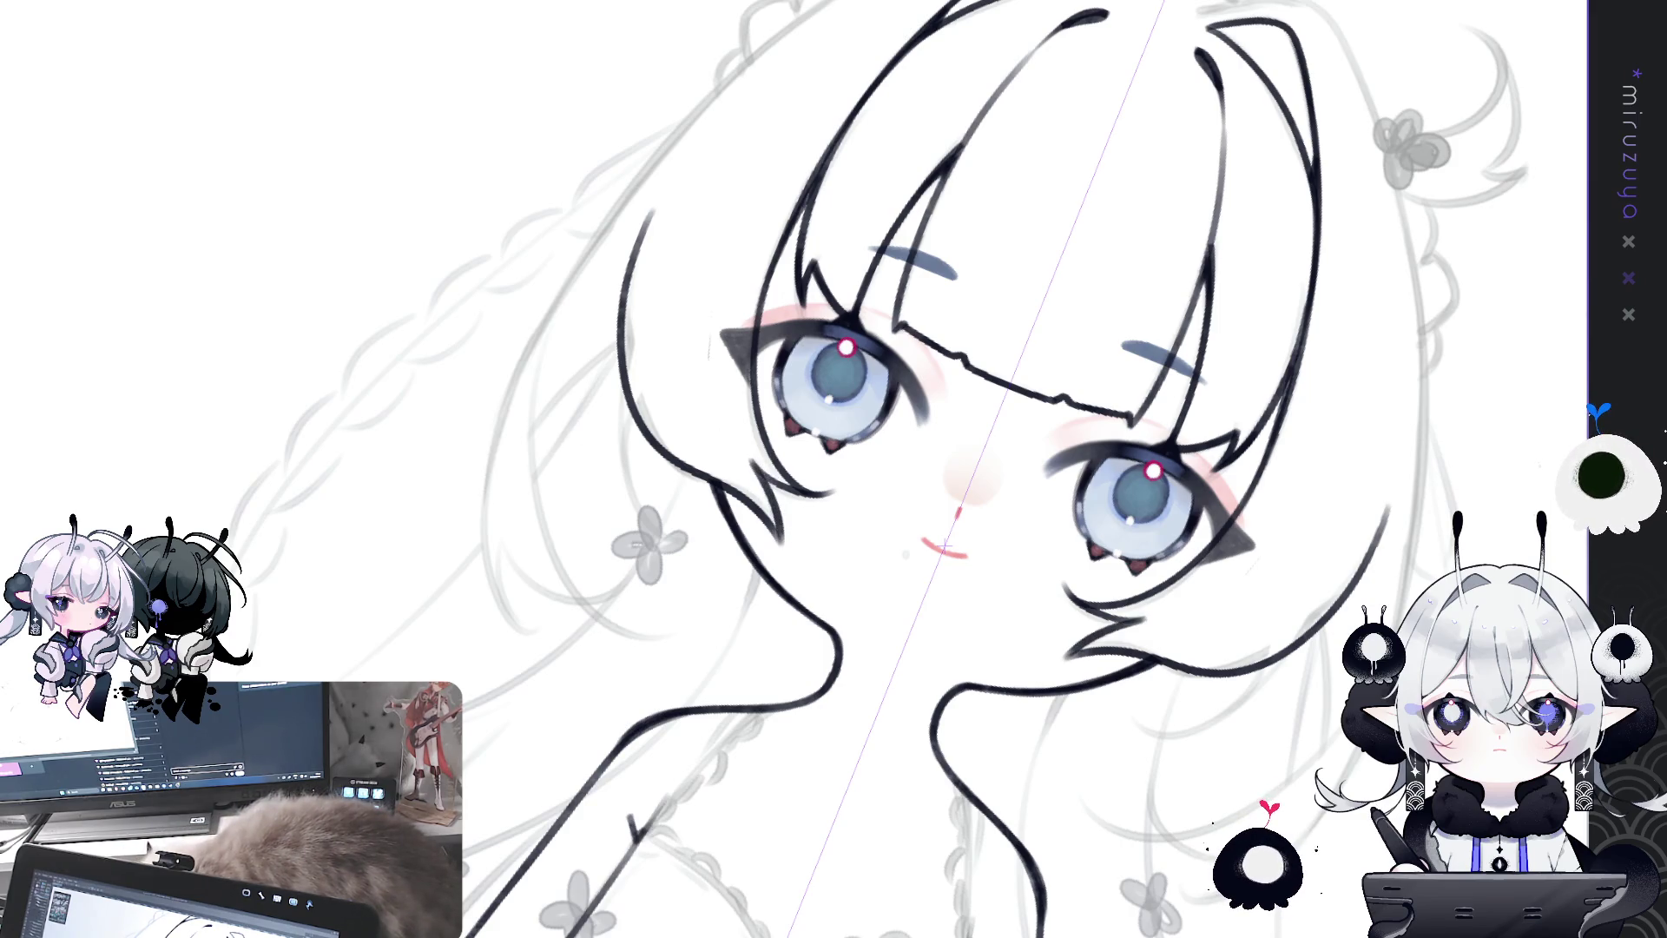
{"action": "key", "text": "ctrl+z"}
{"action": "mouse_move", "coordinate": [751, 456]}
{"action": "left_mouse_down"}
{"action": "mouse_move", "coordinate": [786, 542]}
{"action": "mouse_move", "coordinate": [776, 505]}
{"action": "left_mouse_up"}
{"action": "key", "text": "ctrl+z"}
{"action": "key", "text": "ctrl+z"}
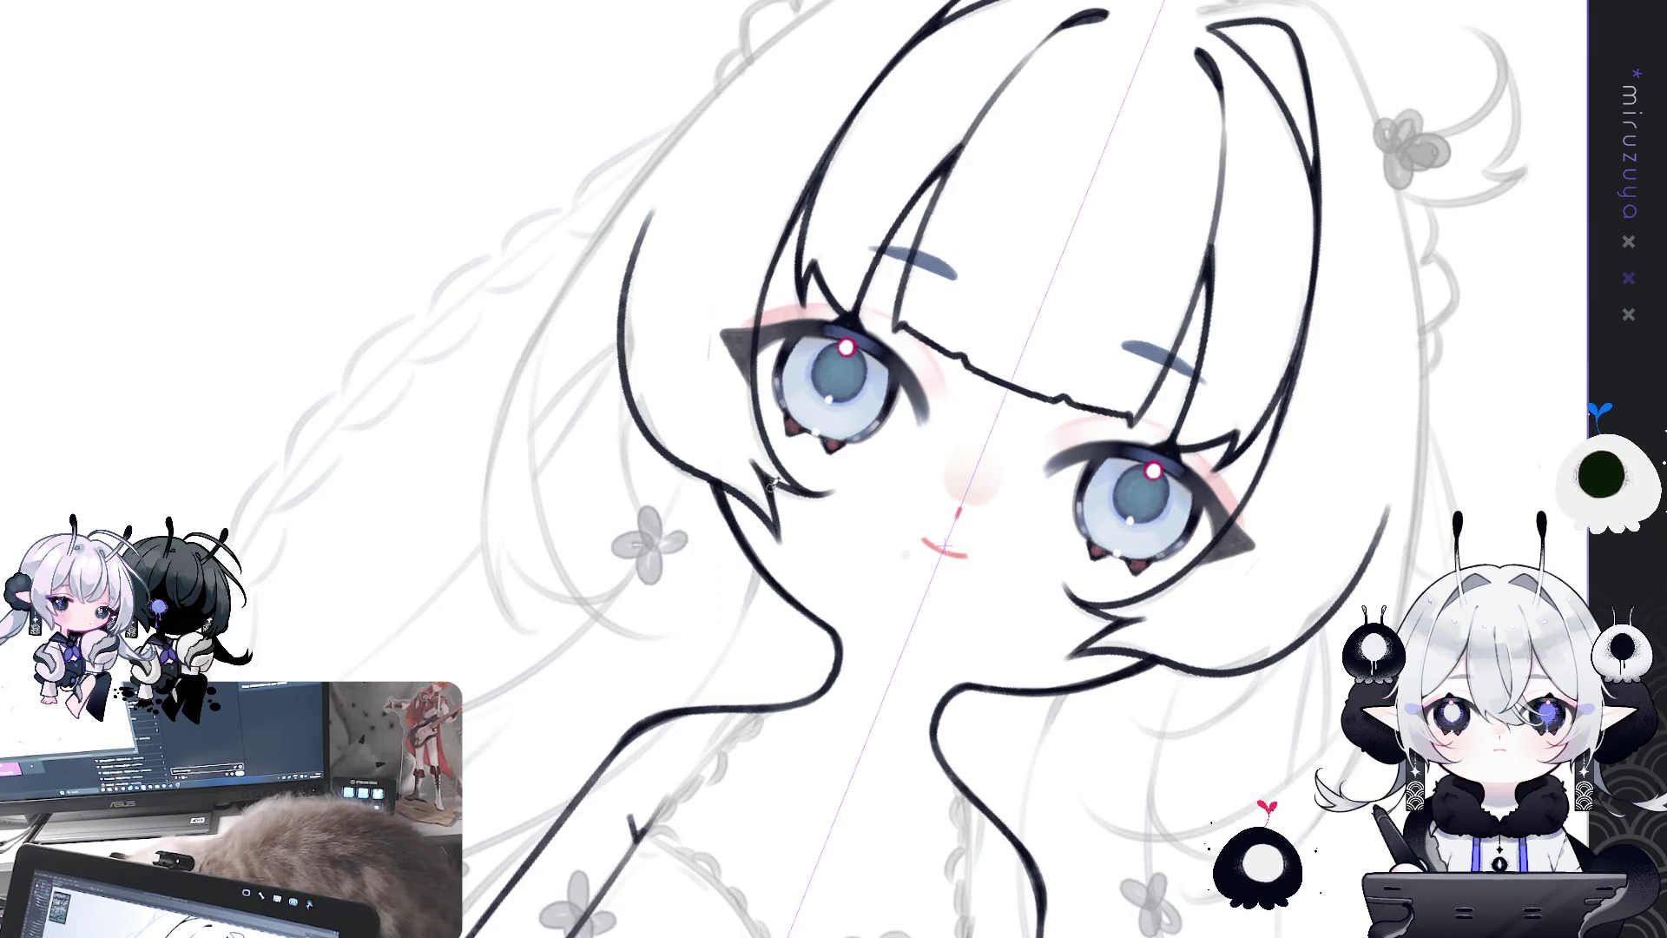
{"action": "left_click_drag", "start_coordinate": [789, 228], "coordinate": [540, 395]}
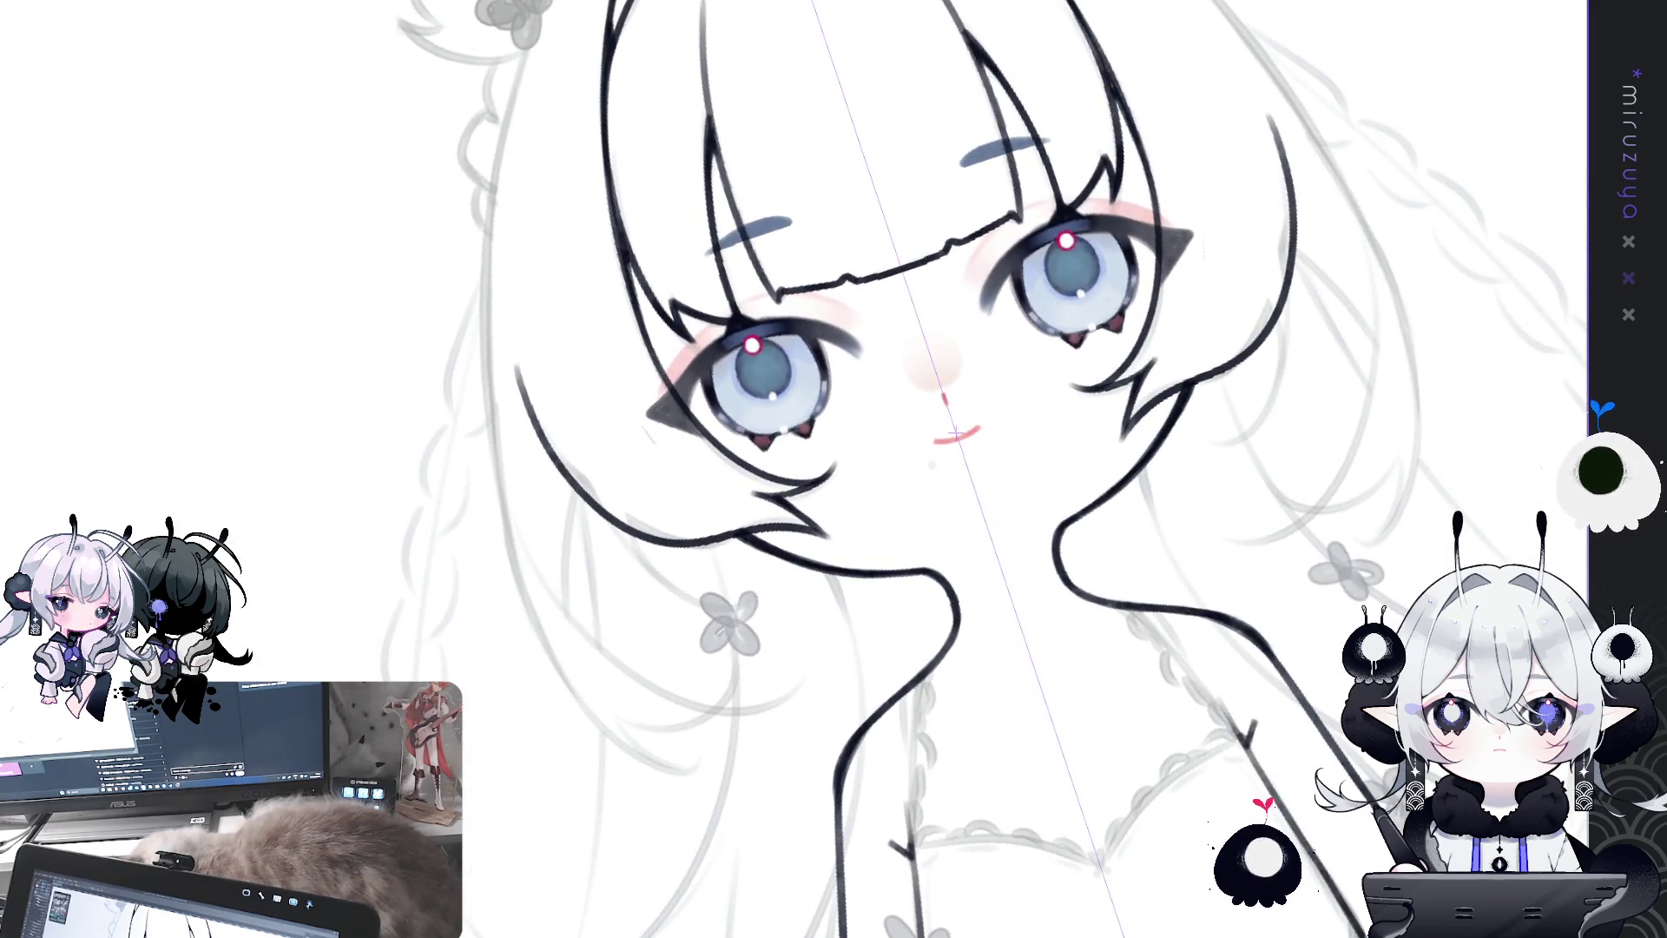
Step: Attempt the left hair strand several times, then set the canvas upright and zoomed out
{"action": "left_click_drag", "start_coordinate": [497, 191], "coordinate": [522, 361]}
{"action": "key", "text": "ctrl+z"}
{"action": "left_click_drag", "start_coordinate": [491, 221], "coordinate": [512, 342]}
{"action": "key", "text": "ctrl+z"}
{"action": "left_click_drag", "start_coordinate": [497, 277], "coordinate": [536, 412]}
{"action": "key", "text": "ctrl+z"}
{"action": "left_click_drag", "start_coordinate": [501, 303], "coordinate": [560, 457]}
{"action": "key", "text": "ctrl+z"}
{"action": "left_click_drag", "start_coordinate": [625, 346], "coordinate": [708, 553]}
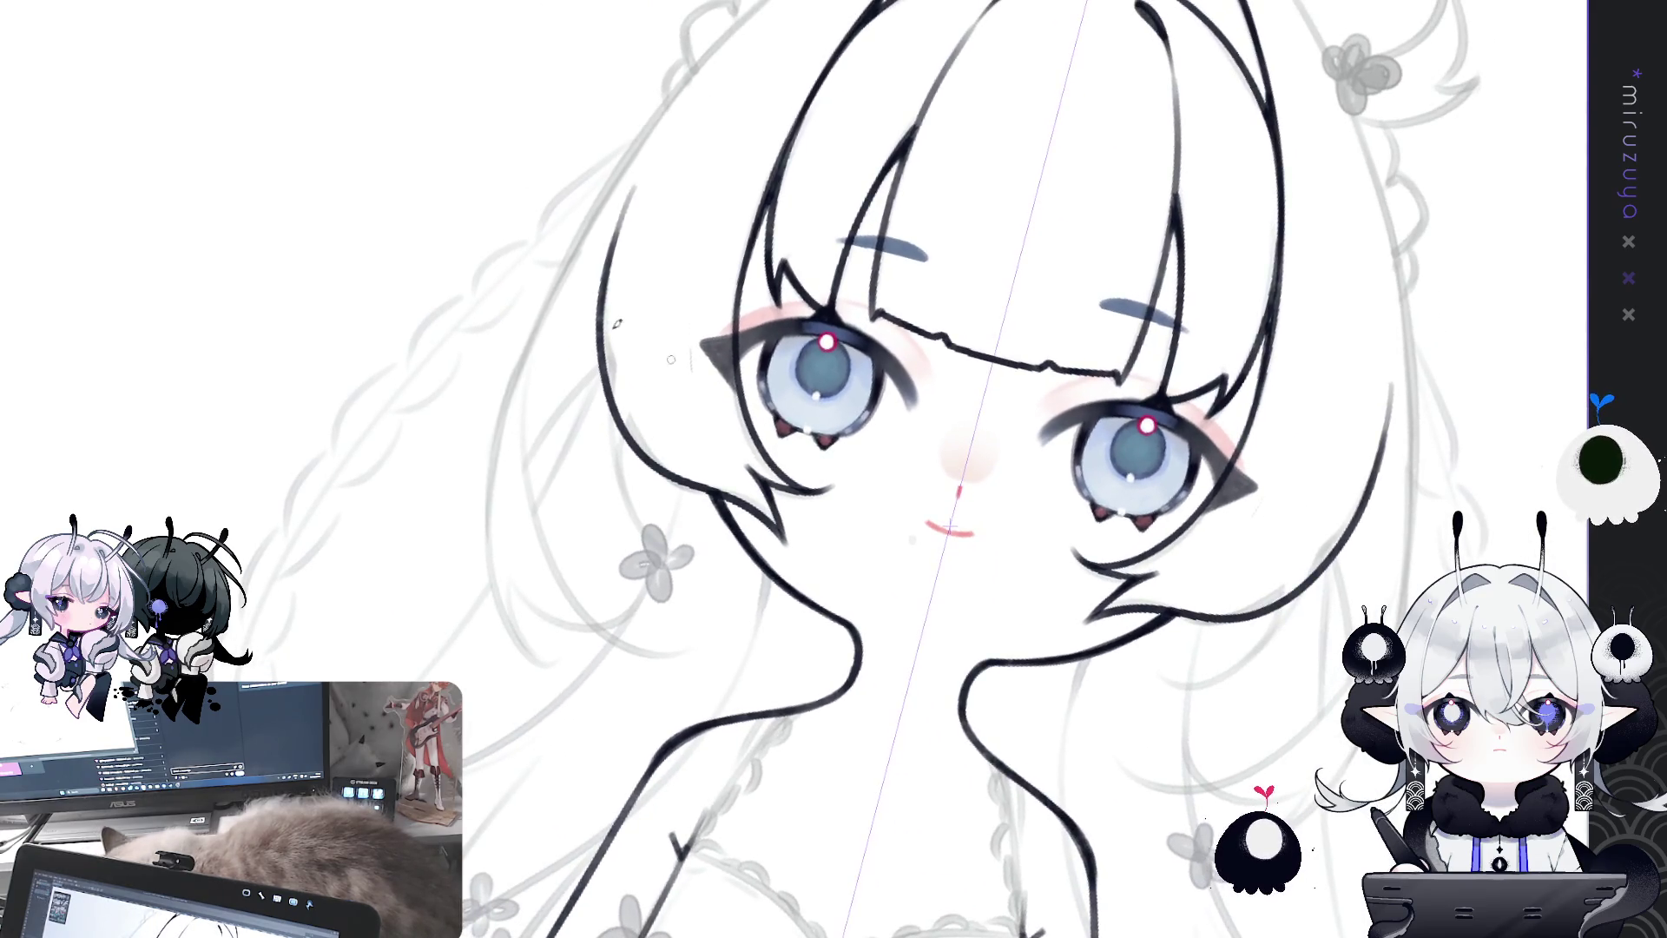
{"action": "key", "text": "ctrl+z"}
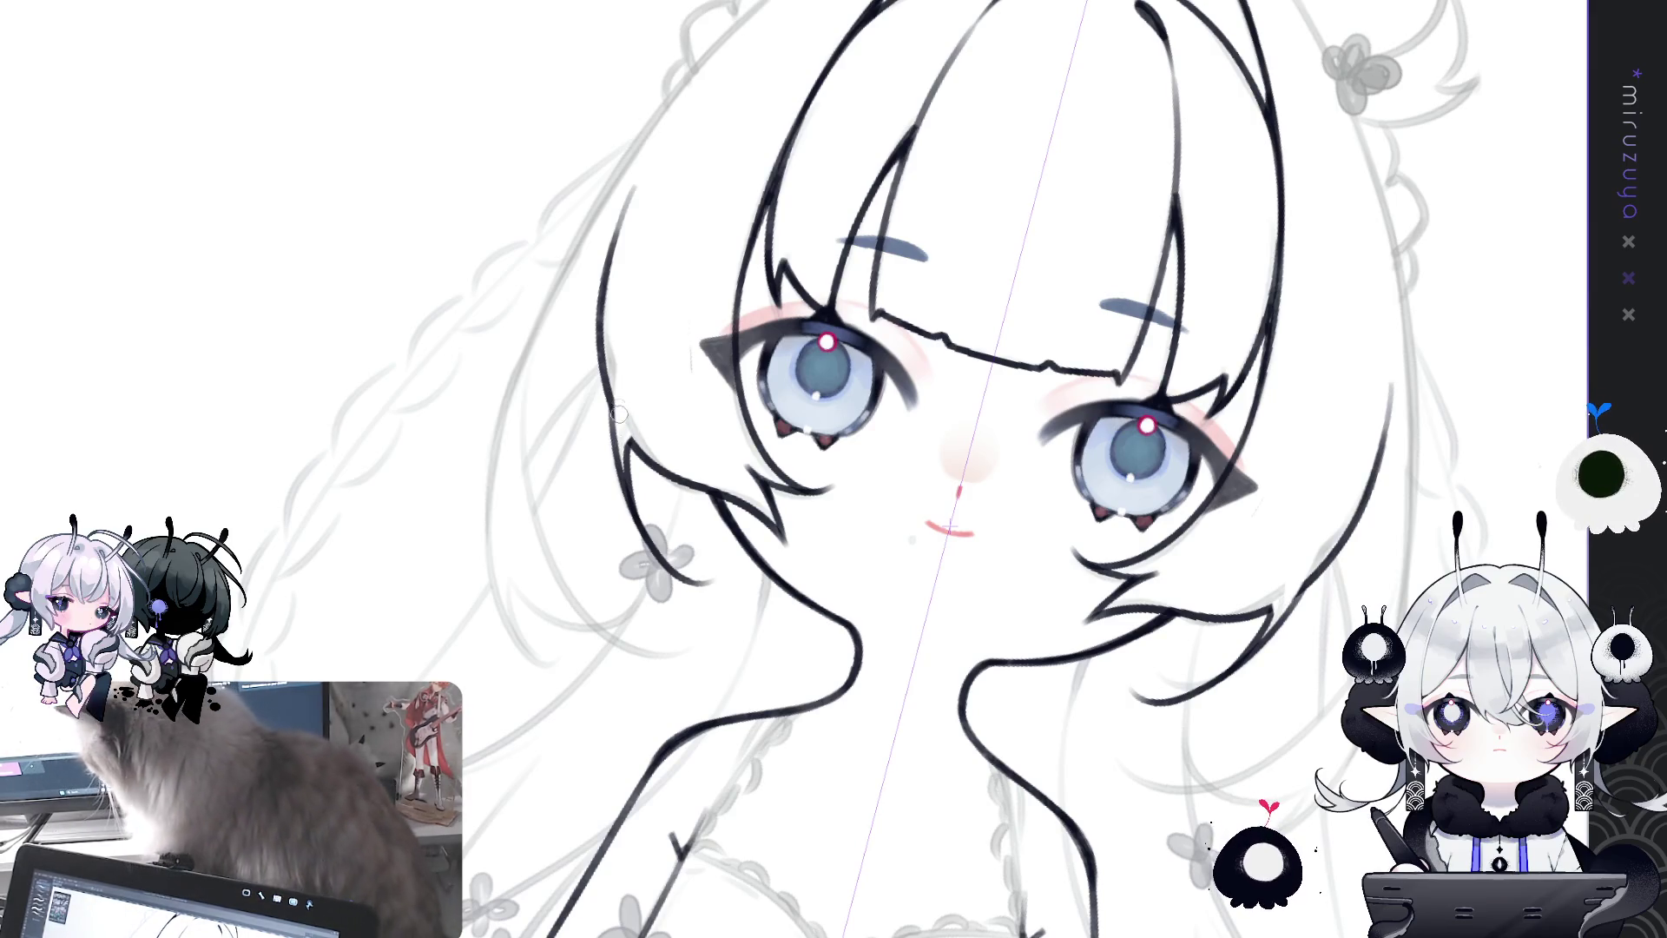
{"action": "left_click_drag", "start_coordinate": [623, 408], "coordinate": [908, 608]}
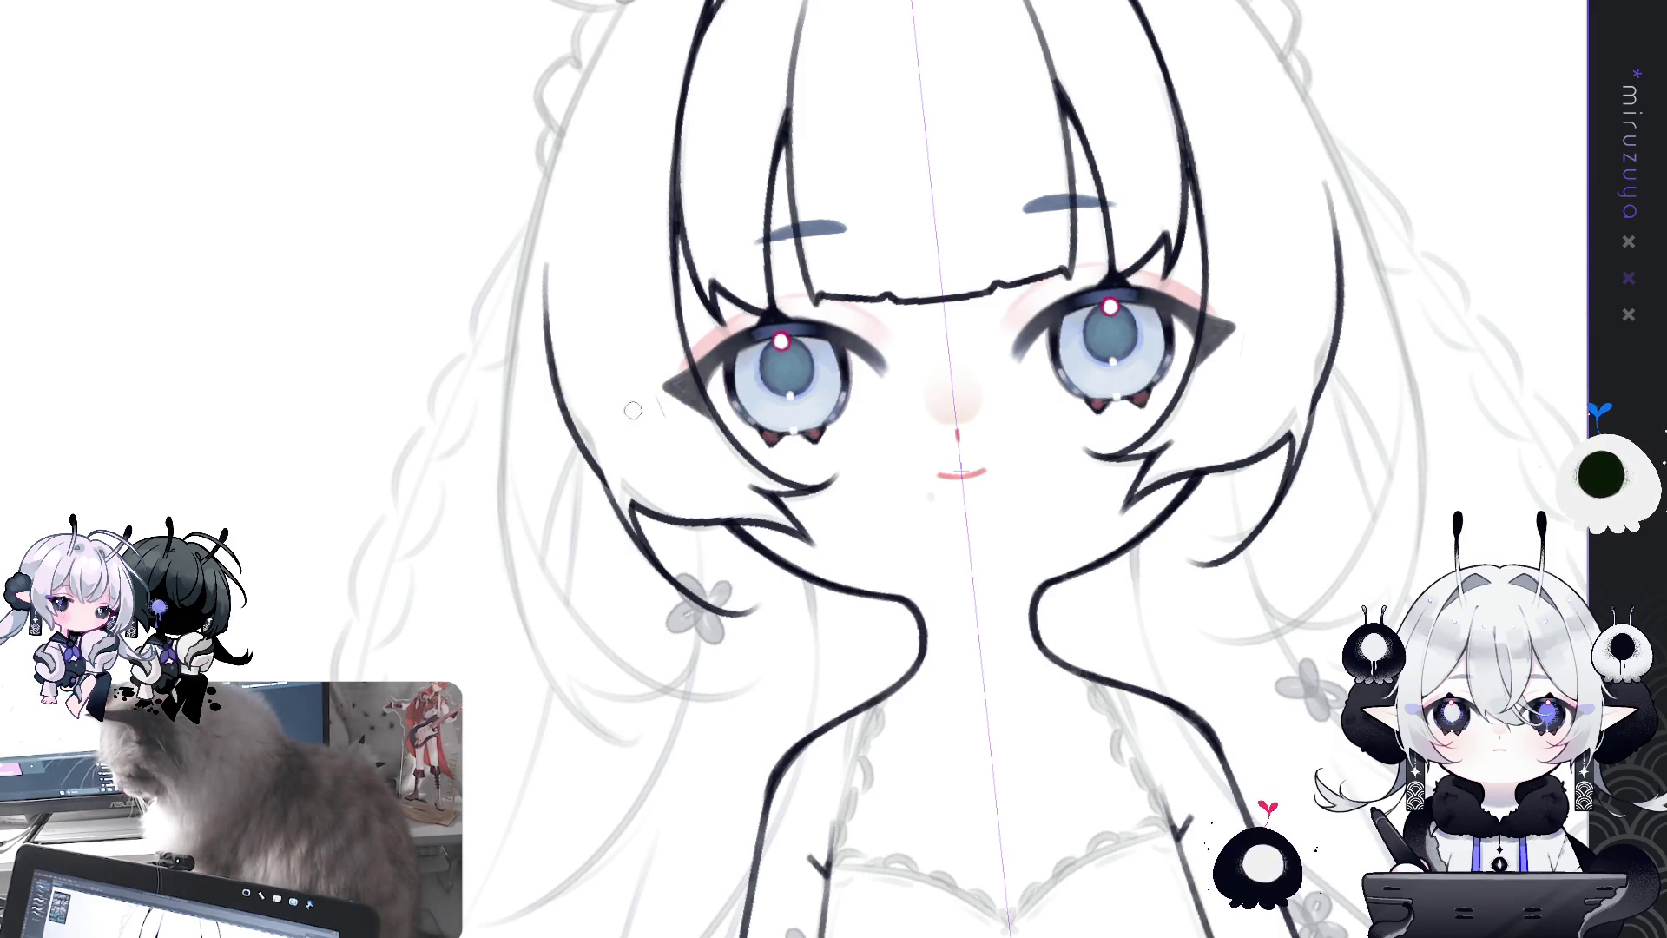
Step: Ink a mirrored hair stroke left of the face, removing the stray short stroke
{"action": "left_click_drag", "start_coordinate": [588, 439], "coordinate": [545, 586]}
{"action": "key", "text": "ctrl+z"}
{"action": "key", "text": "ctrl+z"}
{"action": "left_click_drag", "start_coordinate": [590, 434], "coordinate": [547, 584]}
{"action": "left_click_drag", "start_coordinate": [586, 439], "coordinate": [571, 474]}
{"action": "key", "text": "ctrl+z"}
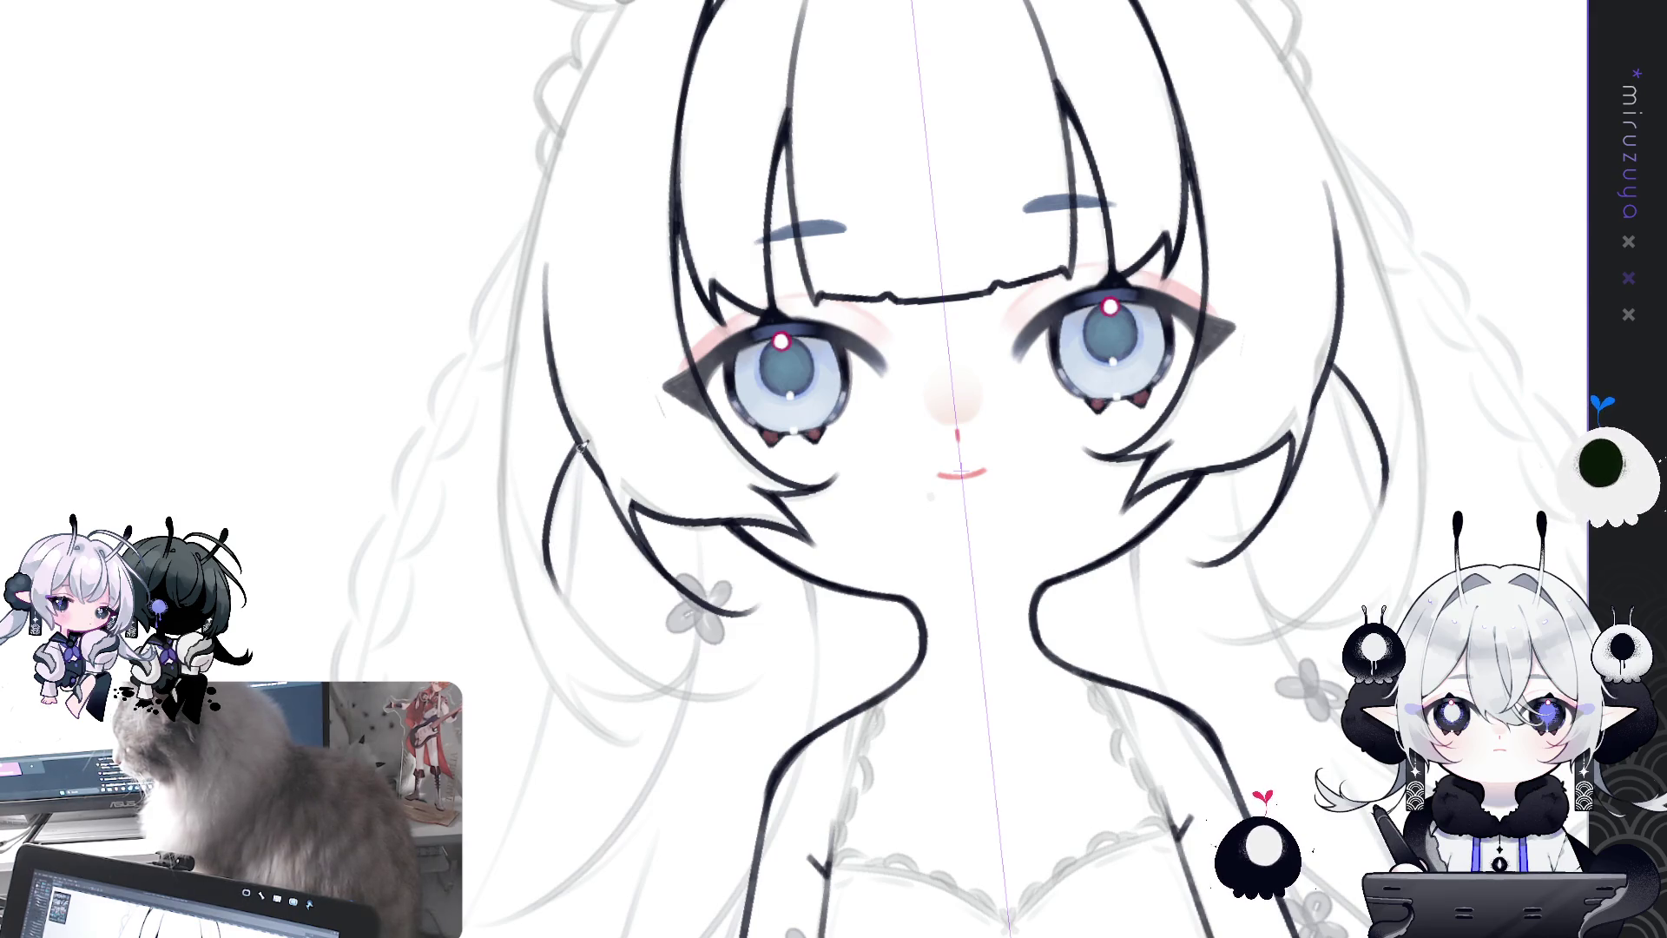
{"action": "mouse_move", "coordinate": [1226, 568]}
{"action": "left_mouse_down"}
{"action": "mouse_move", "coordinate": [486, 319]}
{"action": "mouse_move", "coordinate": [478, 543]}
{"action": "mouse_move", "coordinate": [592, 640]}
{"action": "left_mouse_up"}
{"action": "key", "text": "ctrl+z"}
Step: Ink the long and curved hair strands running down to the lower left
{"action": "mouse_move", "coordinate": [484, 319]}
{"action": "left_mouse_down"}
{"action": "mouse_move", "coordinate": [473, 352]}
{"action": "mouse_move", "coordinate": [592, 640]}
{"action": "left_mouse_up"}
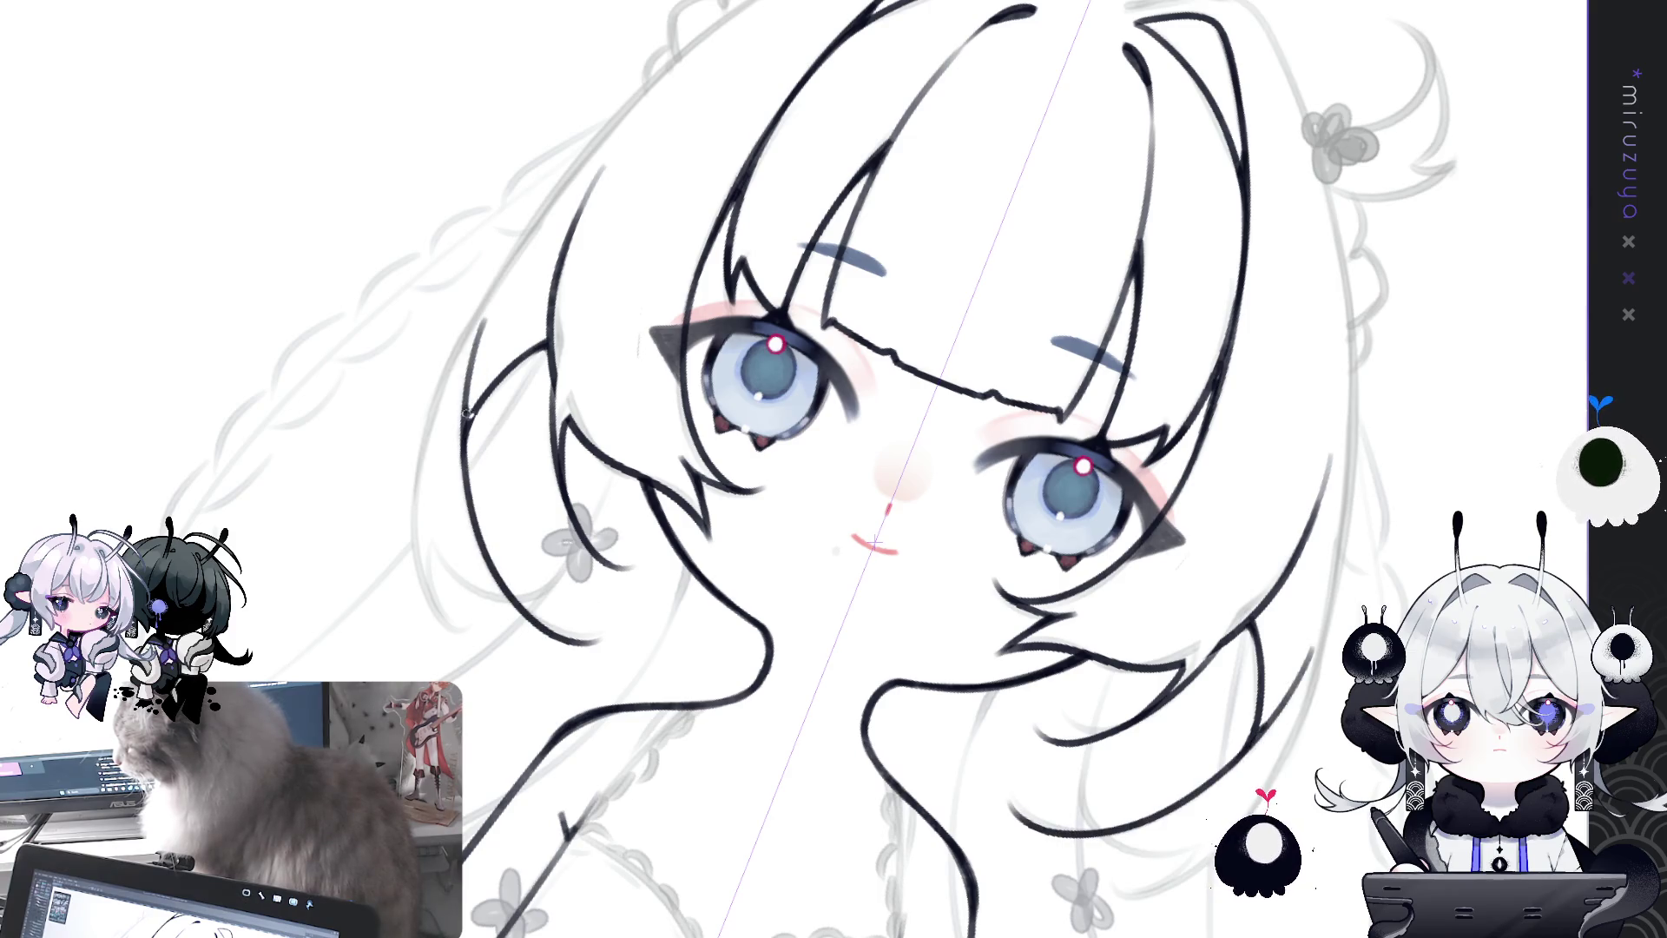
{"action": "left_click_drag", "start_coordinate": [430, 543], "coordinate": [554, 599]}
{"action": "key", "text": "ctrl+z"}
{"action": "left_click_drag", "start_coordinate": [428, 542], "coordinate": [556, 599]}
{"action": "mouse_move", "coordinate": [552, 499]}
{"action": "left_mouse_down"}
{"action": "mouse_move", "coordinate": [478, 341]}
{"action": "mouse_move", "coordinate": [542, 438]}
{"action": "mouse_move", "coordinate": [855, 680]}
{"action": "mouse_move", "coordinate": [313, 551]}
{"action": "left_mouse_up"}
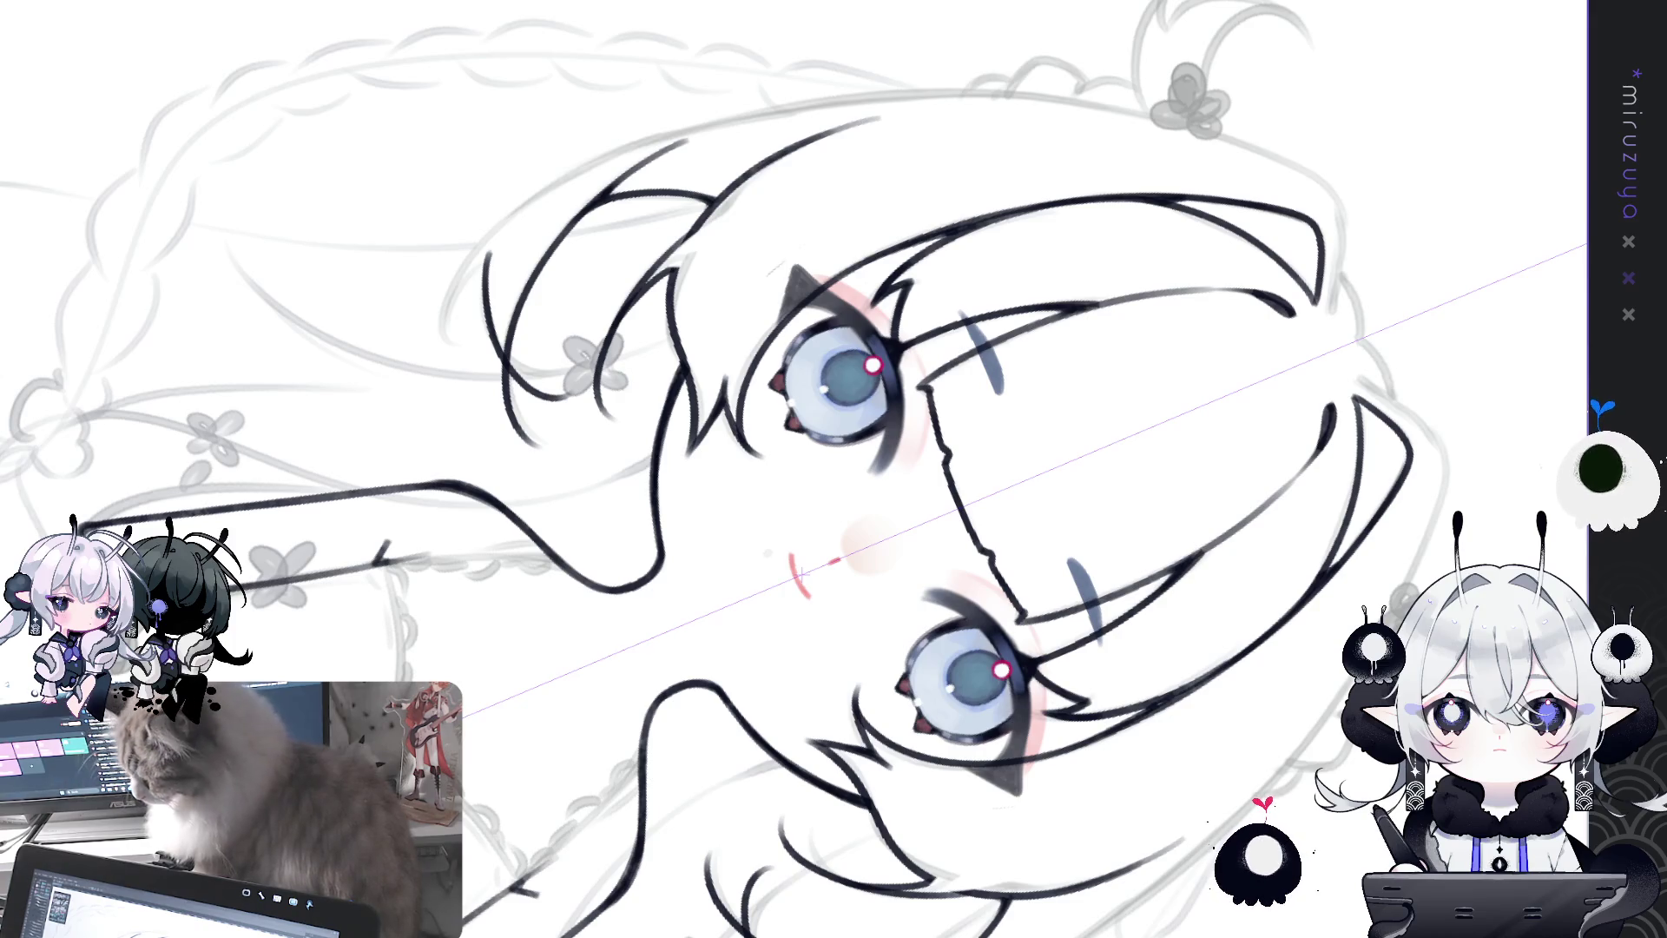
{"action": "left_click_drag", "start_coordinate": [781, 451], "coordinate": [620, 333]}
{"action": "mouse_move", "coordinate": [386, 254]}
{"action": "left_mouse_down"}
{"action": "mouse_move", "coordinate": [605, 566]}
{"action": "mouse_move", "coordinate": [555, 599]}
{"action": "mouse_move", "coordinate": [515, 560]}
{"action": "left_mouse_up"}
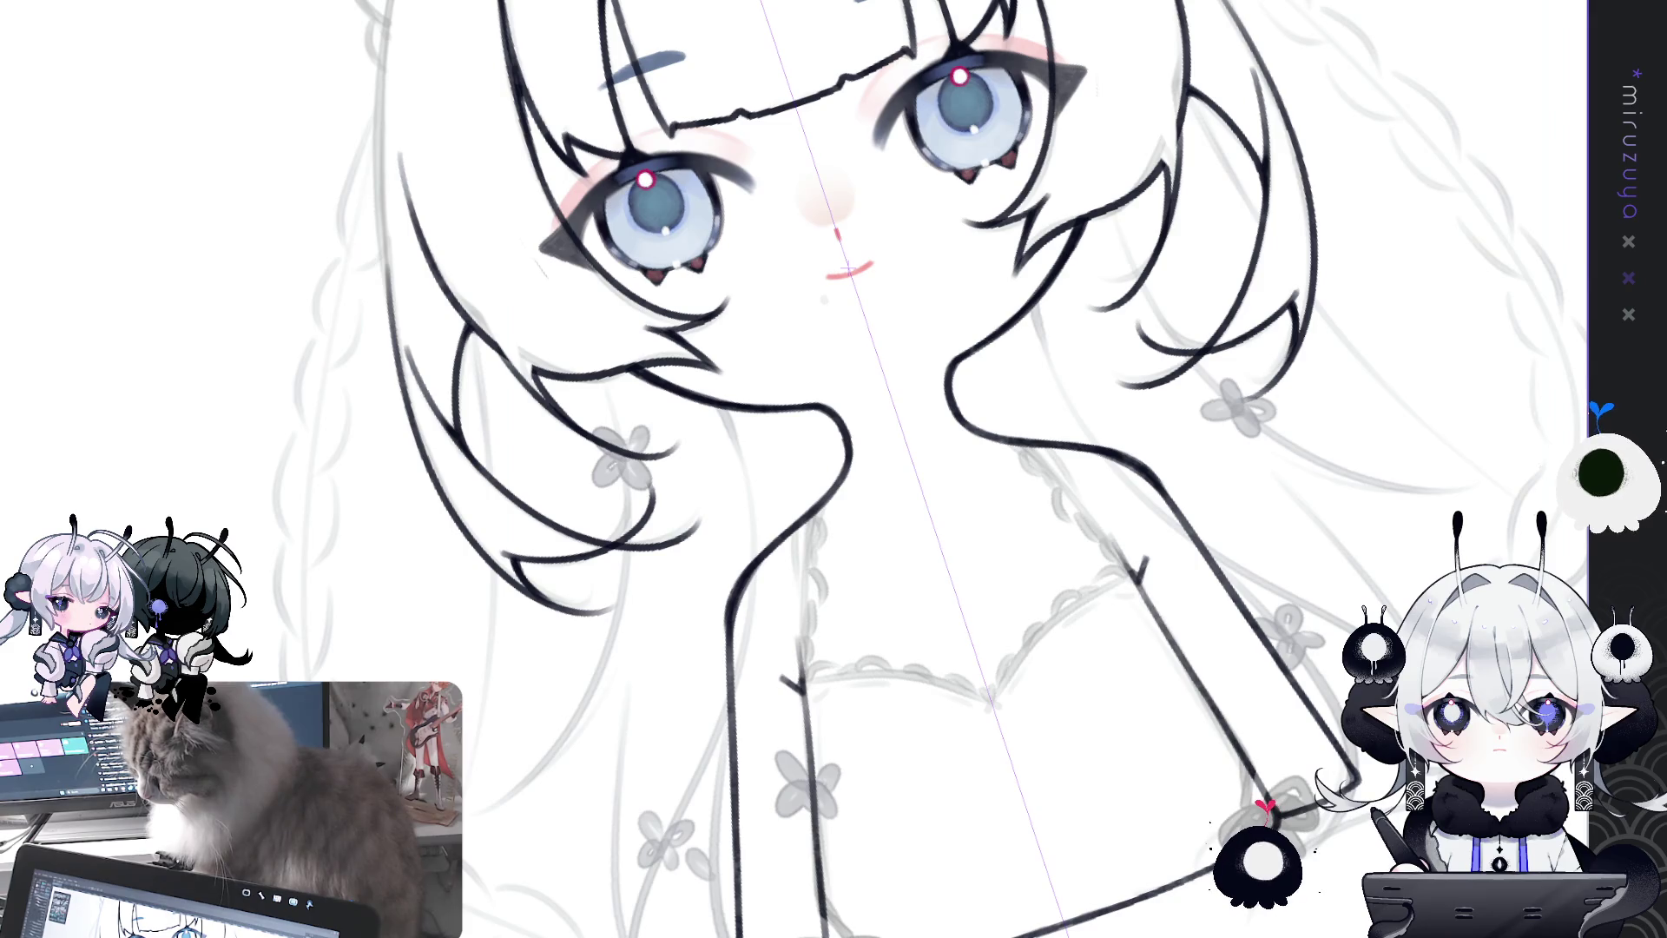
Step: Pan the view to another part of the drawing
{"action": "mouse_move", "coordinate": [772, 389]}
{"action": "left_mouse_down"}
{"action": "mouse_move", "coordinate": [882, 640]}
{"action": "mouse_move", "coordinate": [1156, 390]}
{"action": "mouse_move", "coordinate": [615, 150]}
{"action": "left_mouse_up"}
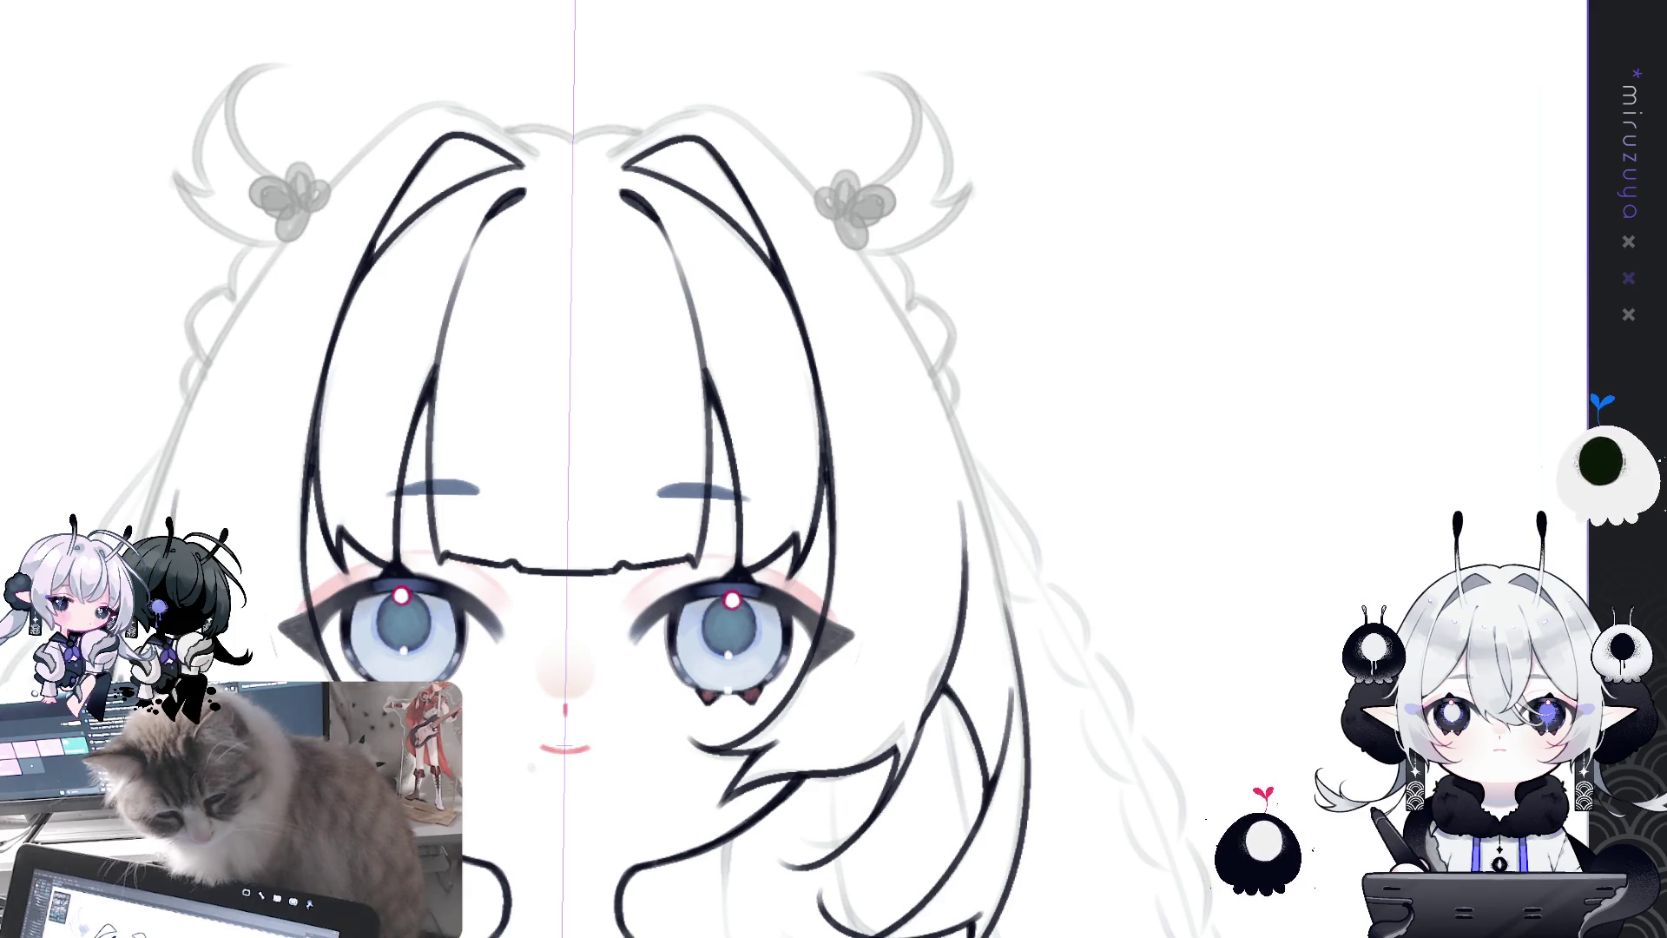
Step: Ink the curved crown line above the right bangs, redrawing its end, then reframe the upper head
{"action": "left_click_drag", "start_coordinate": [625, 152], "coordinate": [552, 199]}
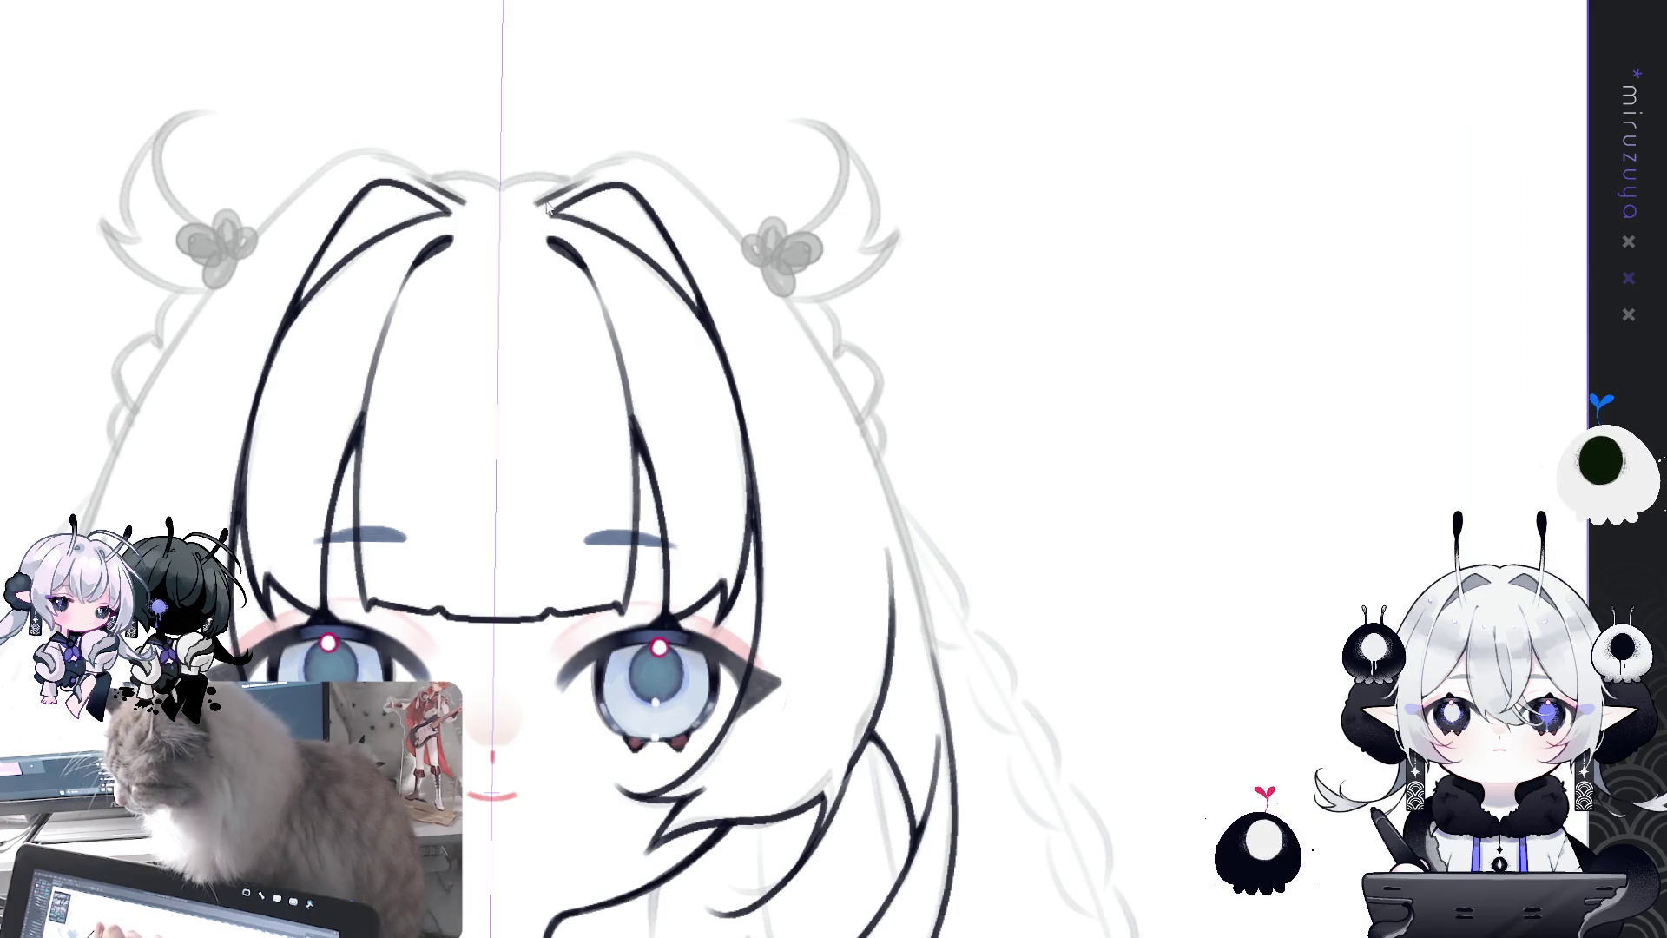
{"action": "mouse_move", "coordinate": [531, 202]}
{"action": "left_mouse_down"}
{"action": "mouse_move", "coordinate": [608, 161]}
{"action": "mouse_move", "coordinate": [677, 178]}
{"action": "left_mouse_up"}
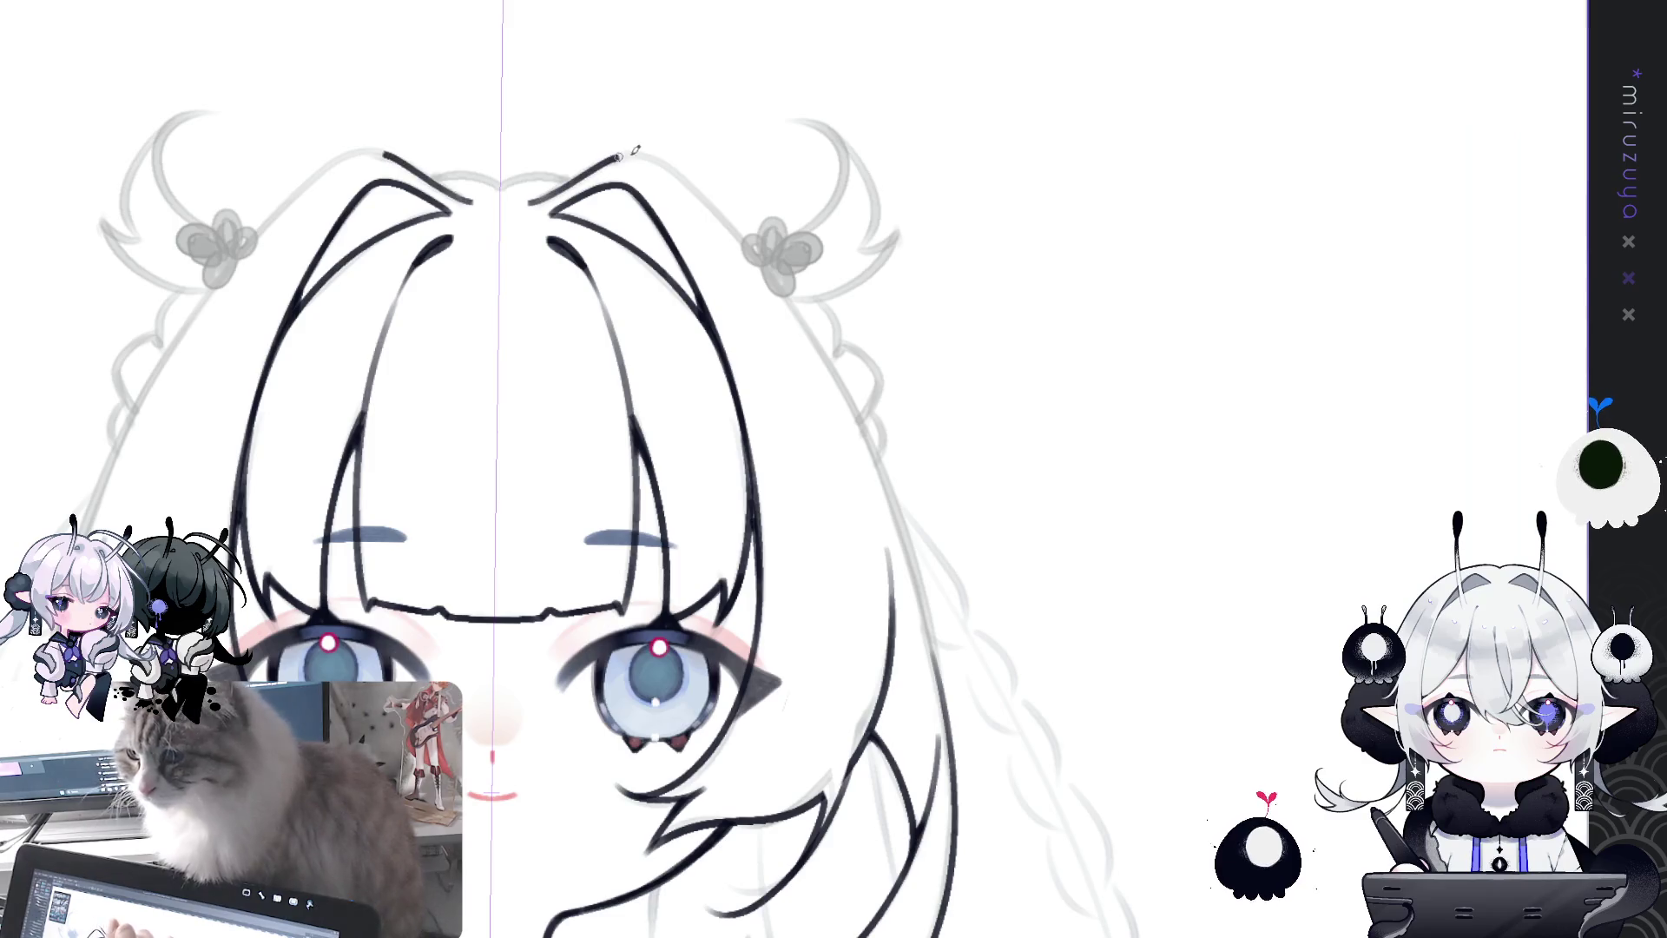
{"action": "key", "text": "ctrl+z"}
{"action": "mouse_move", "coordinate": [533, 201]}
{"action": "left_mouse_down"}
{"action": "mouse_move", "coordinate": [642, 155]}
{"action": "mouse_move", "coordinate": [719, 213]}
{"action": "left_mouse_up"}
{"action": "key", "text": "ctrl+z"}
{"action": "left_click_drag", "start_coordinate": [630, 153], "coordinate": [722, 220]}
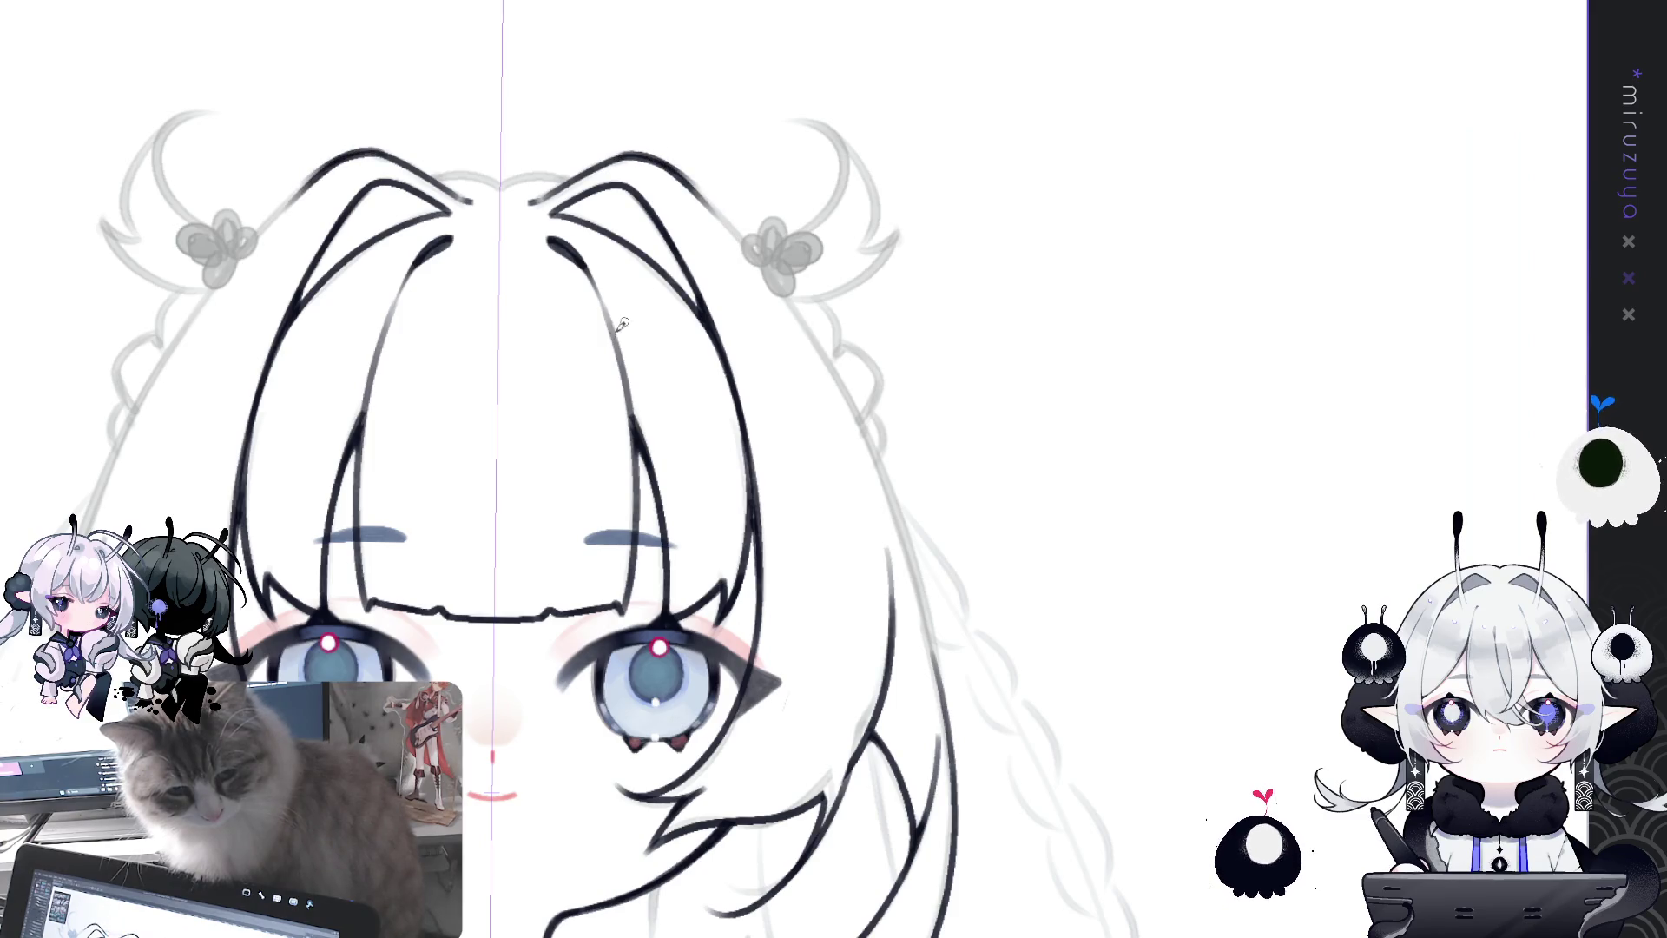
{"action": "left_click_drag", "start_coordinate": [568, 645], "coordinate": [866, 606]}
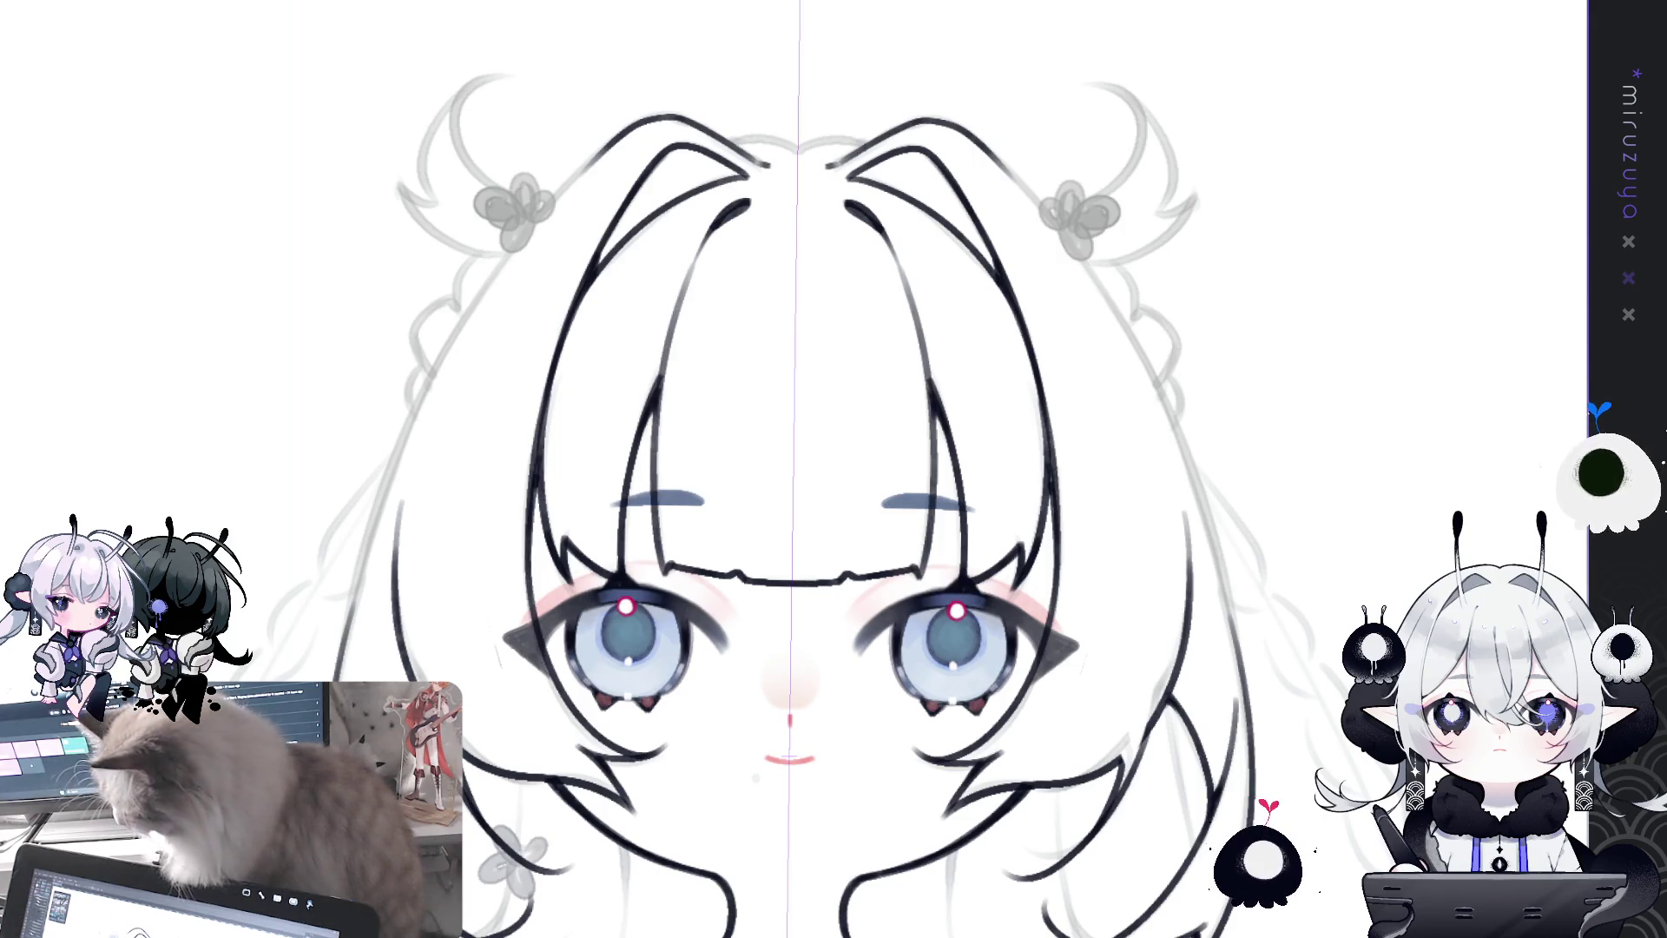
{"action": "mouse_move", "coordinate": [998, 200]}
{"action": "left_mouse_down"}
{"action": "mouse_move", "coordinate": [1000, 238]}
{"action": "mouse_move", "coordinate": [963, 209]}
{"action": "mouse_move", "coordinate": [763, 169]}
{"action": "mouse_move", "coordinate": [605, 163]}
{"action": "left_mouse_up"}
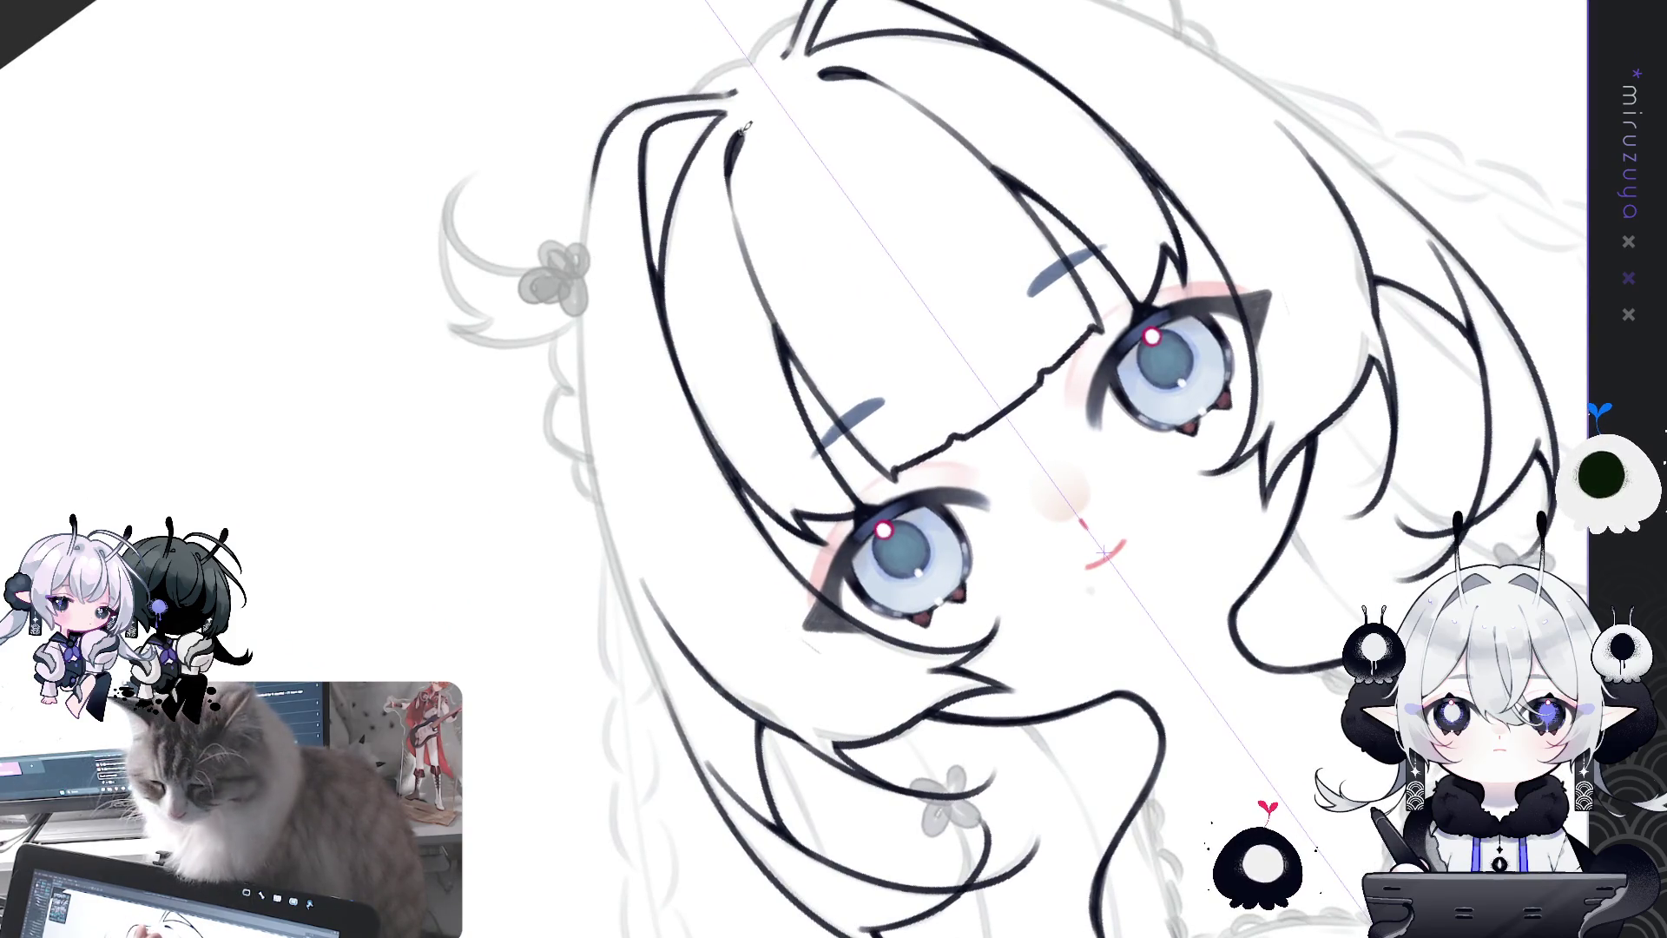
Step: On a tilted canvas, ink the full-length left hair outline, retrying the stroke until satisfied
{"action": "left_click_drag", "start_coordinate": [751, 130], "coordinate": [582, 132]}
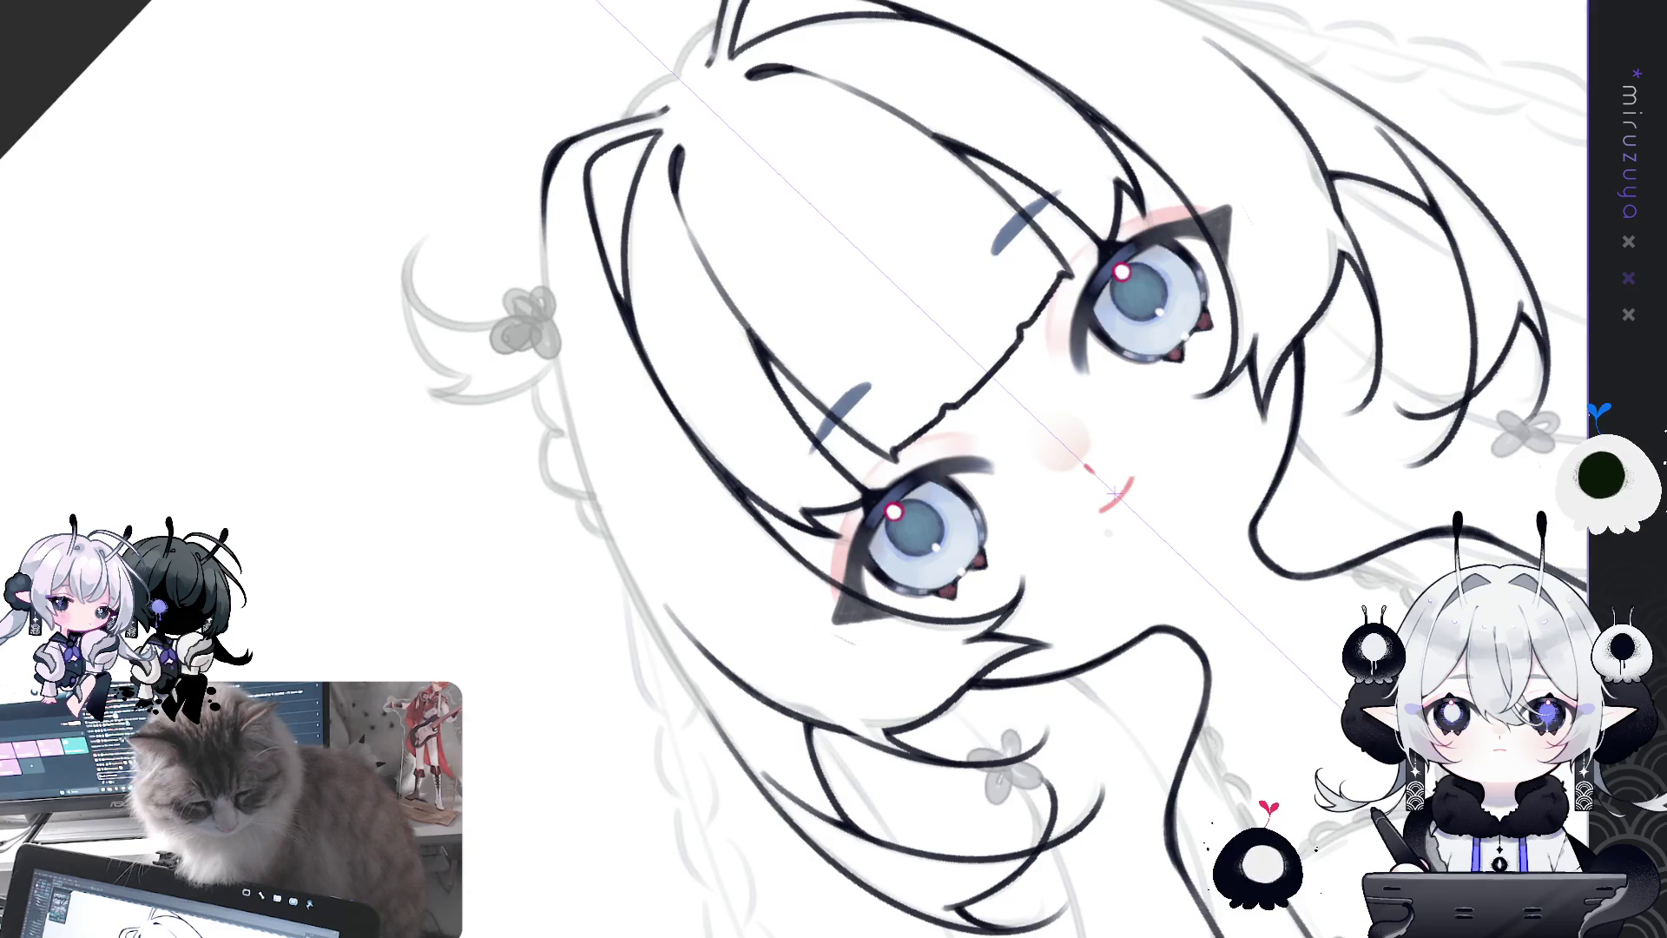
{"action": "left_click_drag", "start_coordinate": [547, 174], "coordinate": [546, 297]}
{"action": "key", "text": "ctrl+z"}
{"action": "left_click_drag", "start_coordinate": [545, 174], "coordinate": [608, 531]}
{"action": "key", "text": "ctrl+z"}
{"action": "left_click_drag", "start_coordinate": [546, 156], "coordinate": [608, 531]}
{"action": "key", "text": "ctrl+z"}
{"action": "left_click_drag", "start_coordinate": [547, 252], "coordinate": [627, 599]}
{"action": "key", "text": "ctrl+z"}
{"action": "left_click_drag", "start_coordinate": [547, 174], "coordinate": [636, 569]}
{"action": "key", "text": "ctrl+z"}
{"action": "left_click_drag", "start_coordinate": [547, 182], "coordinate": [647, 596]}
{"action": "key", "text": "ctrl+z"}
{"action": "left_click_drag", "start_coordinate": [547, 174], "coordinate": [643, 601]}
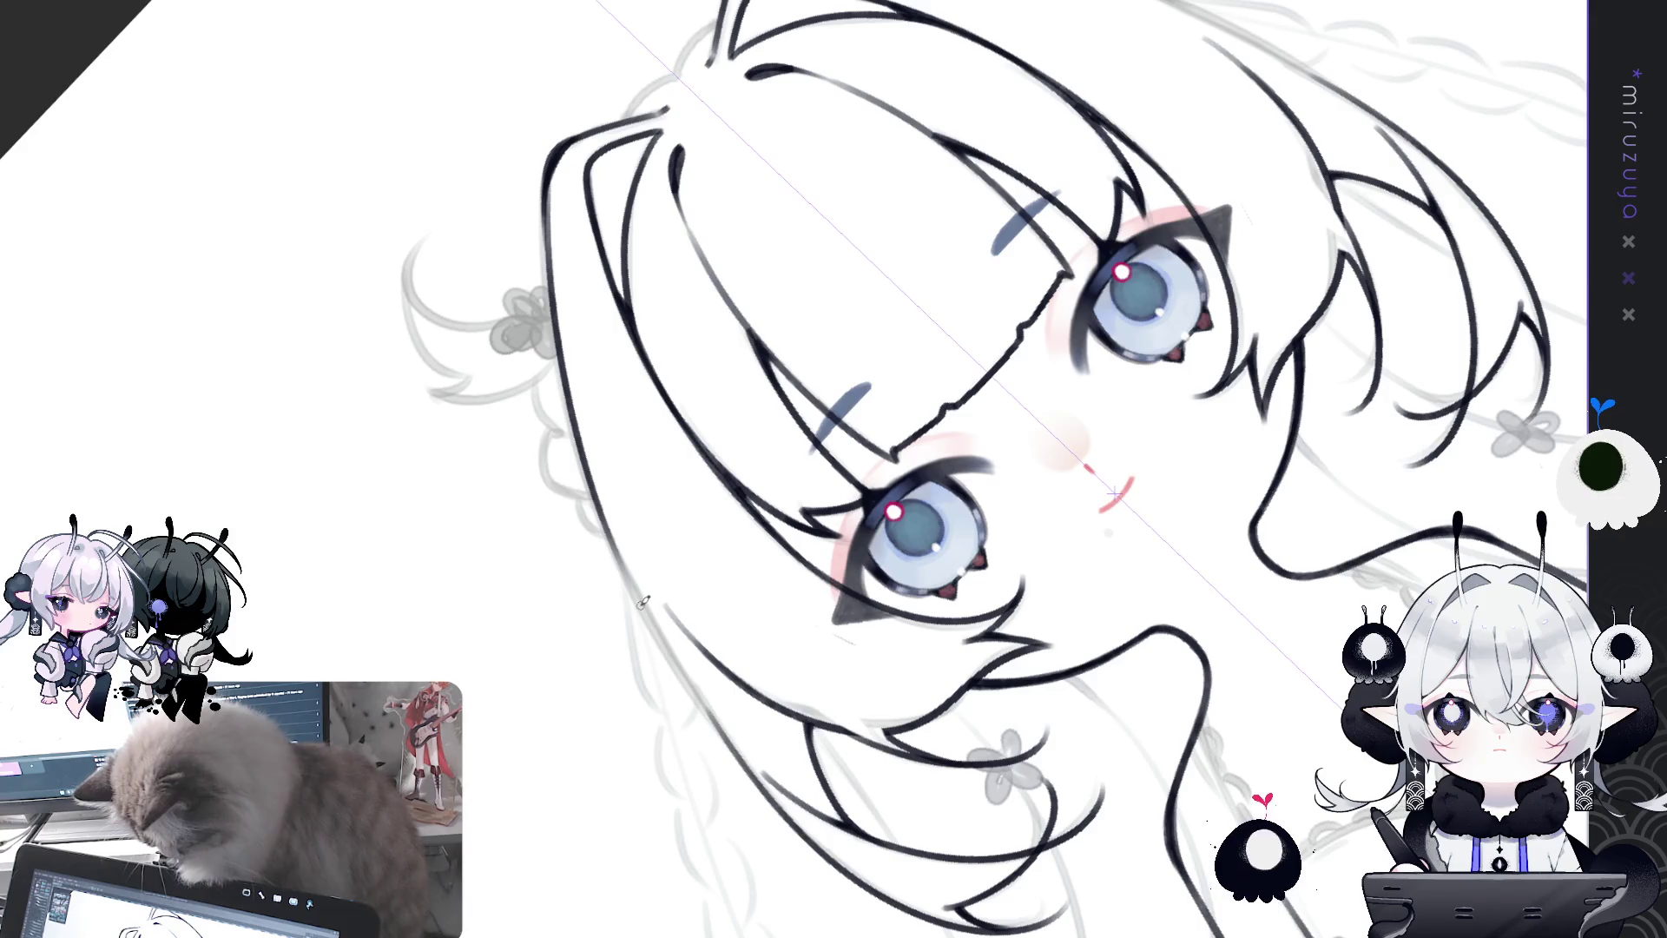
{"action": "key", "text": "ctrl+z"}
{"action": "left_click_drag", "start_coordinate": [545, 185], "coordinate": [647, 618]}
{"action": "key", "text": "ctrl+z"}
{"action": "mouse_move", "coordinate": [542, 201]}
{"action": "left_mouse_down"}
{"action": "mouse_move", "coordinate": [597, 503]}
{"action": "mouse_move", "coordinate": [670, 667]}
{"action": "left_mouse_up"}
{"action": "key", "text": "ctrl+z"}
{"action": "mouse_move", "coordinate": [540, 203]}
{"action": "left_mouse_down"}
{"action": "mouse_move", "coordinate": [671, 647]}
{"action": "mouse_move", "coordinate": [729, 732]}
{"action": "left_mouse_up"}
{"action": "key", "text": "ctrl+z"}
{"action": "left_click_drag", "start_coordinate": [540, 191], "coordinate": [733, 745]}
{"action": "key", "text": "ctrl+z"}
{"action": "left_click_drag", "start_coordinate": [538, 184], "coordinate": [725, 732]}
{"action": "key", "text": "ctrl+z"}
{"action": "left_click_drag", "start_coordinate": [547, 178], "coordinate": [746, 760]}
{"action": "key", "text": "ctrl+z"}
{"action": "mouse_move", "coordinate": [540, 185]}
{"action": "left_mouse_down"}
{"action": "mouse_move", "coordinate": [574, 416]}
{"action": "mouse_move", "coordinate": [732, 729]}
{"action": "left_mouse_up"}
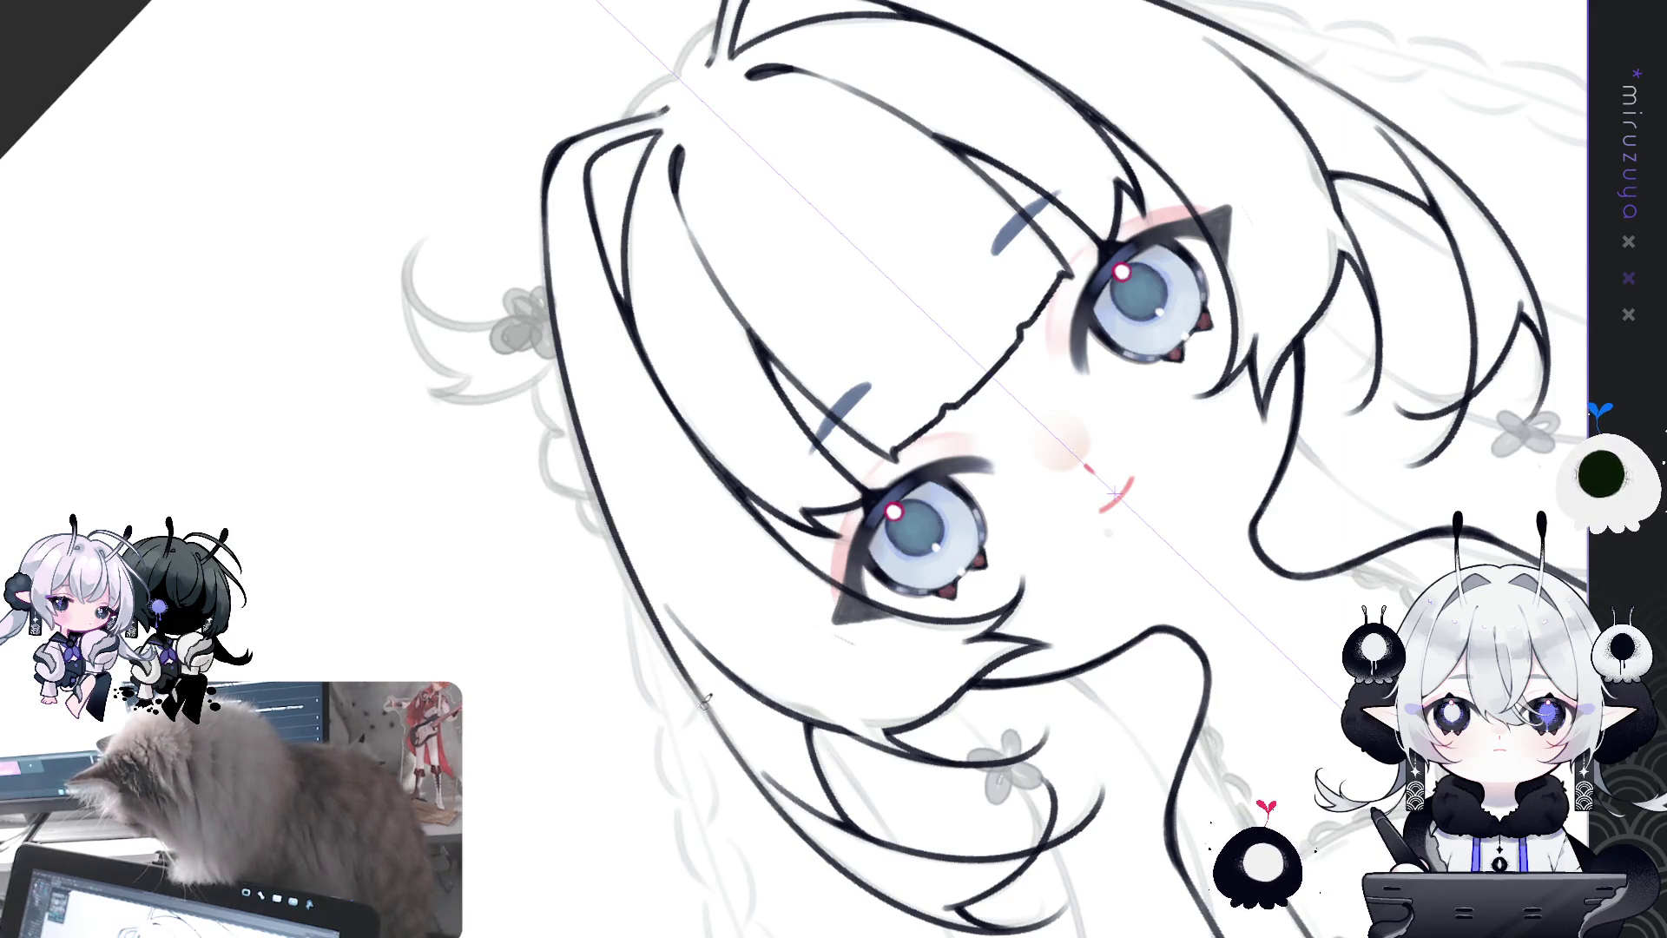
Step: Return the canvas upright and zoom out to check the whole figure
{"action": "key", "text": "ctrl+at"}
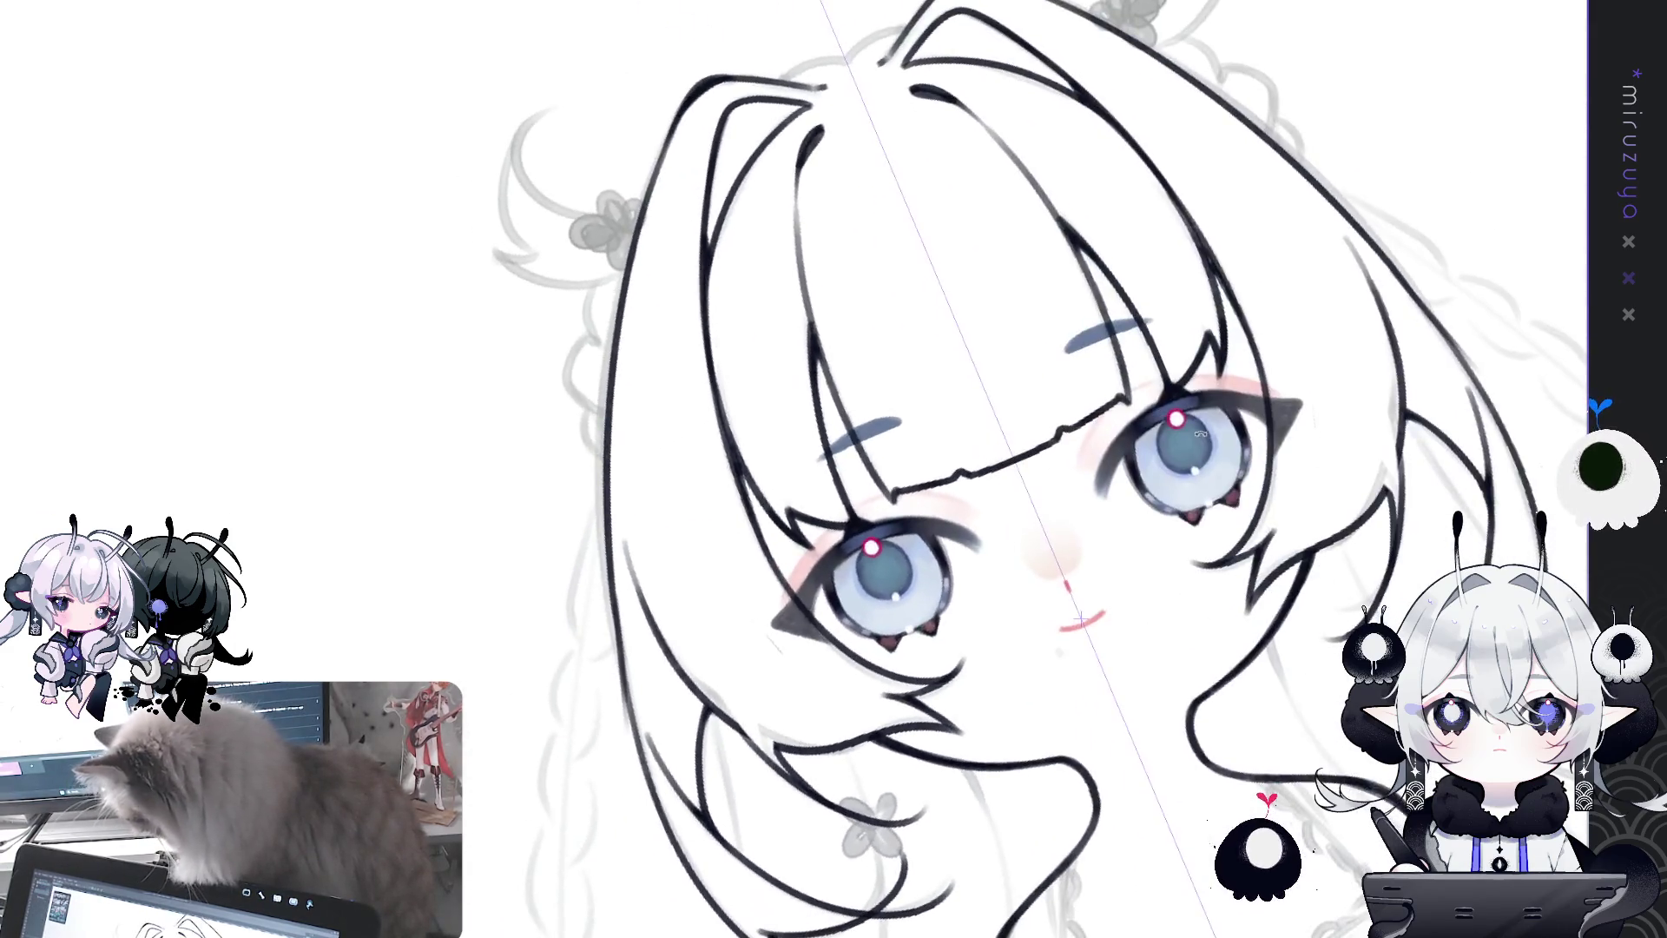
{"action": "left_click_drag", "start_coordinate": [1200, 433], "coordinate": [1237, 309]}
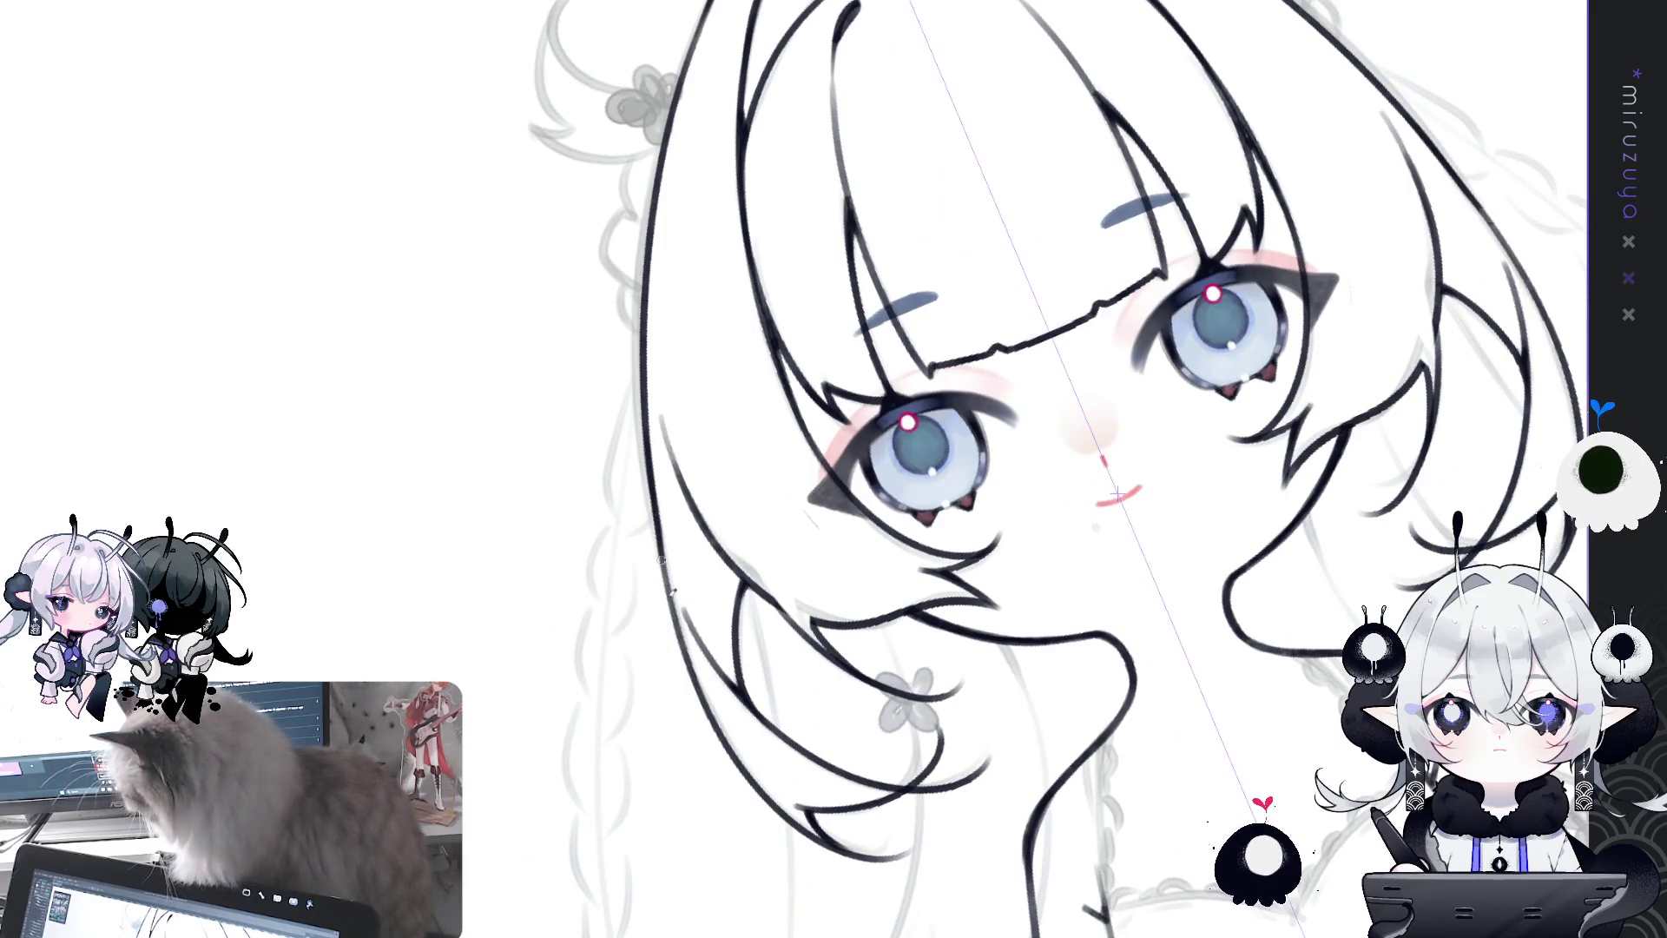
{"action": "key", "text": "ctrl+at"}
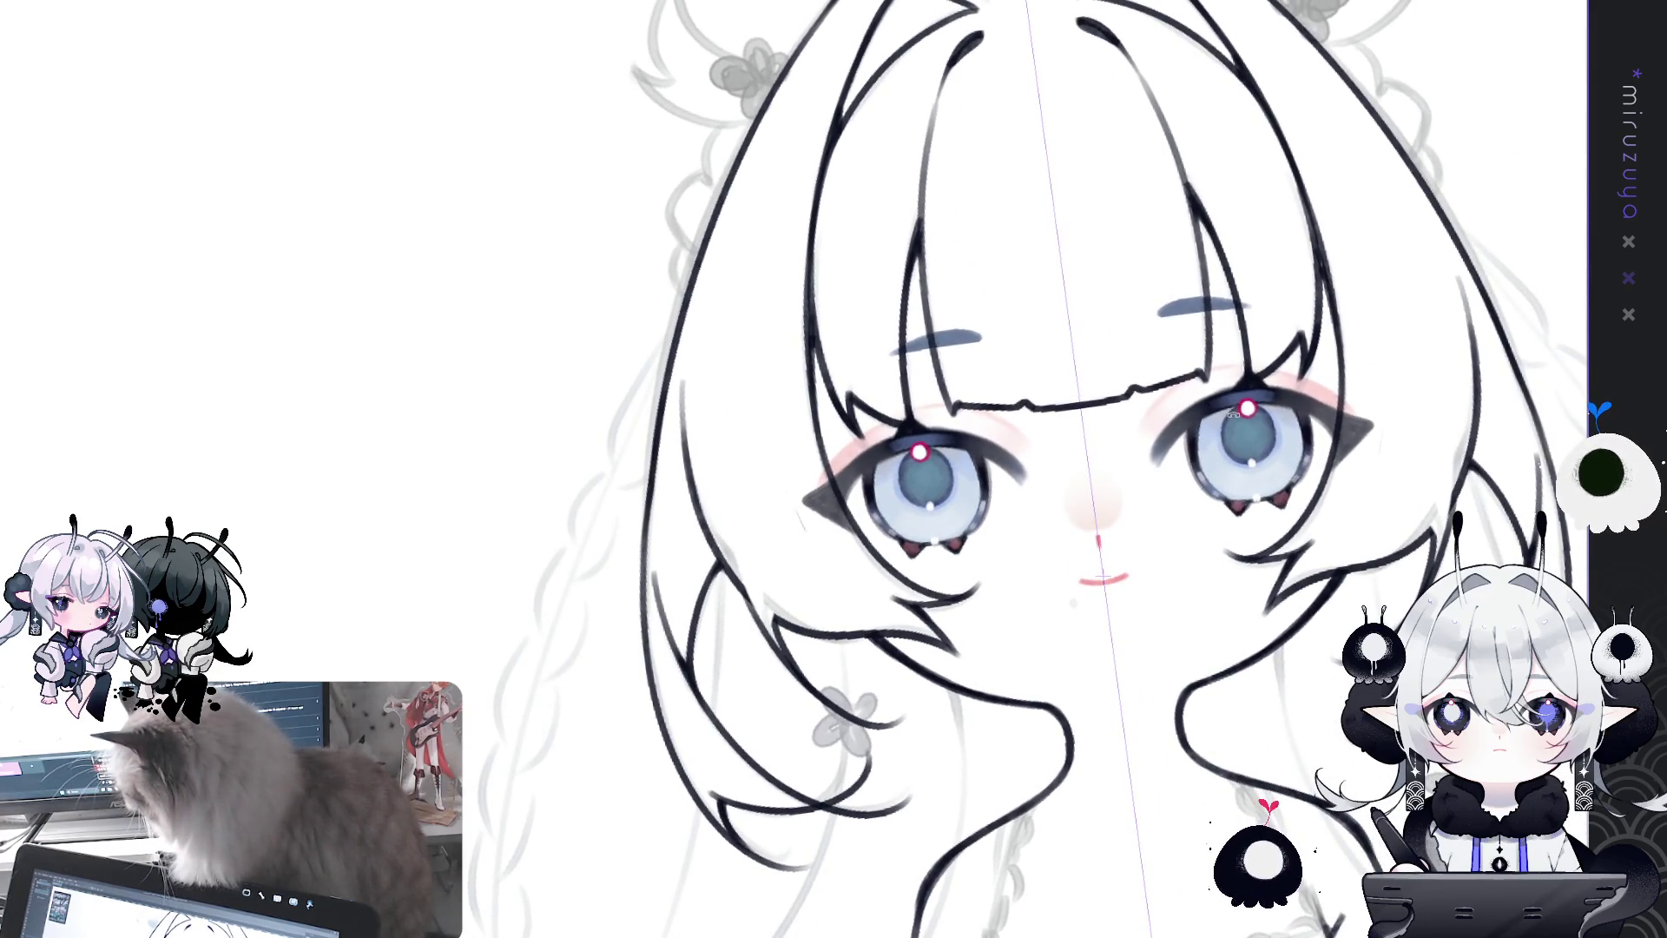
{"action": "left_click_drag", "start_coordinate": [1233, 415], "coordinate": [999, 421]}
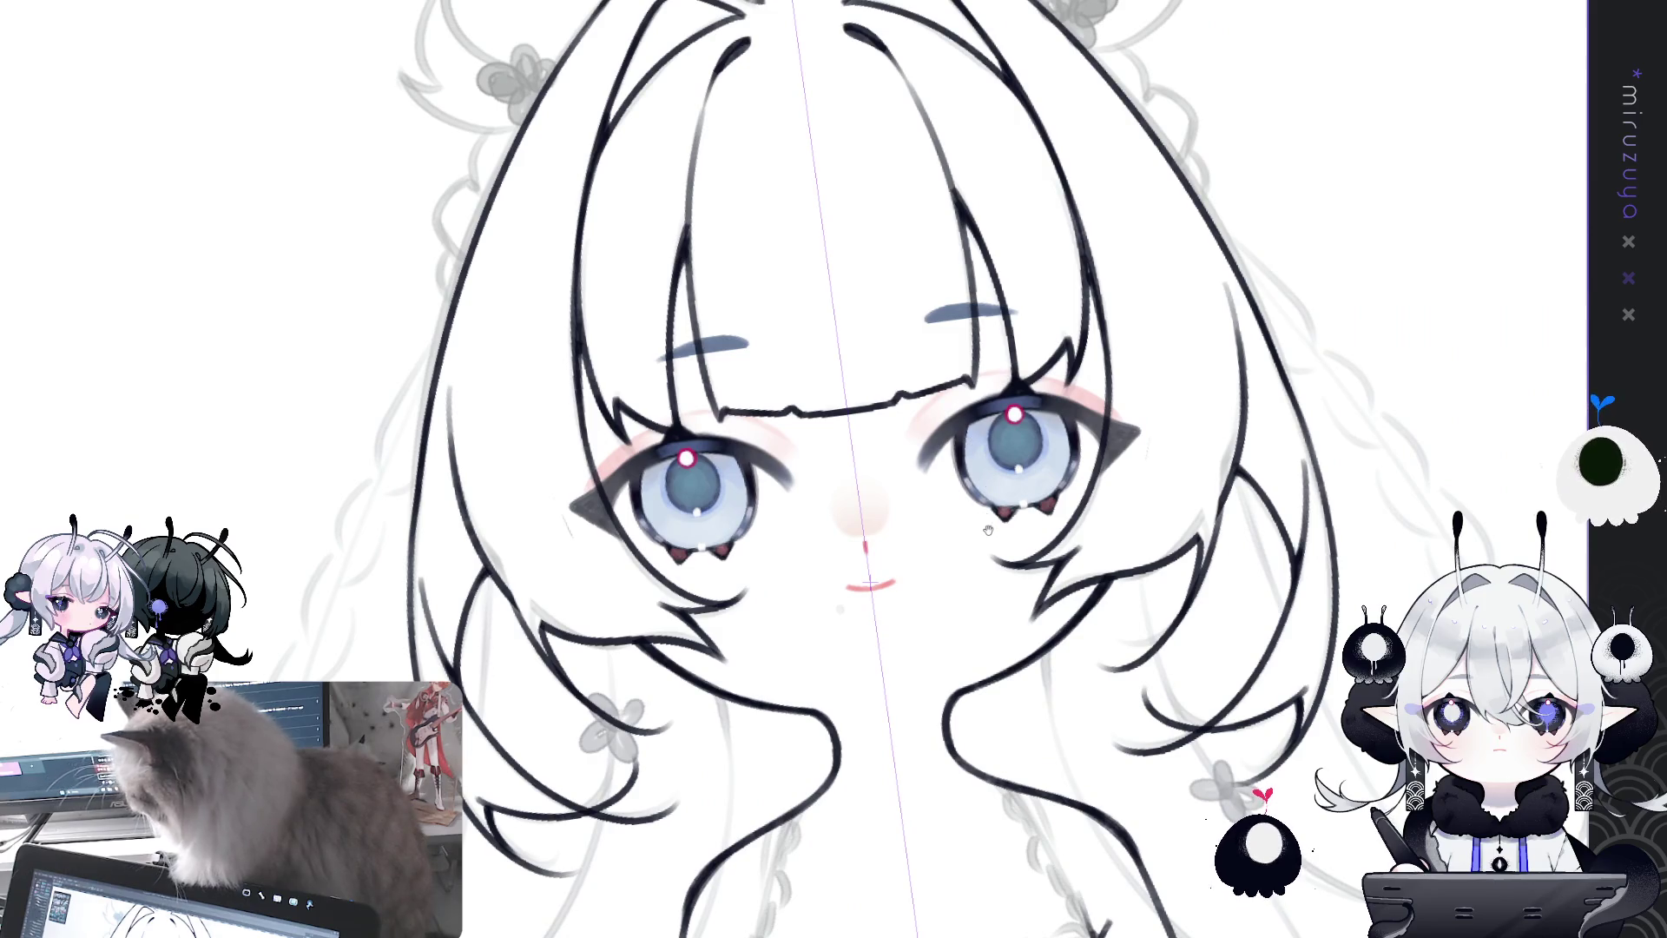
{"action": "left_click_drag", "start_coordinate": [988, 529], "coordinate": [972, 514]}
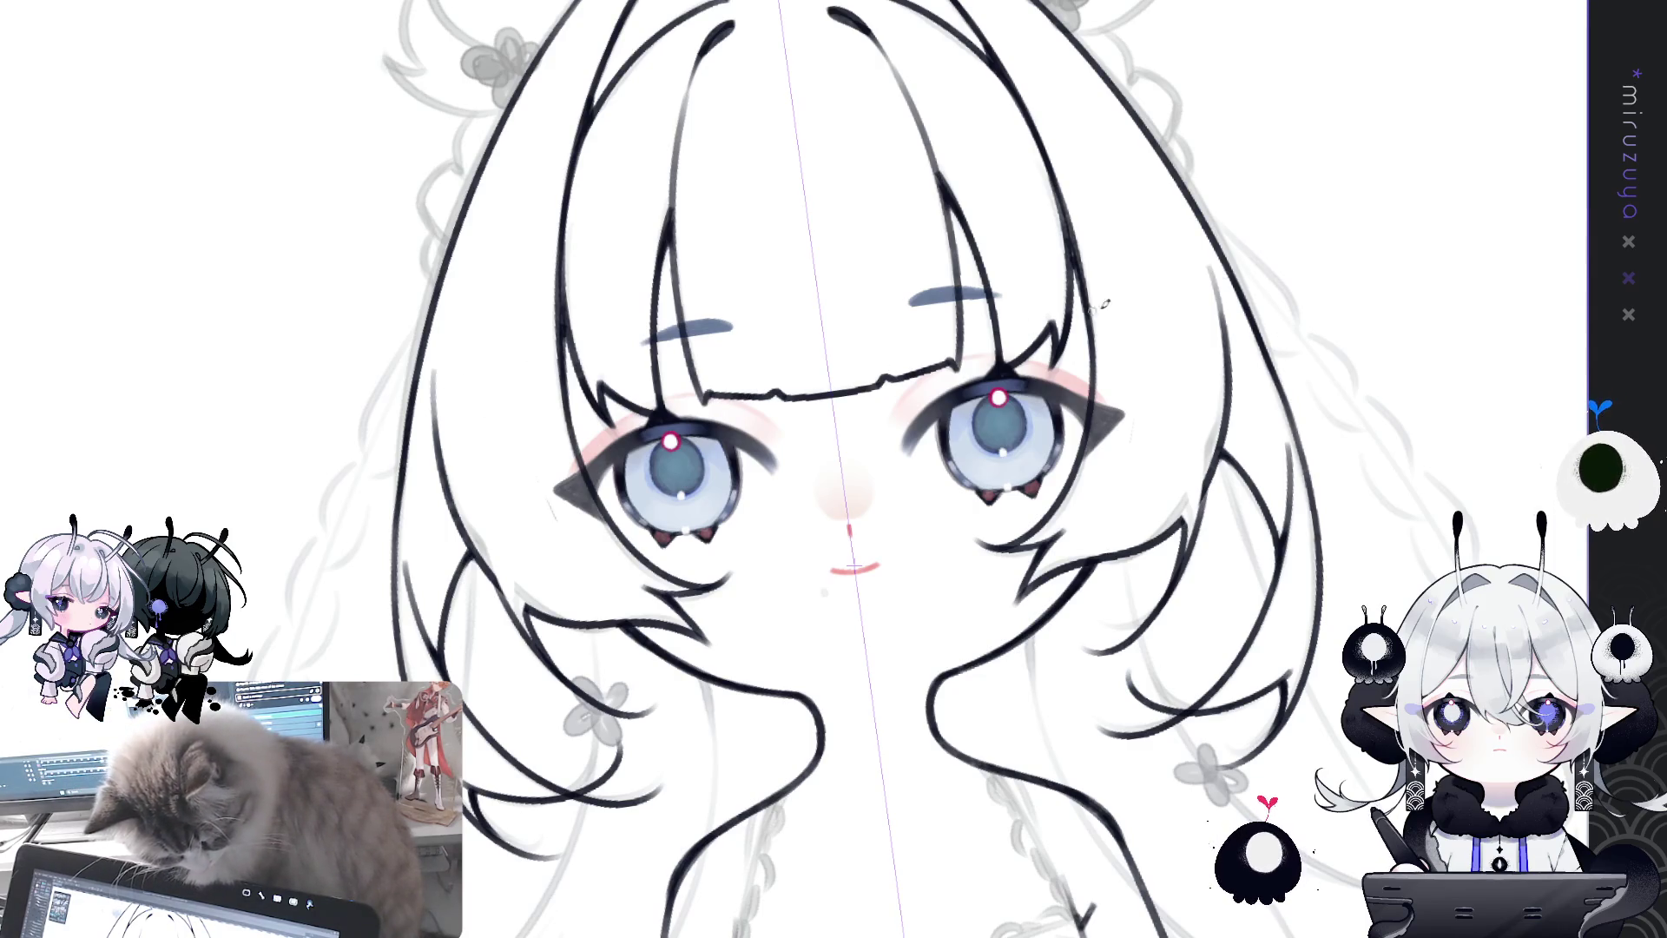
{"action": "key", "text": "ctrl+0"}
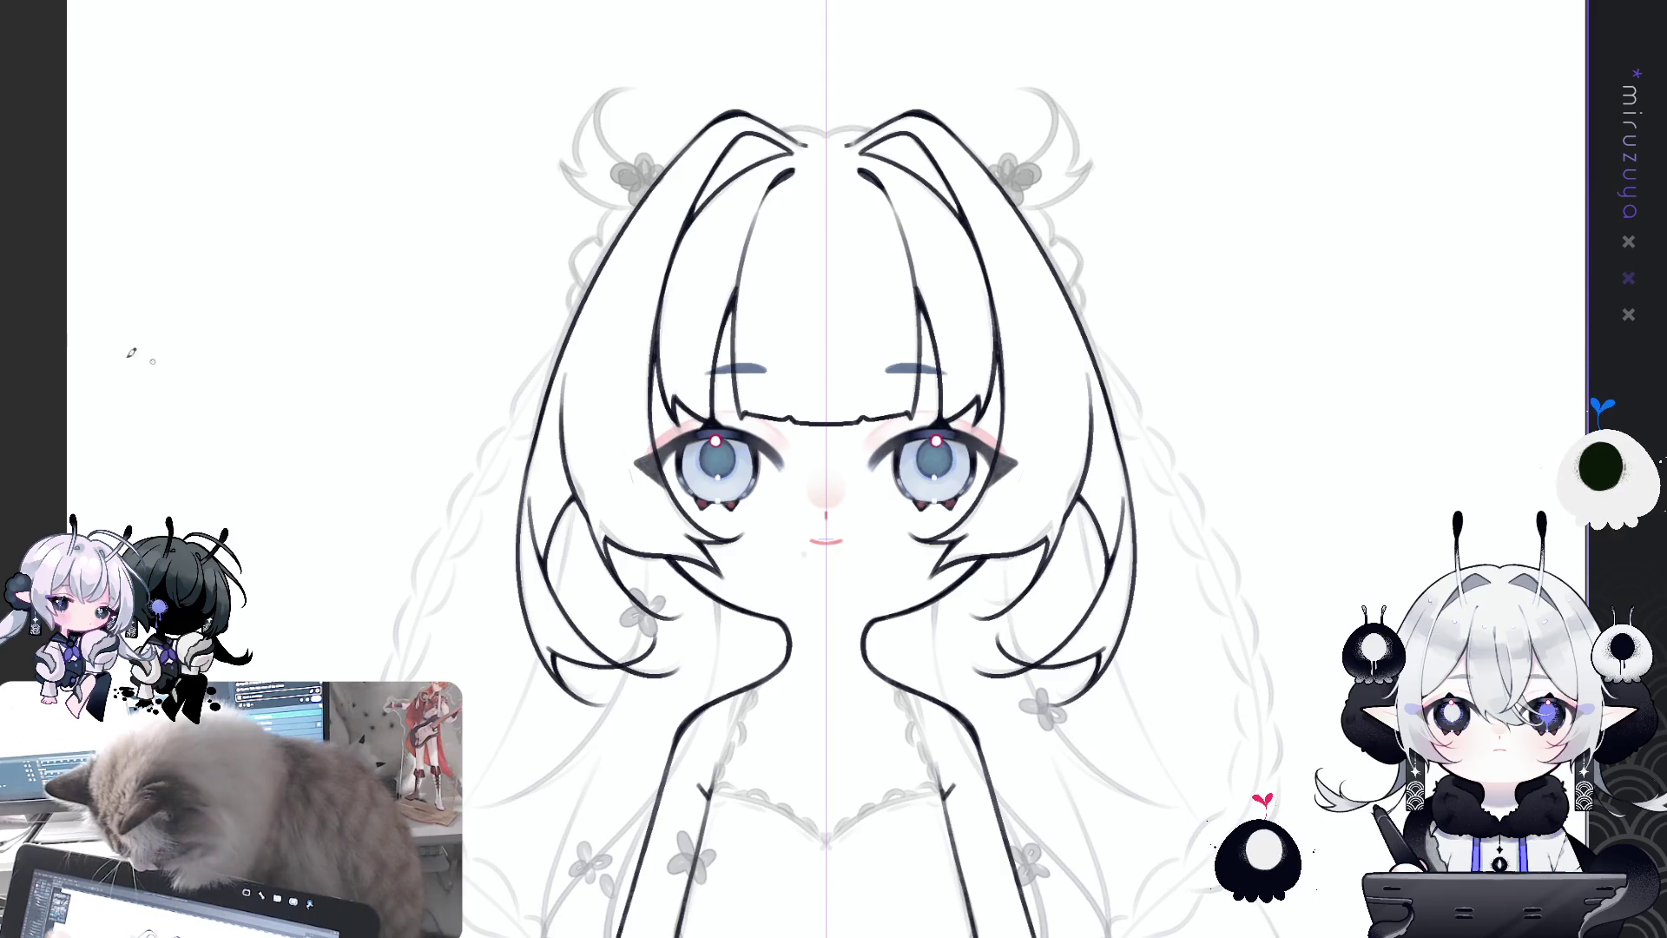
{"action": "left_click_drag", "start_coordinate": [1181, 222], "coordinate": [1099, 230]}
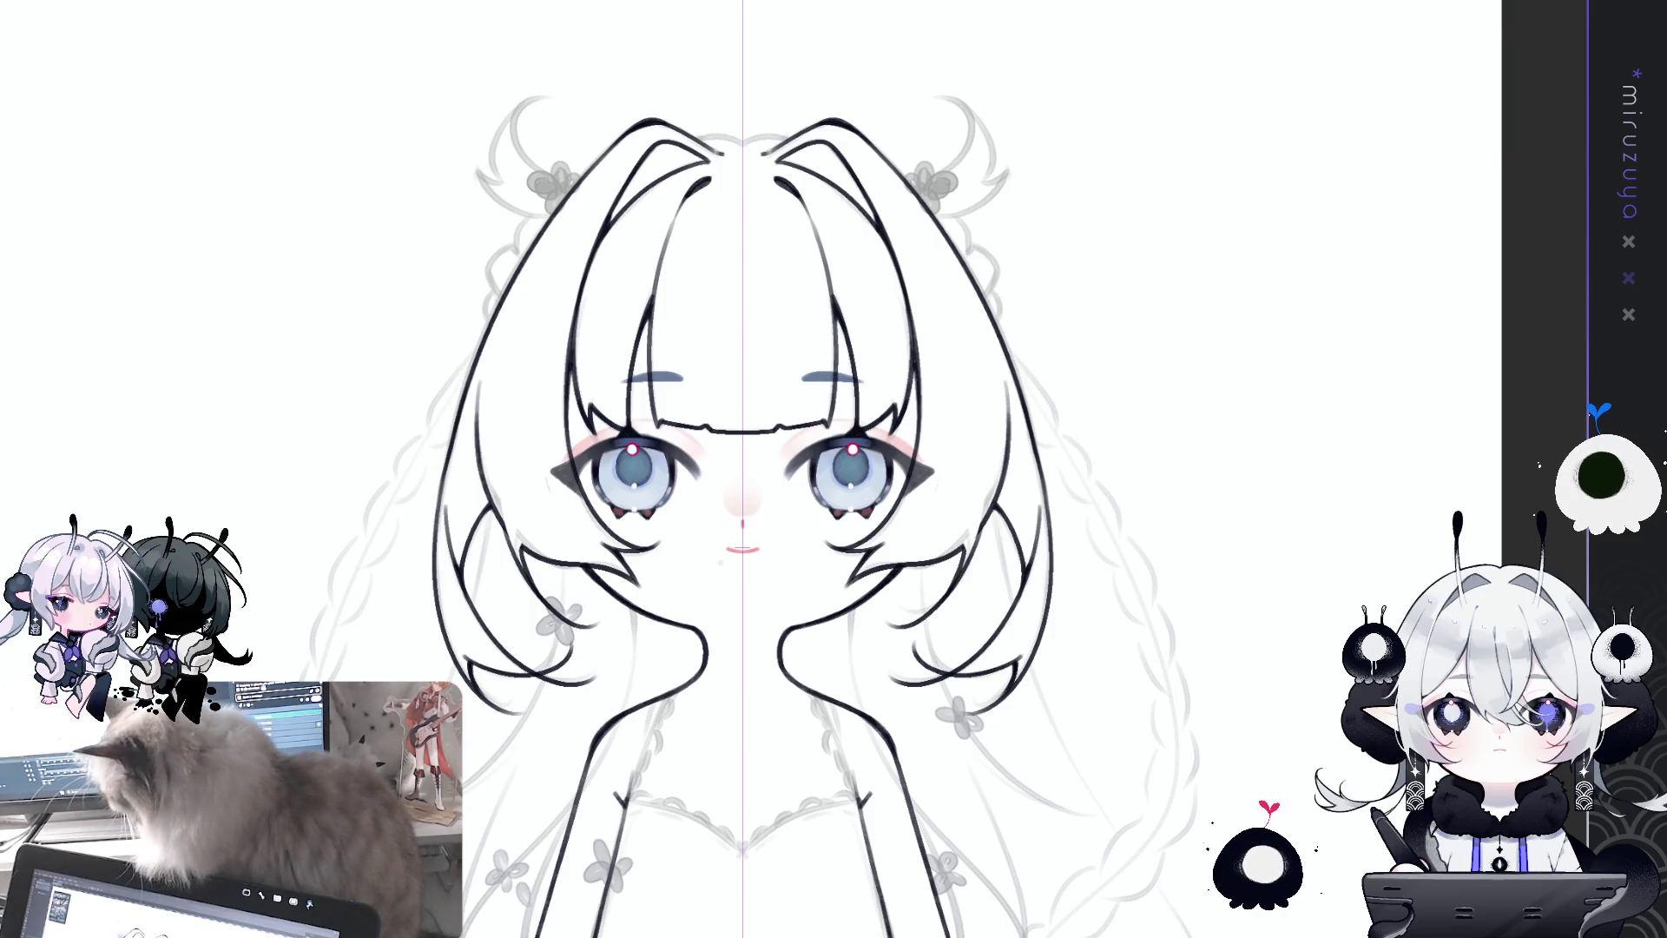
Step: Draw a curled horn above the left hair, discarding the first attempt and an extra mirrored stroke
{"action": "left_click_drag", "start_coordinate": [915, 174], "coordinate": [881, 224]}
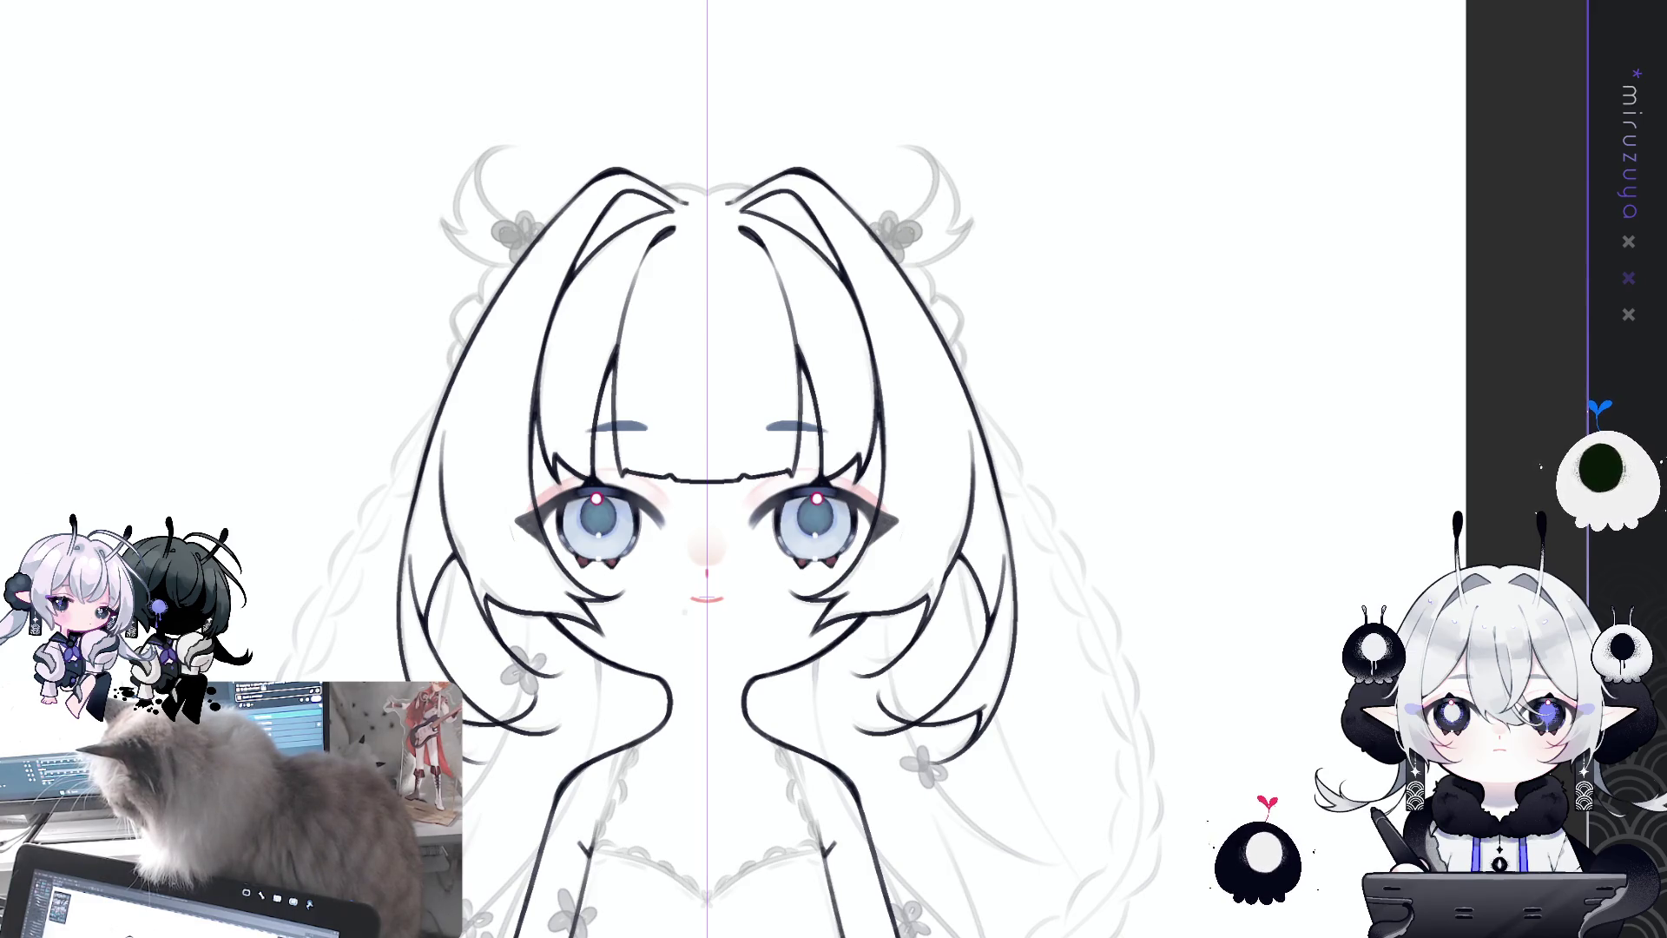
{"action": "left_click_drag", "start_coordinate": [545, 232], "coordinate": [526, 144]}
{"action": "key", "text": "ctrl+z"}
{"action": "mouse_move", "coordinate": [547, 232]}
{"action": "left_mouse_down"}
{"action": "mouse_move", "coordinate": [512, 227]}
{"action": "mouse_move", "coordinate": [531, 153]}
{"action": "mouse_move", "coordinate": [473, 167]}
{"action": "mouse_move", "coordinate": [475, 239]}
{"action": "left_mouse_up"}
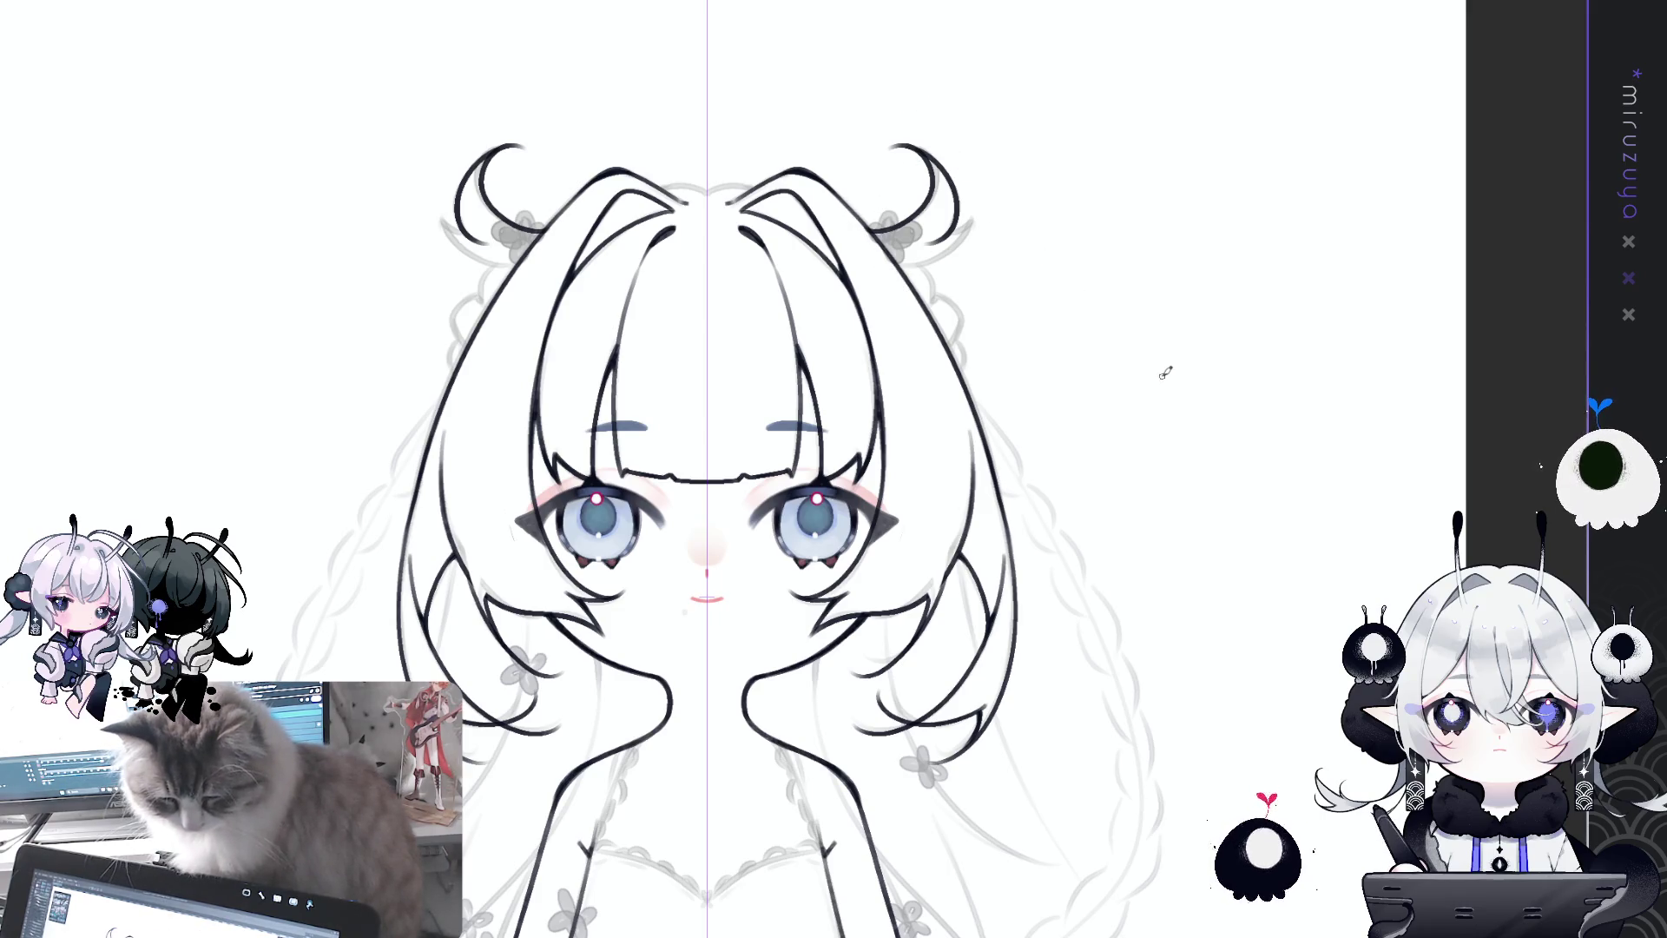
{"action": "mouse_move", "coordinate": [1164, 371]}
{"action": "left_mouse_down"}
{"action": "mouse_move", "coordinate": [979, 278]}
{"action": "mouse_move", "coordinate": [1198, 248]}
{"action": "mouse_move", "coordinate": [728, 203]}
{"action": "left_mouse_up"}
{"action": "key", "text": "ctrl+z"}
{"action": "key", "text": "ctrl+z"}
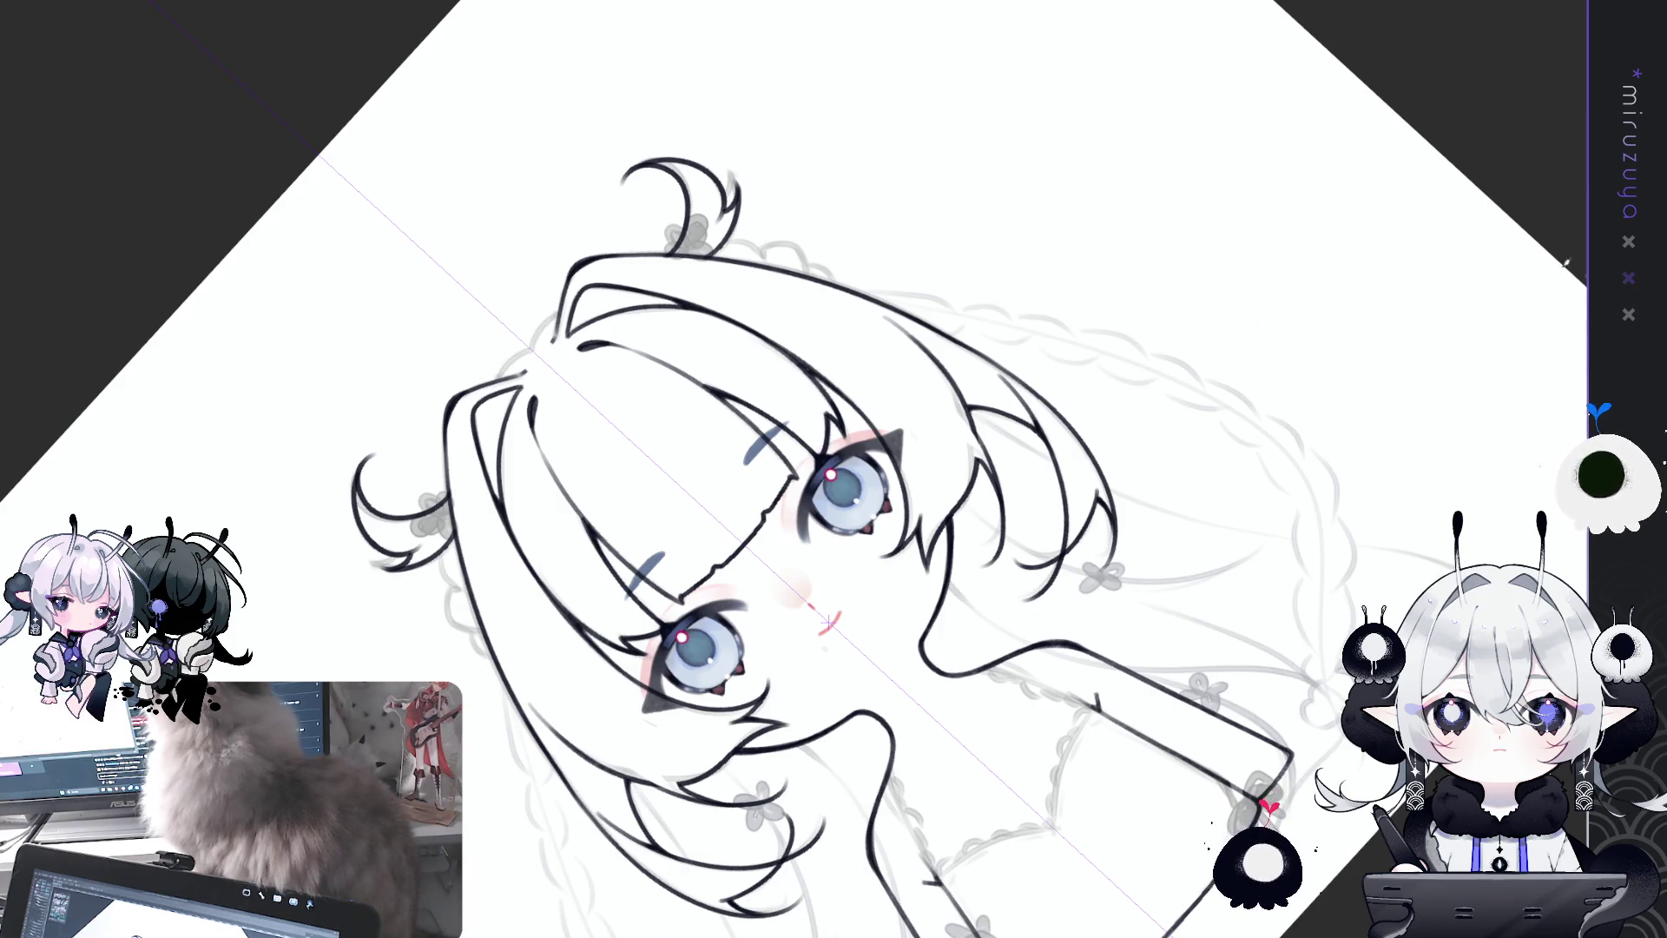
Step: Rotate to a near-upright face close-up and trial a braid line beside the right horn
{"action": "key", "text": "ctrl+@"}
{"action": "left_click_drag", "start_coordinate": [828, 619], "coordinate": [1033, 500]}
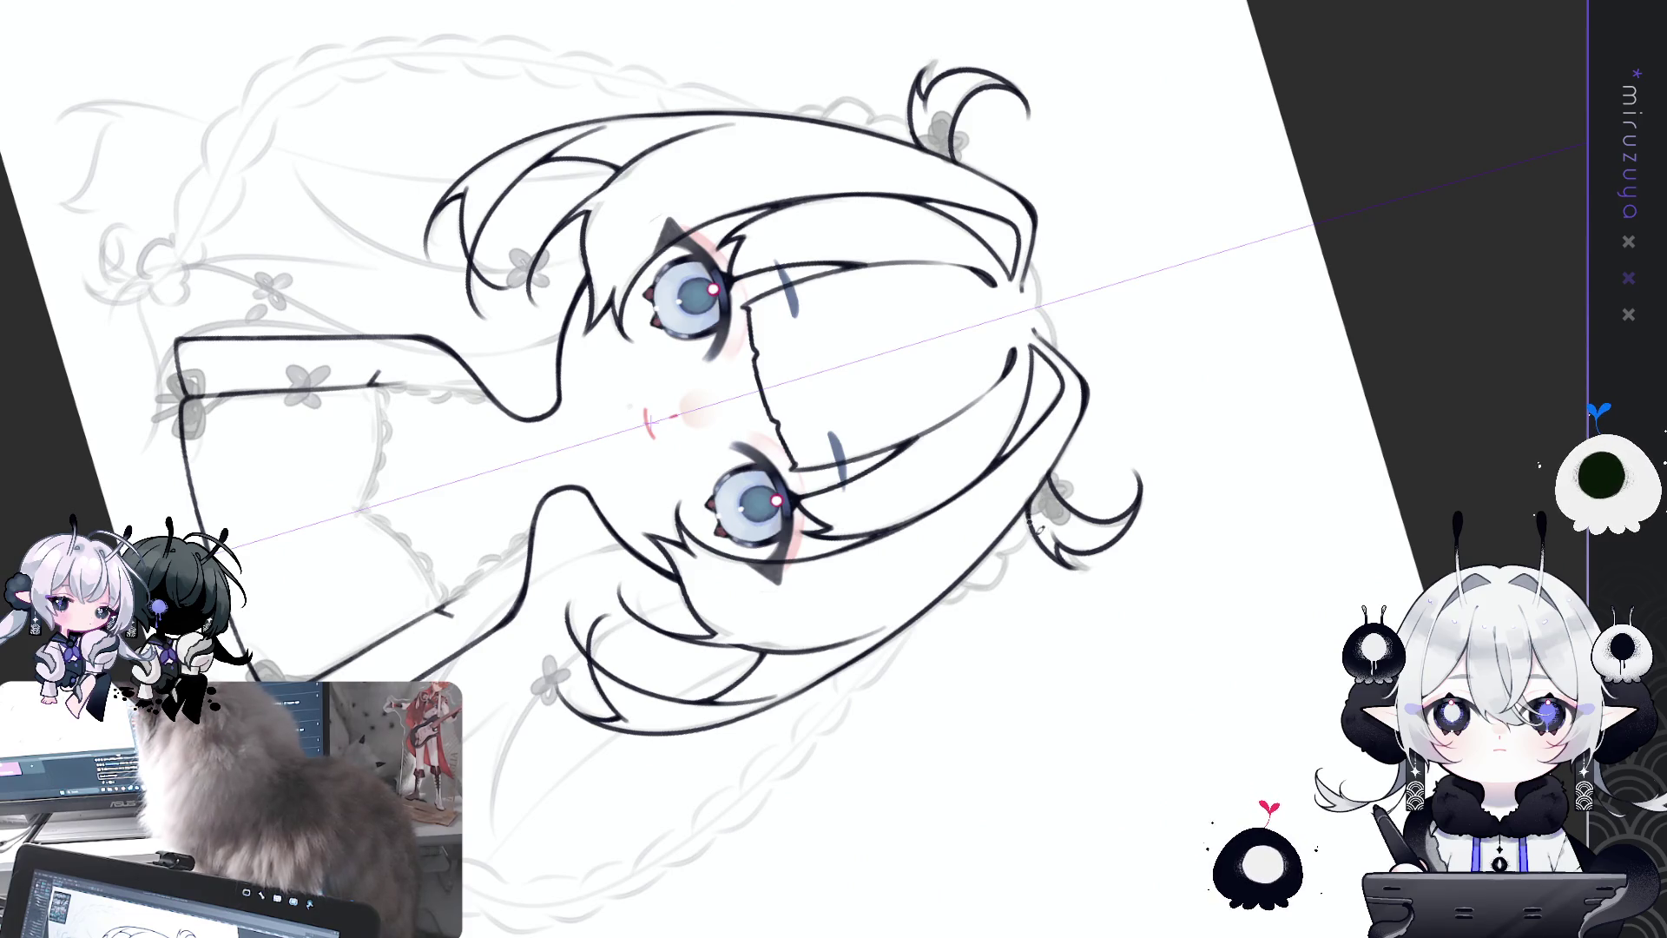
{"action": "key", "text": "ctrl+@"}
{"action": "left_click_drag", "start_coordinate": [1103, 638], "coordinate": [1026, 252]}
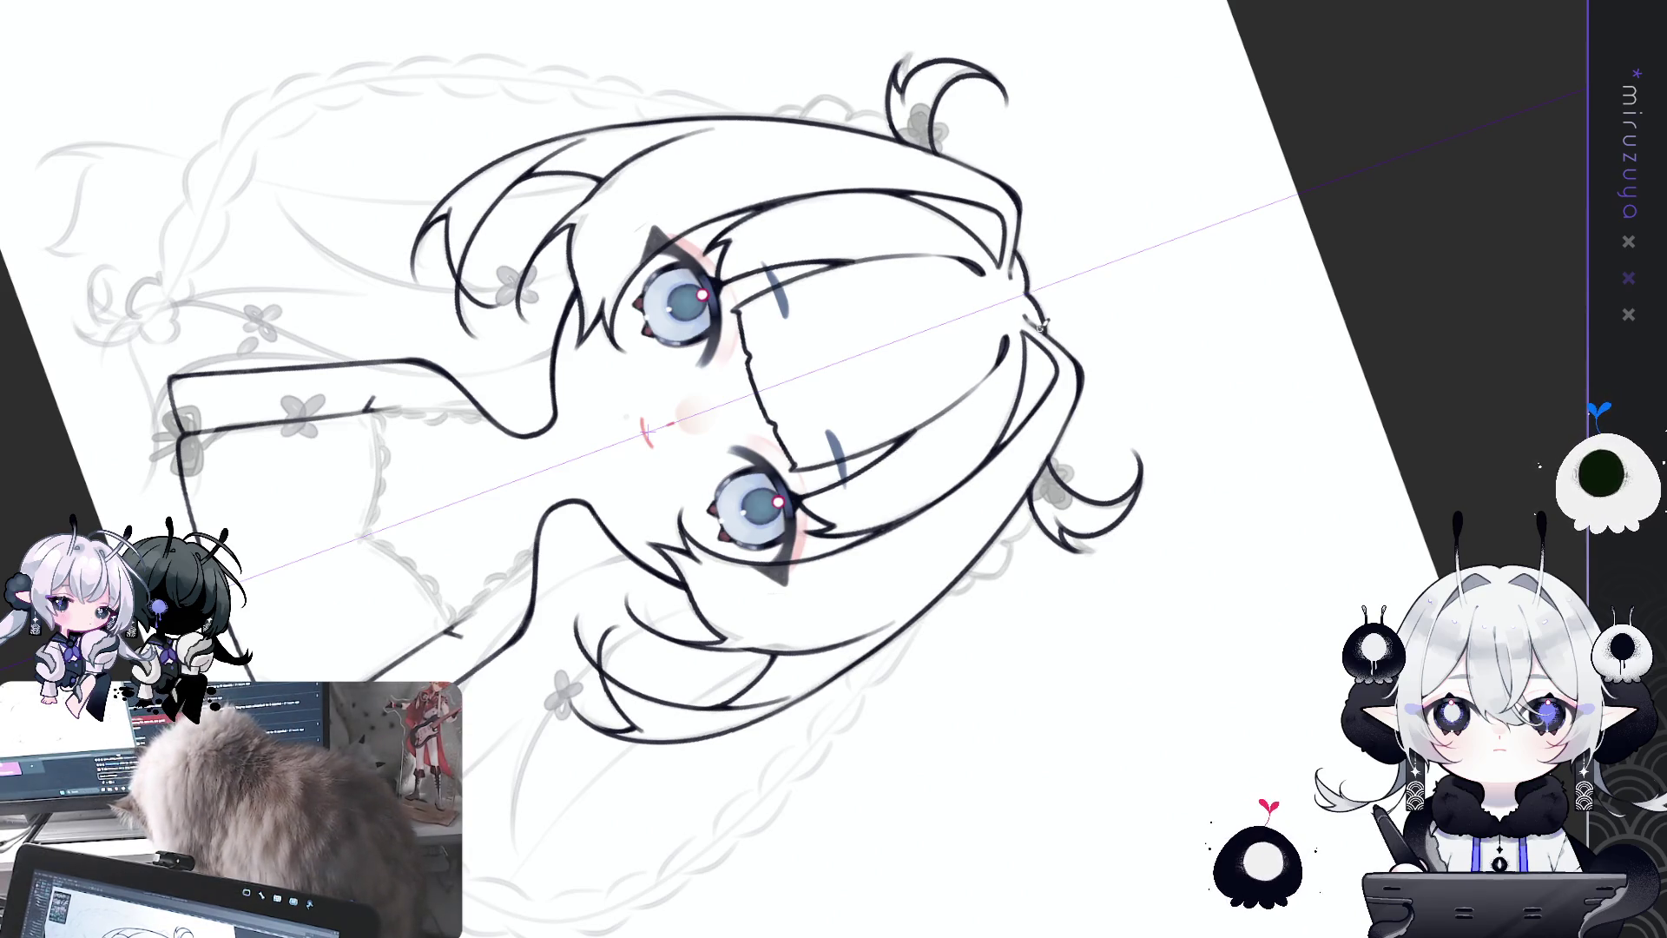
{"action": "mouse_move", "coordinate": [1038, 282]}
{"action": "left_mouse_down"}
{"action": "mouse_move", "coordinate": [1212, 591]}
{"action": "mouse_move", "coordinate": [1234, 556]}
{"action": "mouse_move", "coordinate": [1184, 436]}
{"action": "mouse_move", "coordinate": [923, 291]}
{"action": "left_mouse_up"}
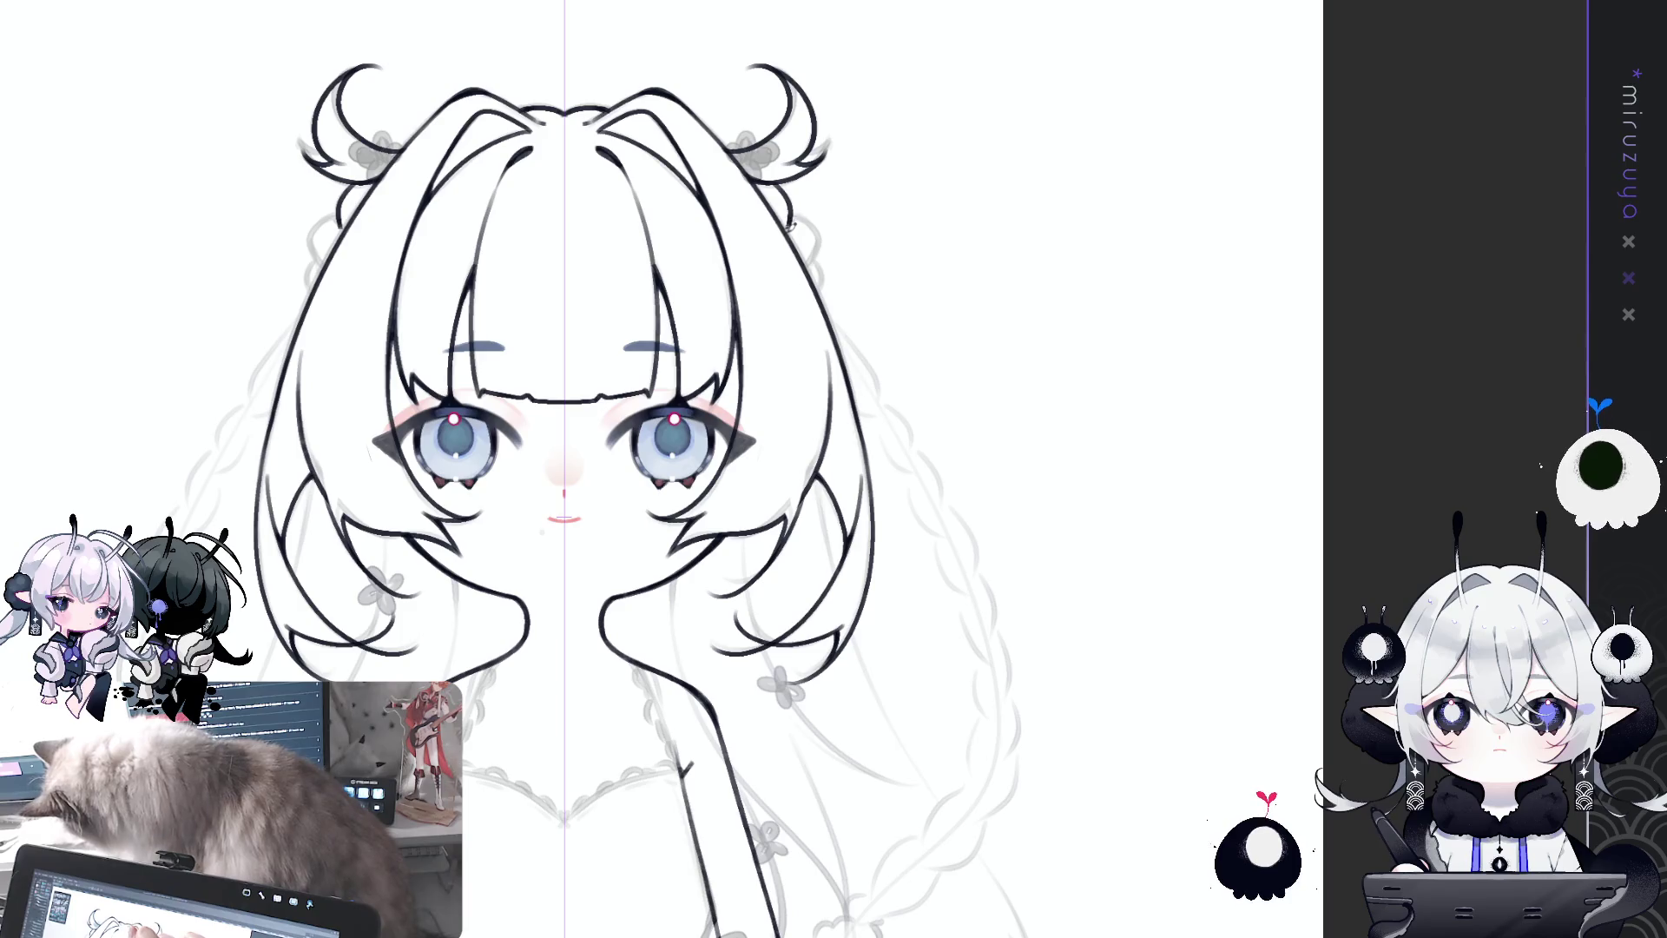
{"action": "left_click_drag", "start_coordinate": [800, 215], "coordinate": [822, 288]}
{"action": "key", "text": "ctrl+z"}
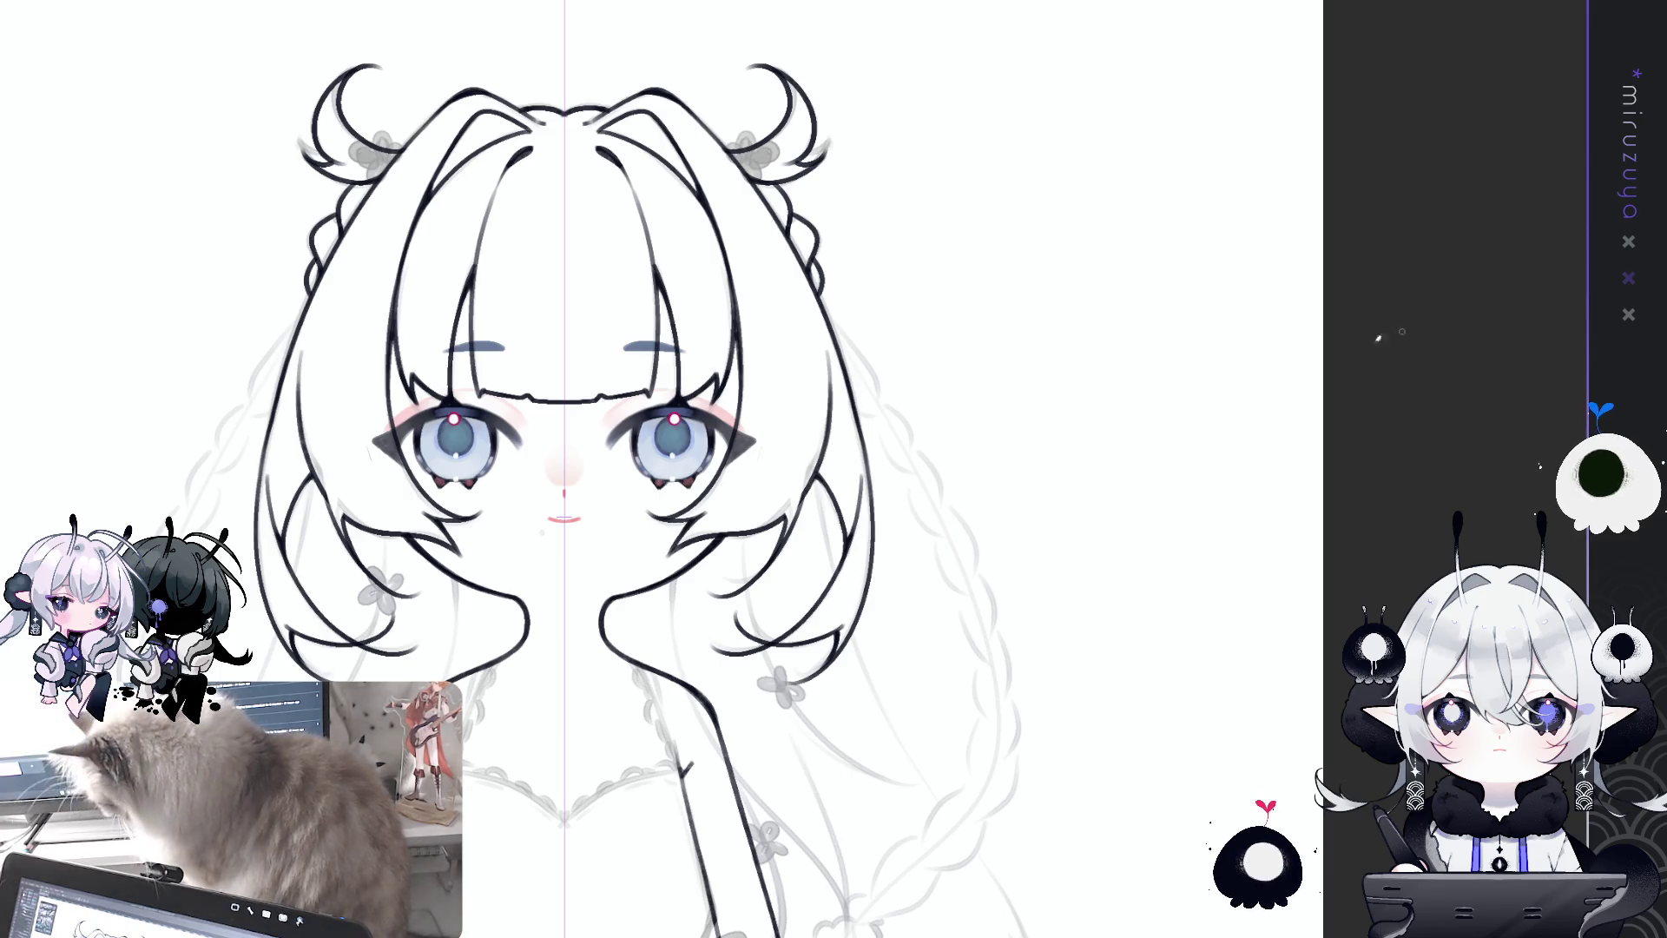
Step: Ink the mirrored neck lines below the hair, redrawing them several times
{"action": "scroll", "coordinate": [967, 613], "scroll_direction": "down", "scroll_amount": 1}
{"action": "scroll", "coordinate": [967, 613], "scroll_direction": "up", "scroll_amount": 2}
{"action": "scroll", "coordinate": [1012, 563], "scroll_direction": "down", "scroll_amount": 1}
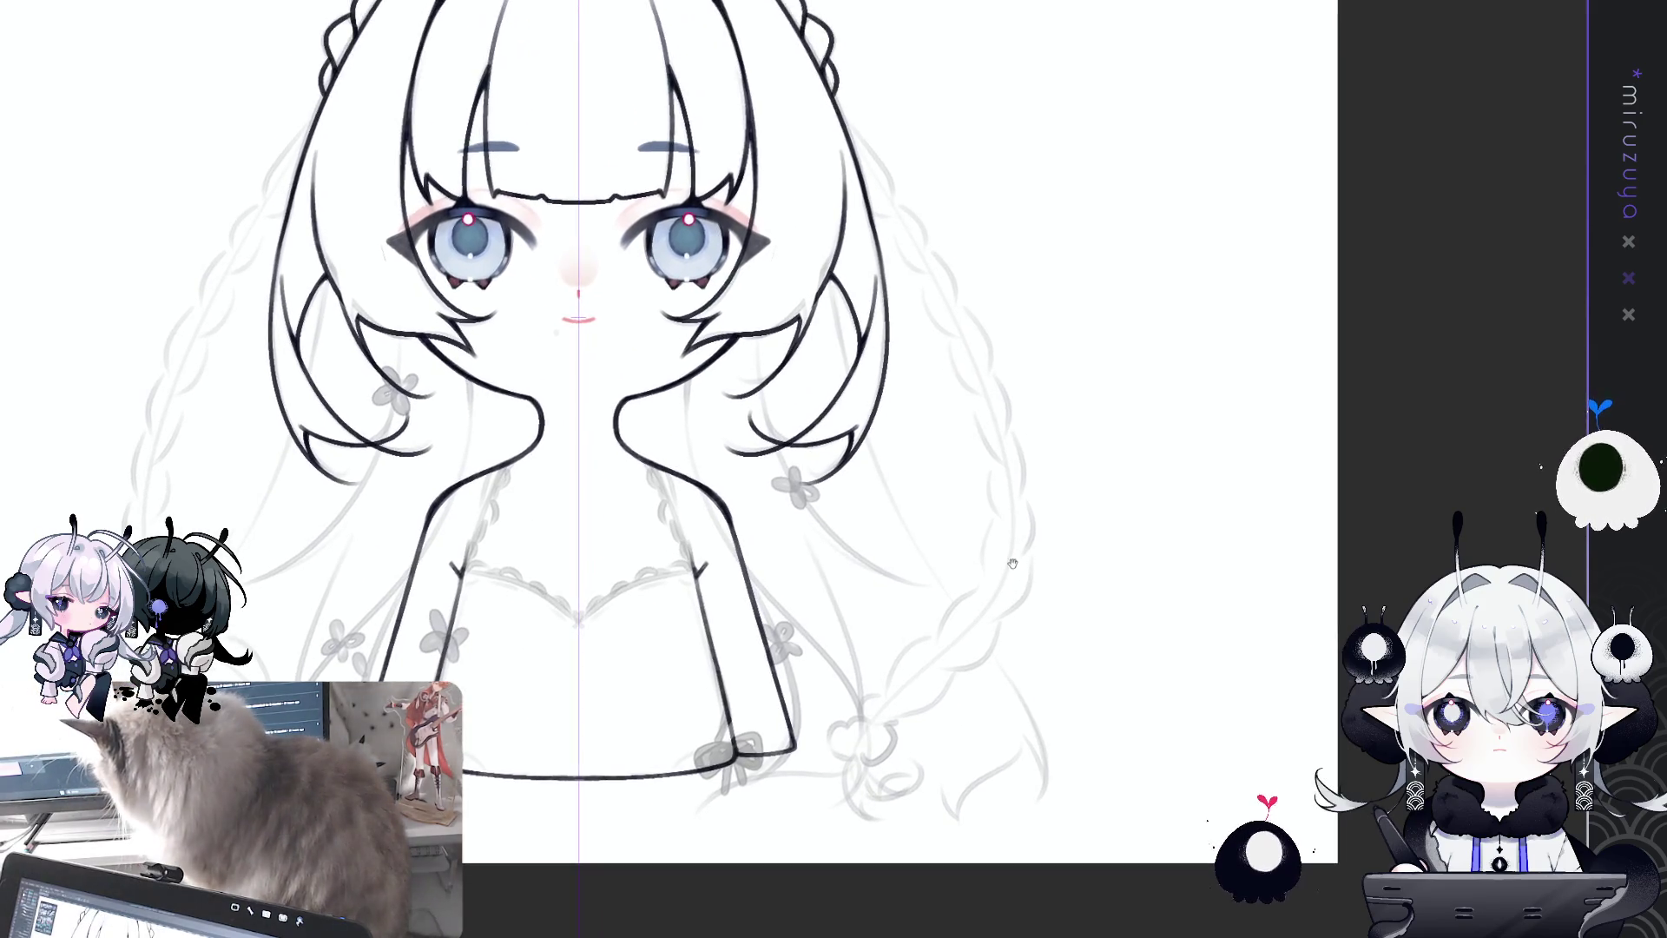
{"action": "left_click_drag", "start_coordinate": [1014, 570], "coordinate": [1018, 553]}
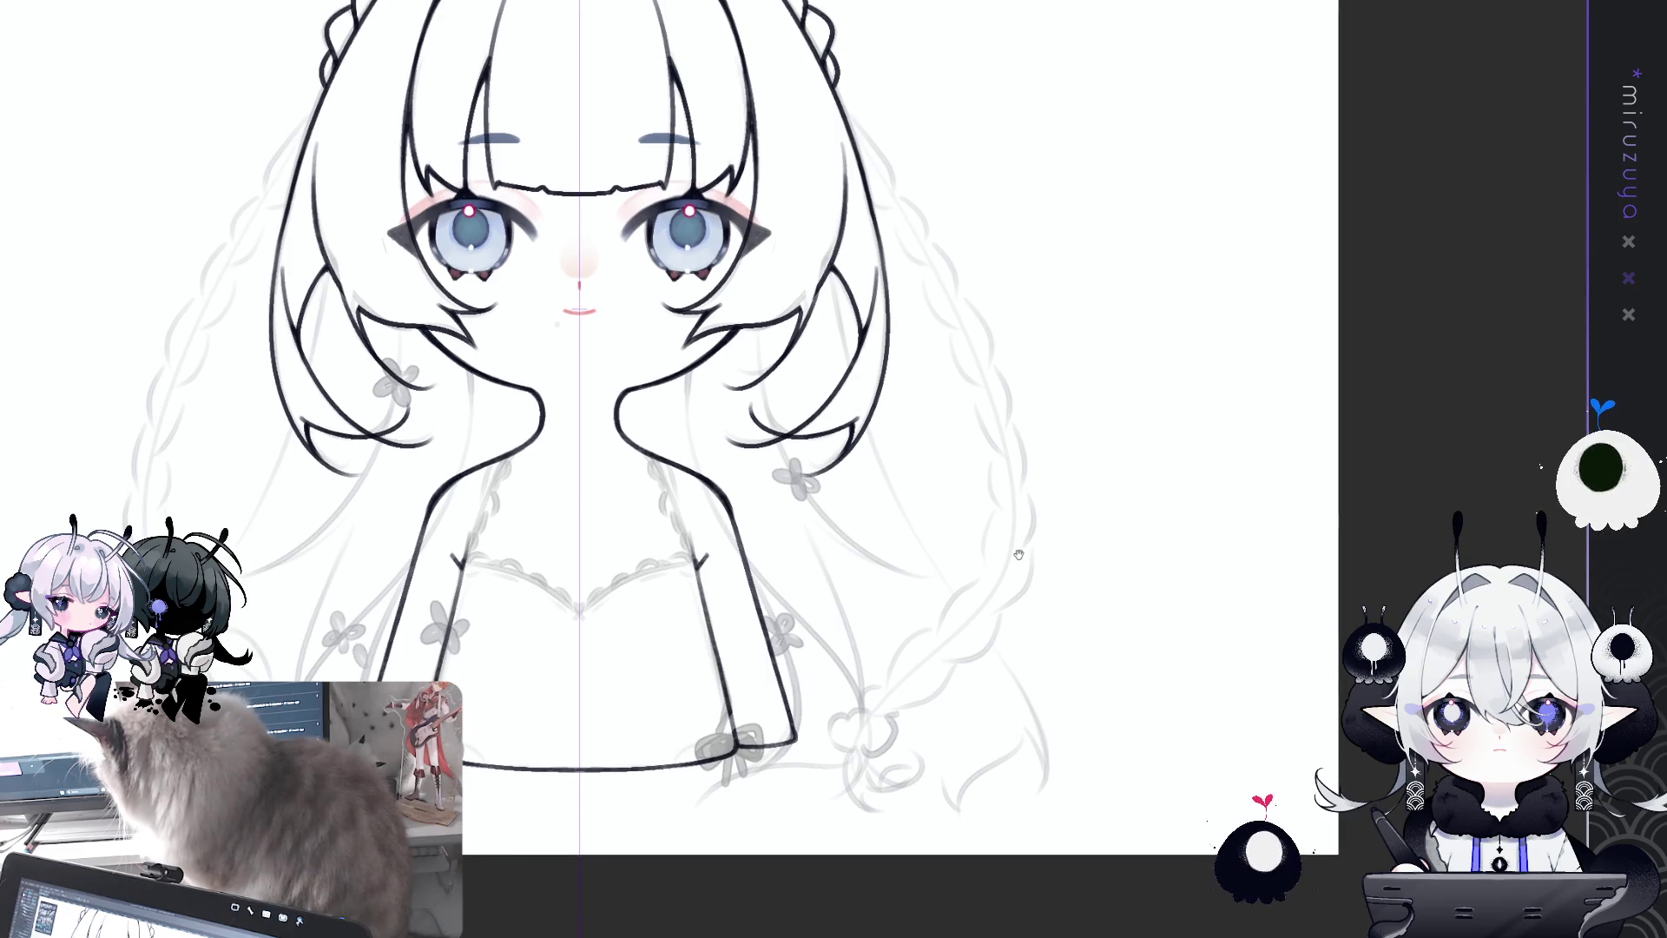
{"action": "left_click_drag", "start_coordinate": [691, 366], "coordinate": [708, 512]}
{"action": "key", "text": "ctrl+z"}
{"action": "left_click_drag", "start_coordinate": [690, 359], "coordinate": [701, 472]}
{"action": "key", "text": "ctrl+z"}
{"action": "left_click_drag", "start_coordinate": [690, 356], "coordinate": [701, 473]}
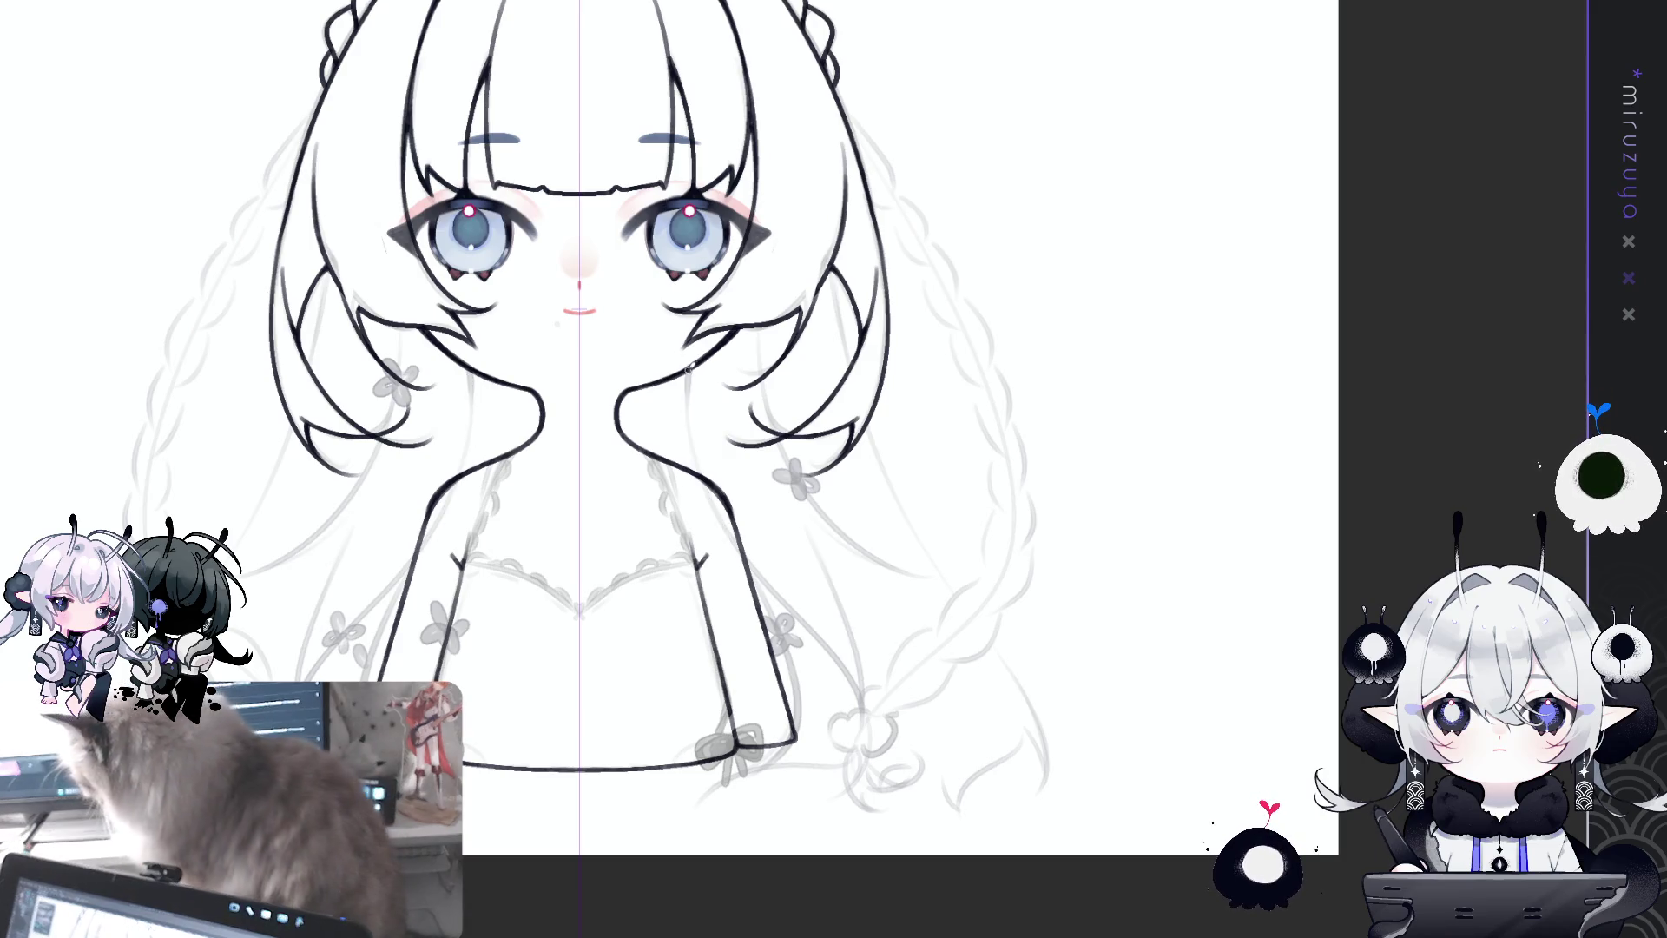
{"action": "key", "text": "ctrl+z"}
Step: Extend the inner hair lines down both sides, curve the strand ends and ink the body contour
{"action": "left_click_drag", "start_coordinate": [746, 556], "coordinate": [855, 695]}
{"action": "key", "text": "ctrl+z"}
{"action": "mouse_move", "coordinate": [686, 382]}
{"action": "left_mouse_down"}
{"action": "mouse_move", "coordinate": [710, 519]}
{"action": "mouse_move", "coordinate": [869, 777]}
{"action": "left_mouse_up"}
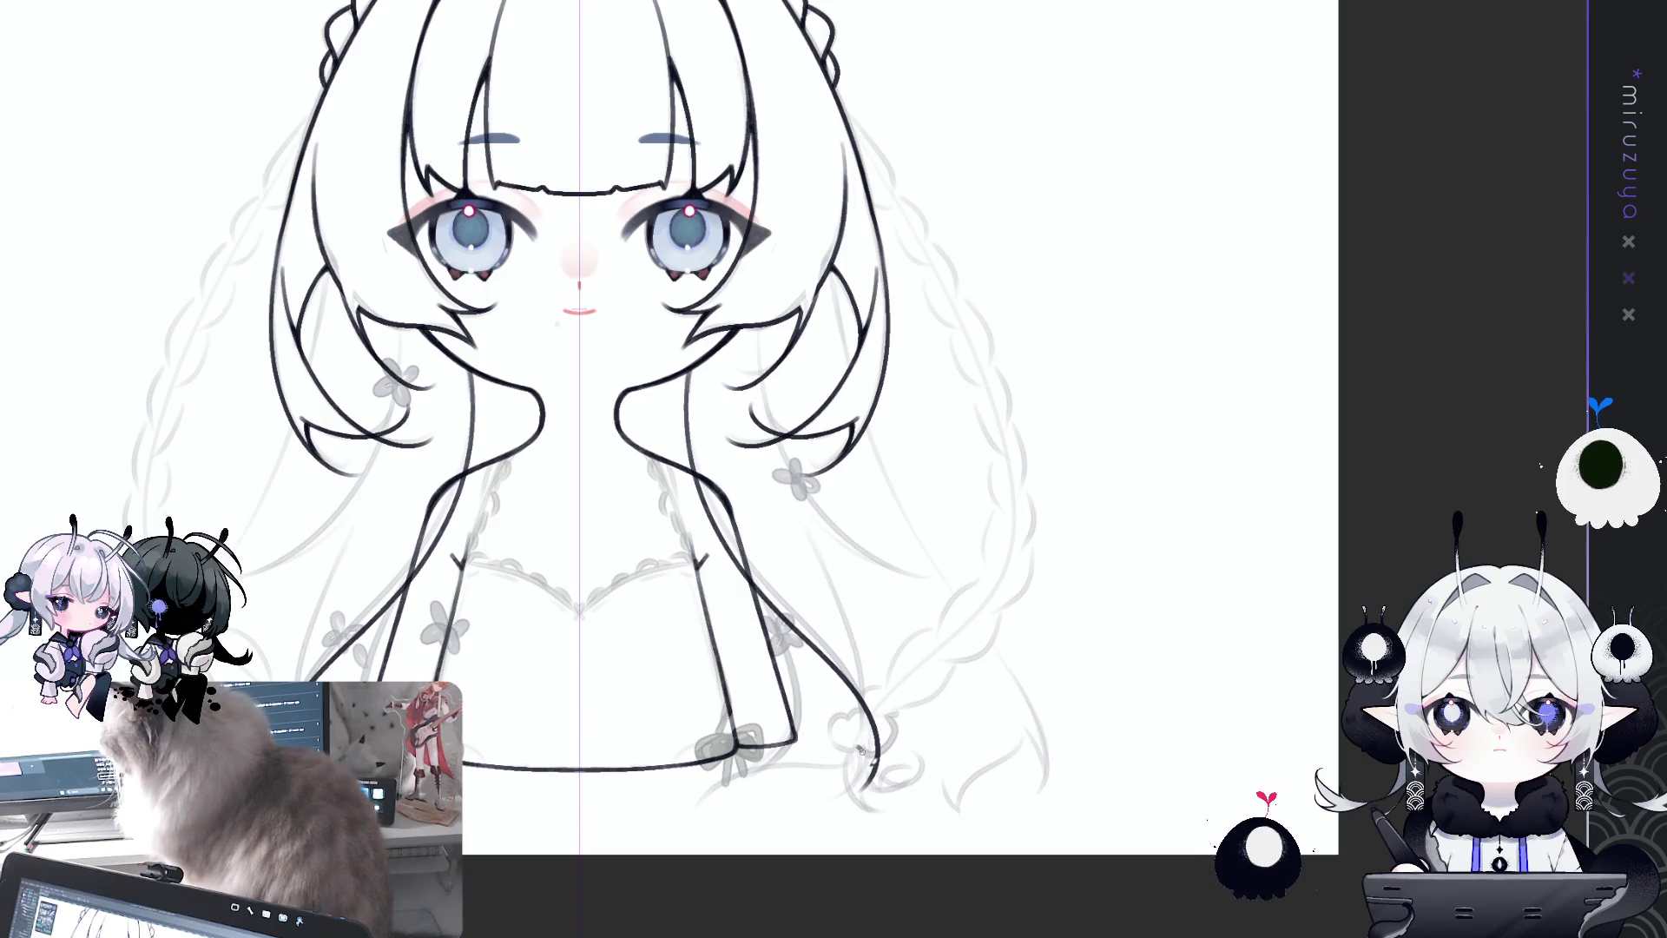
{"action": "mouse_move", "coordinate": [864, 757]}
{"action": "left_mouse_down"}
{"action": "mouse_move", "coordinate": [747, 773]}
{"action": "mouse_move", "coordinate": [727, 831]}
{"action": "left_mouse_up"}
{"action": "key", "text": "ctrl+z"}
{"action": "mouse_move", "coordinate": [864, 742]}
{"action": "left_mouse_down"}
{"action": "mouse_move", "coordinate": [738, 777]}
{"action": "mouse_move", "coordinate": [714, 821]}
{"action": "left_mouse_up"}
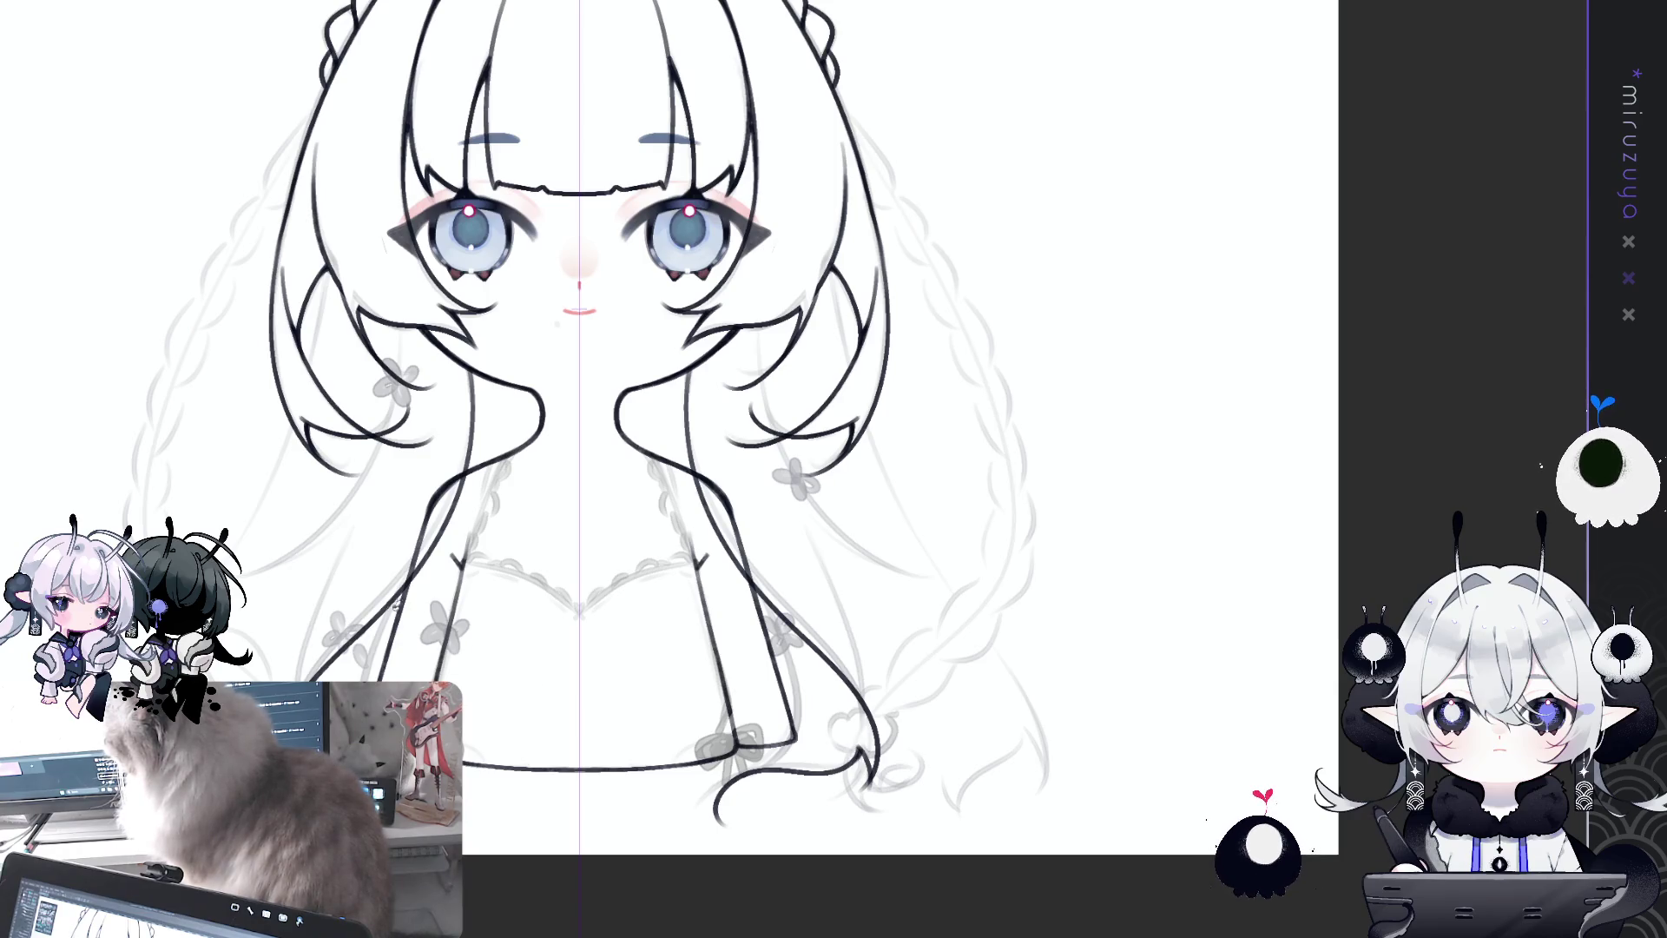
{"action": "left_click_drag", "start_coordinate": [757, 597], "coordinate": [786, 755]}
{"action": "key", "text": "ctrl+z"}
{"action": "left_click_drag", "start_coordinate": [761, 599], "coordinate": [756, 768]}
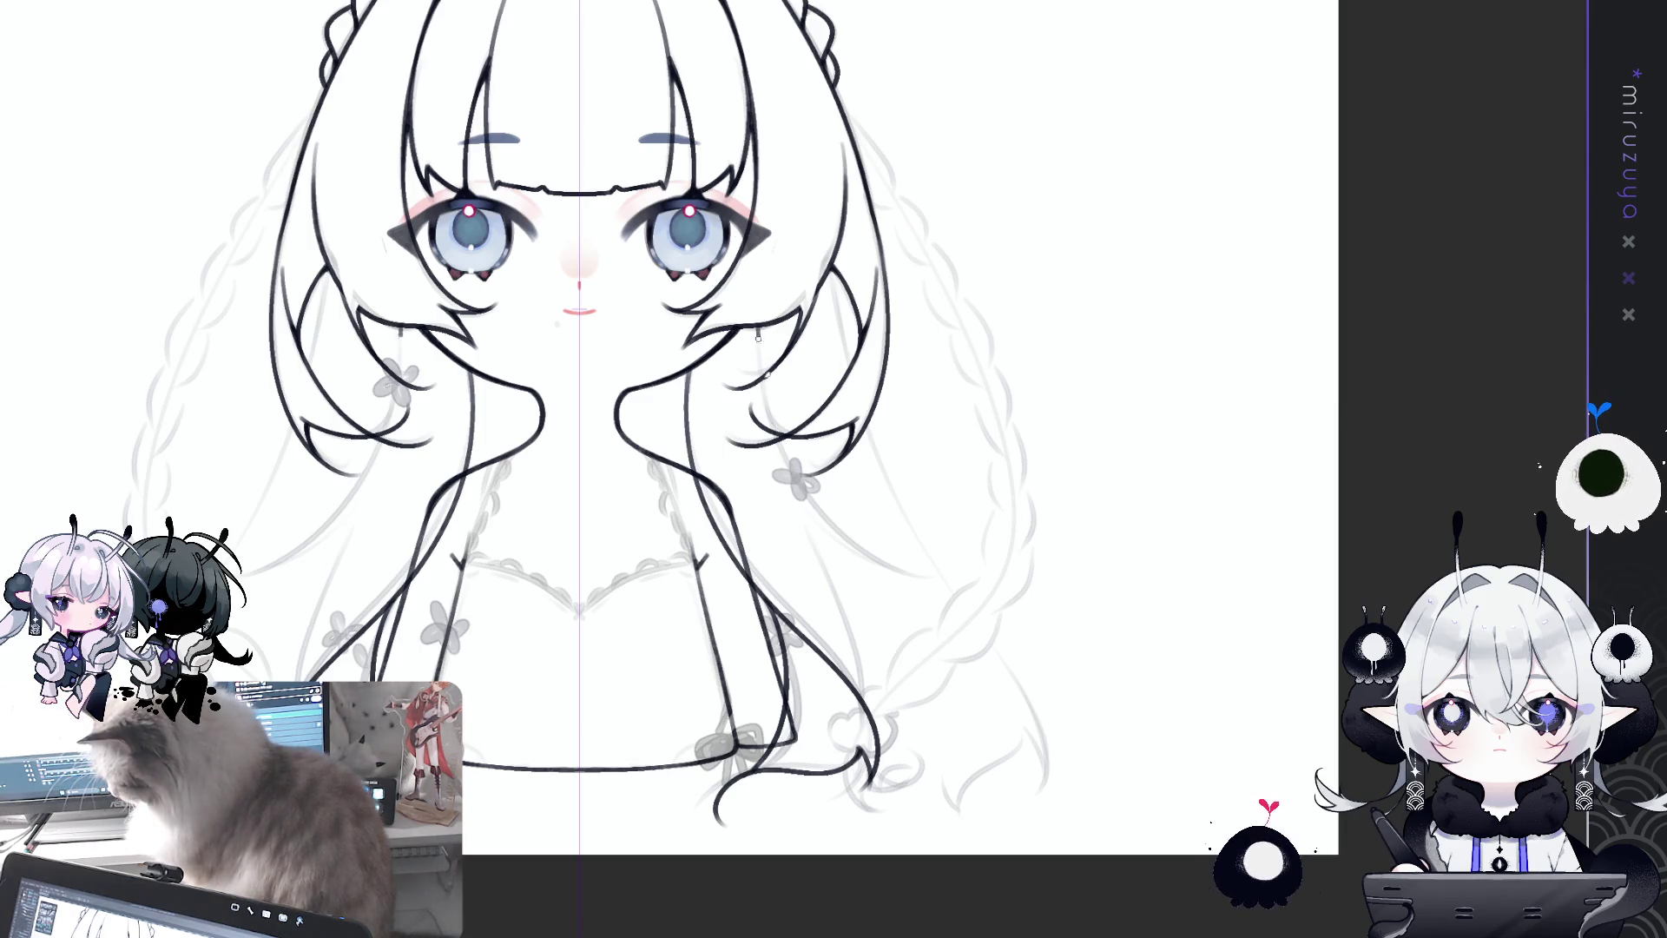
{"action": "key", "text": "minus"}
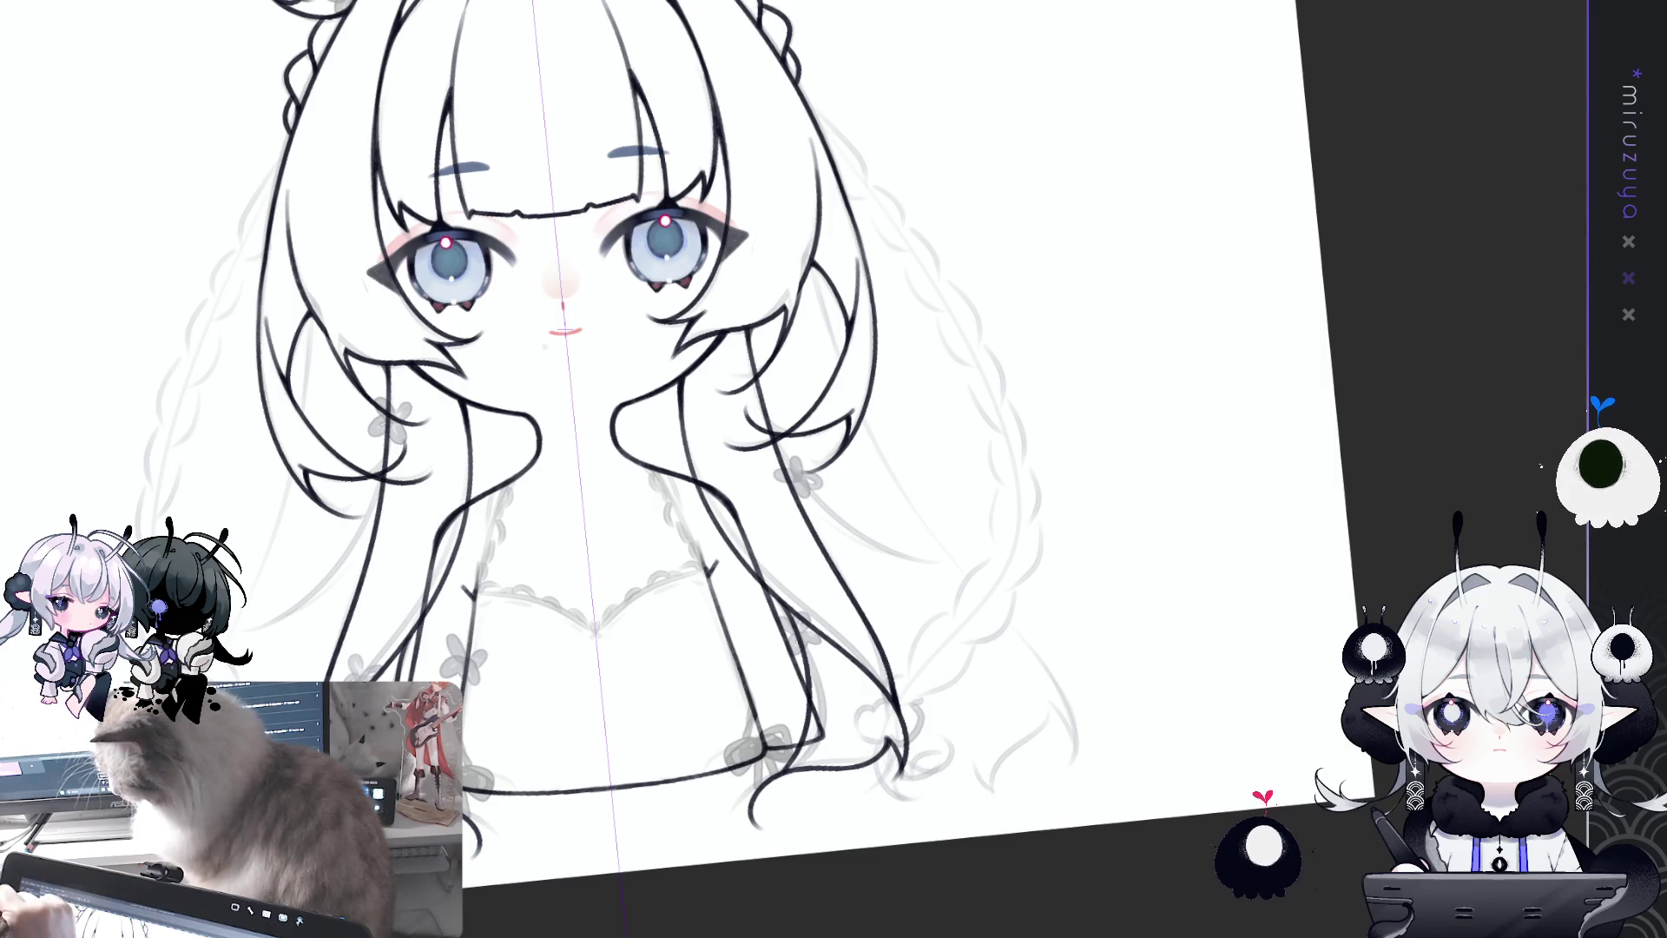
Step: Bring the hem into view, undo a bad strand end and add a short hair line
{"action": "left_click_drag", "start_coordinate": [1084, 684], "coordinate": [976, 758]}
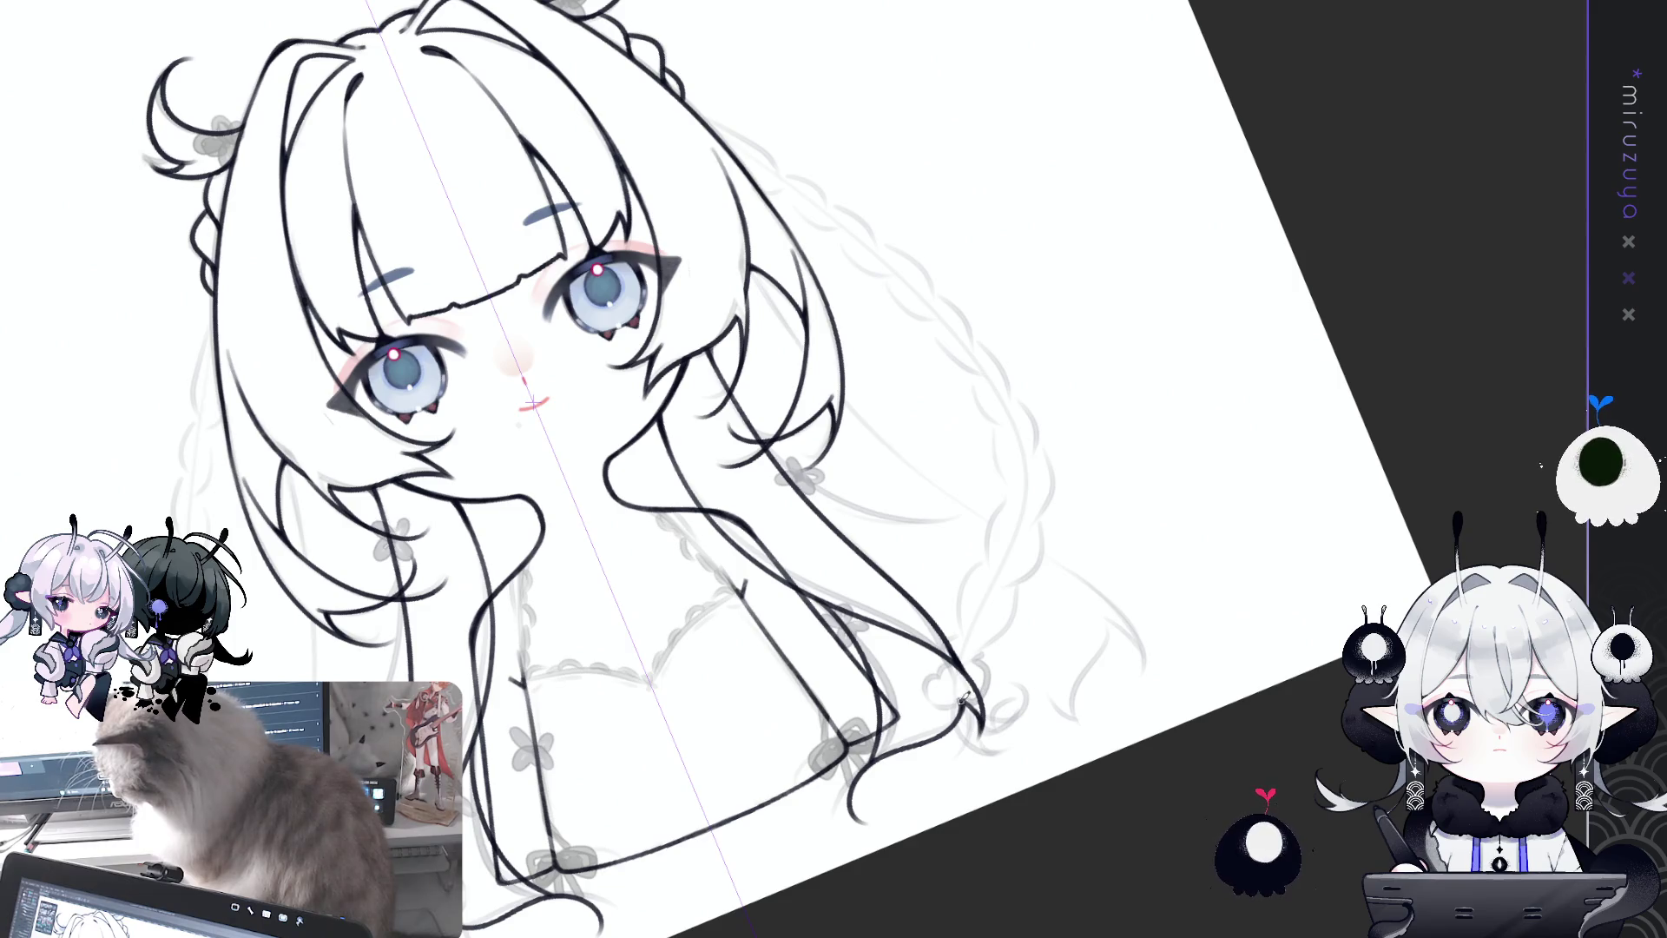
{"action": "left_click_drag", "start_coordinate": [973, 705], "coordinate": [1018, 689]}
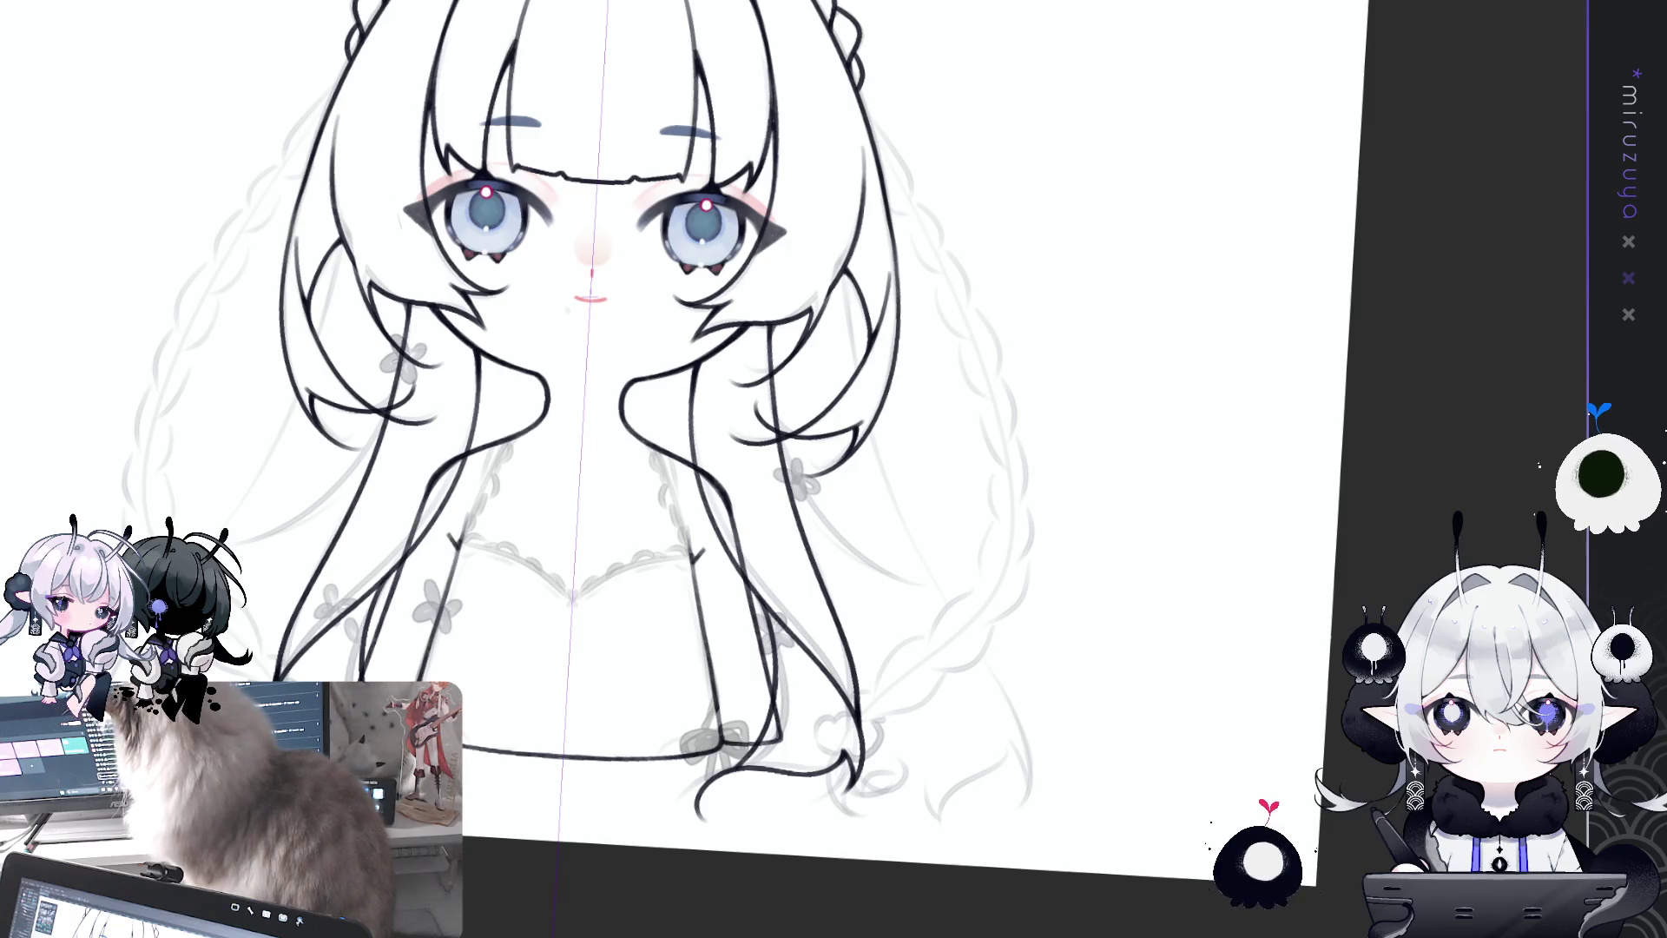
{"action": "left_click_drag", "start_coordinate": [695, 764], "coordinate": [695, 632]}
{"action": "key", "text": "ctrl+z"}
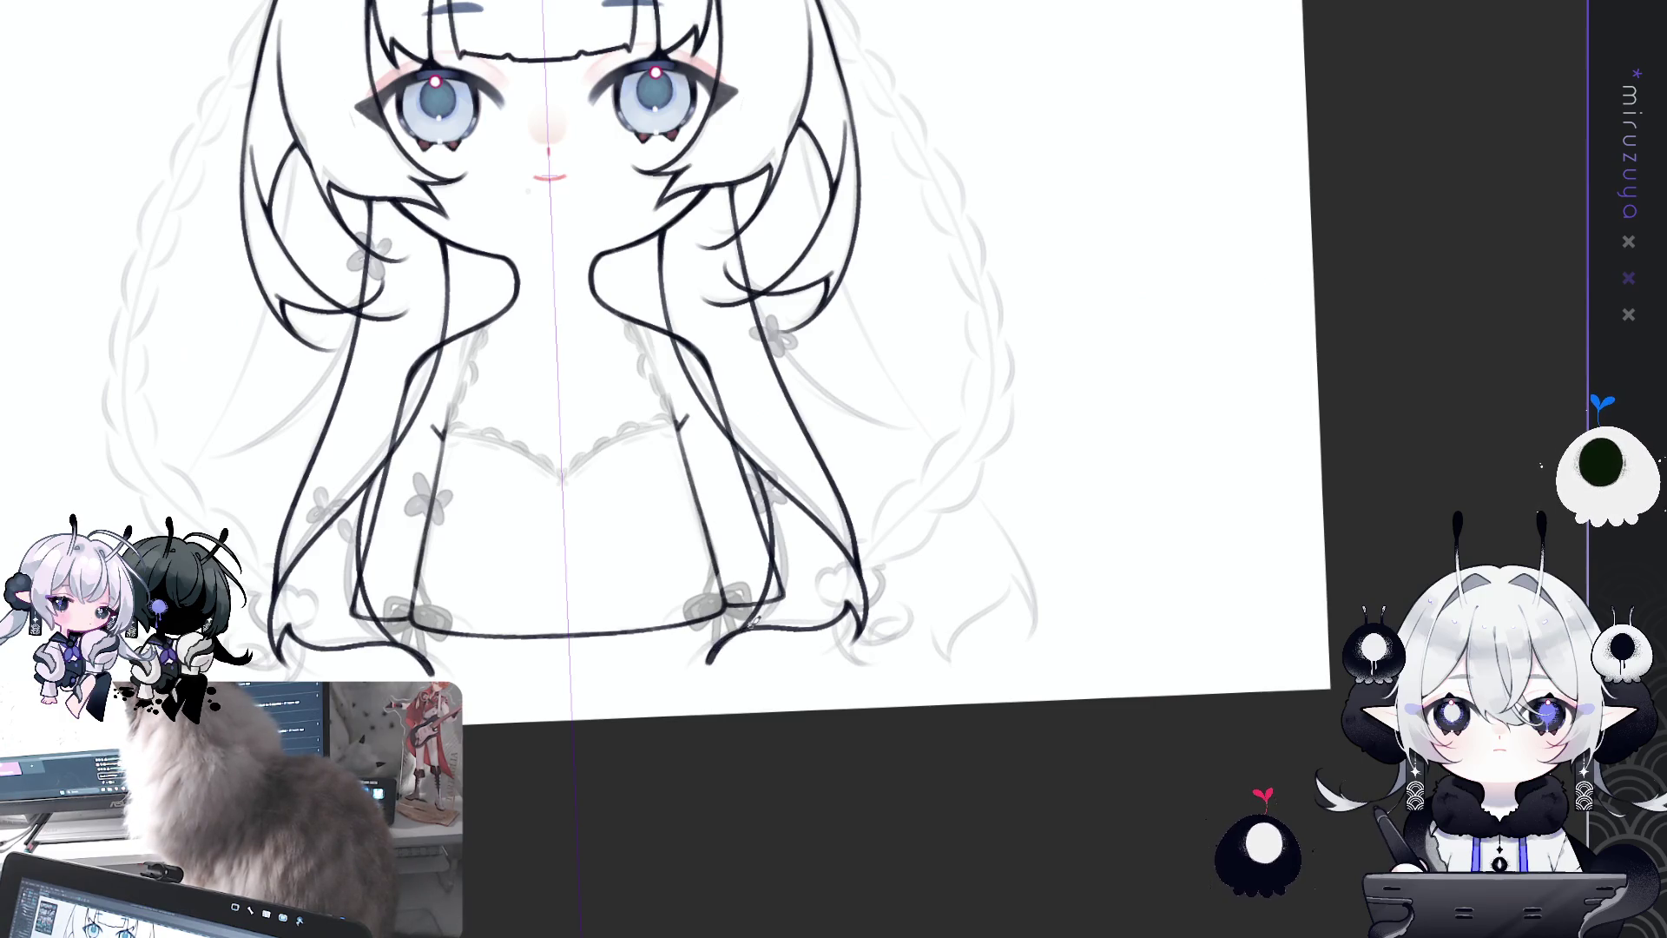
{"action": "mouse_move", "coordinate": [1123, 484]}
{"action": "left_mouse_down"}
{"action": "mouse_move", "coordinate": [900, 723]}
{"action": "mouse_move", "coordinate": [795, 472]}
{"action": "left_mouse_up"}
{"action": "left_click_drag", "start_coordinate": [791, 336], "coordinate": [797, 363]}
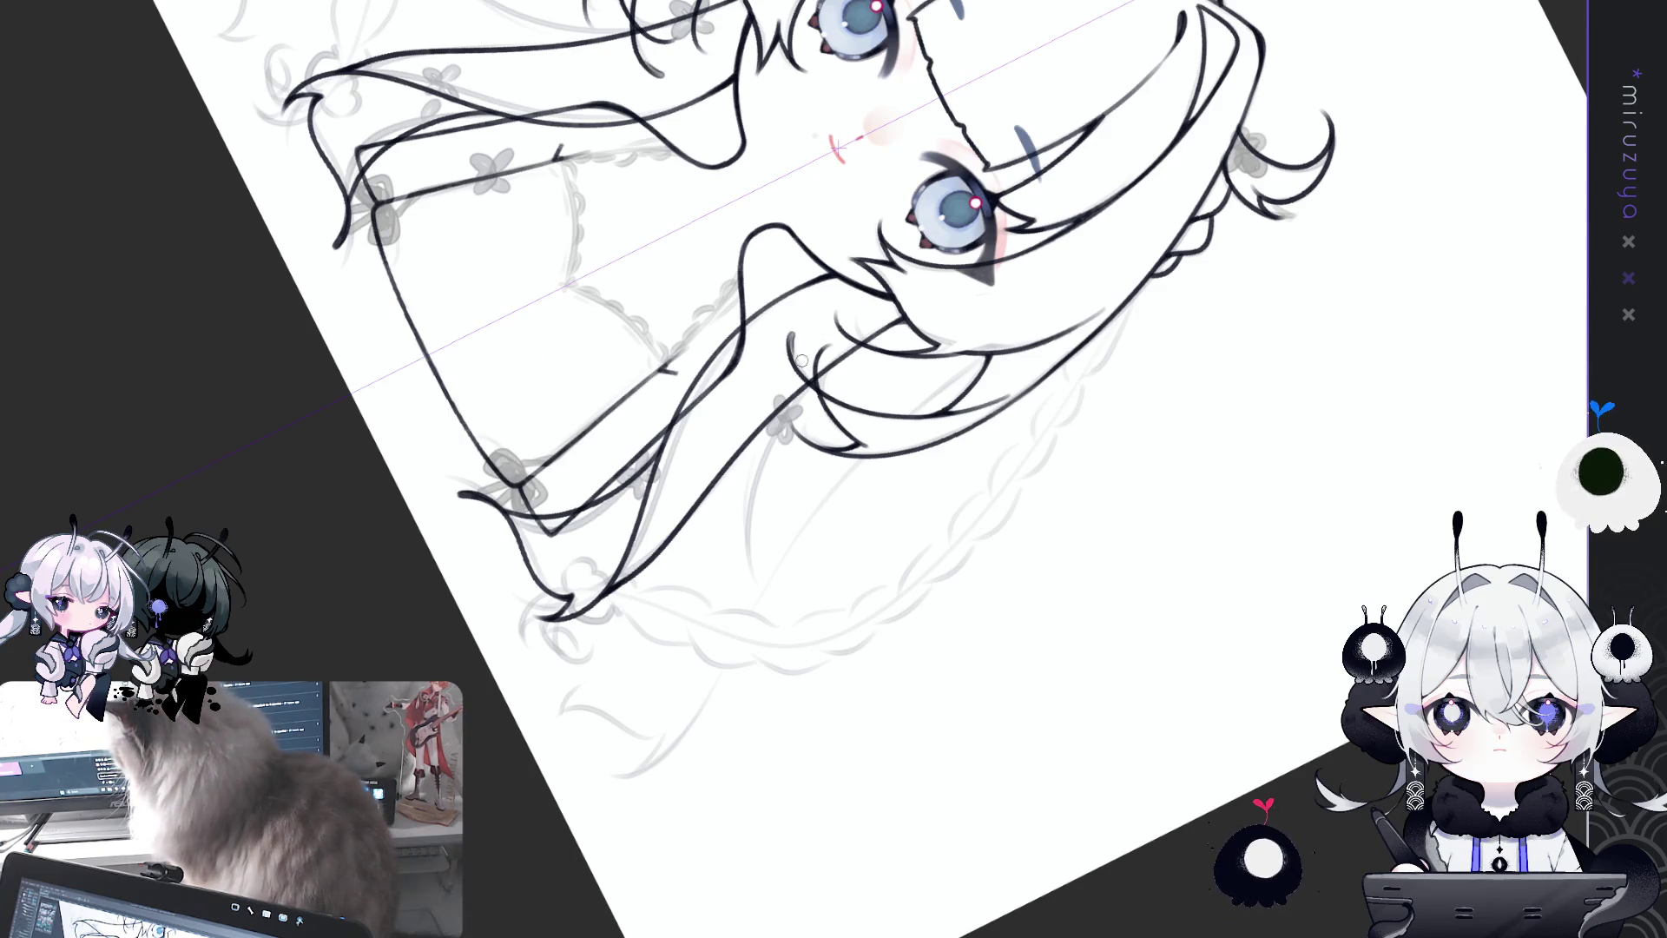
Step: Draw and undo a short strand line in the hair, then rotate the view back to the head
{"action": "left_click_drag", "start_coordinate": [793, 334], "coordinate": [807, 380]}
{"action": "key", "text": "ctrl+z"}
{"action": "key", "text": "ctrl+z"}
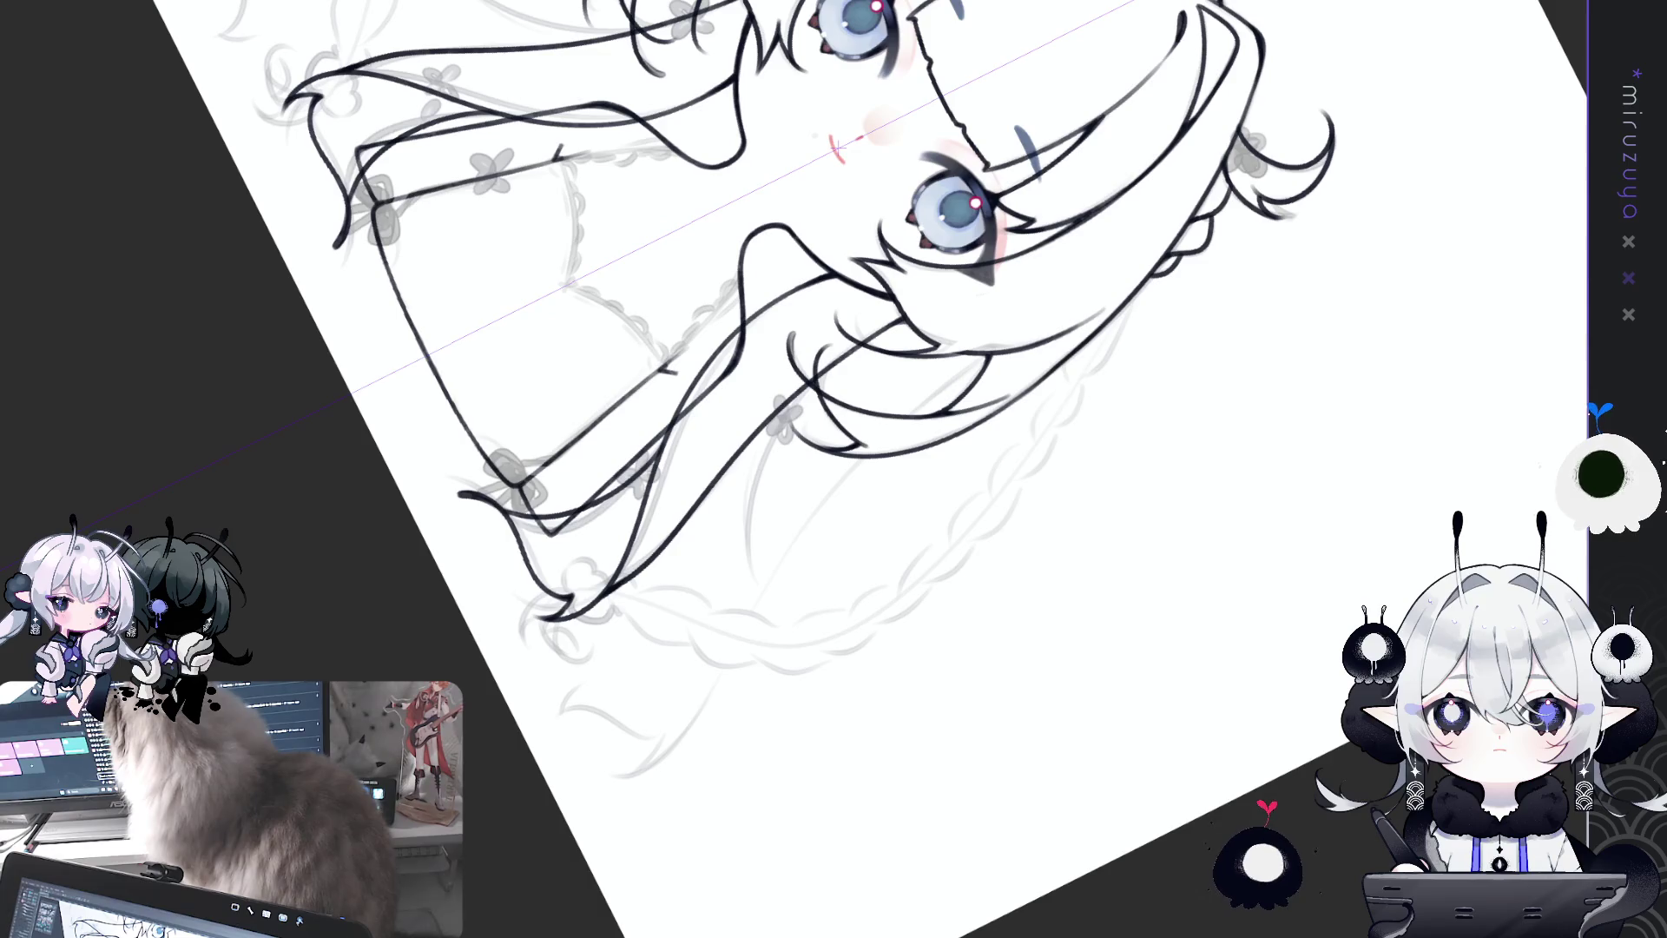
{"action": "mouse_move", "coordinate": [763, 770]}
{"action": "left_mouse_down"}
{"action": "mouse_move", "coordinate": [820, 777]}
{"action": "mouse_move", "coordinate": [1053, 681]}
{"action": "mouse_move", "coordinate": [1035, 714]}
{"action": "left_mouse_up"}
{"action": "left_click_drag", "start_coordinate": [1029, 542], "coordinate": [1073, 732]}
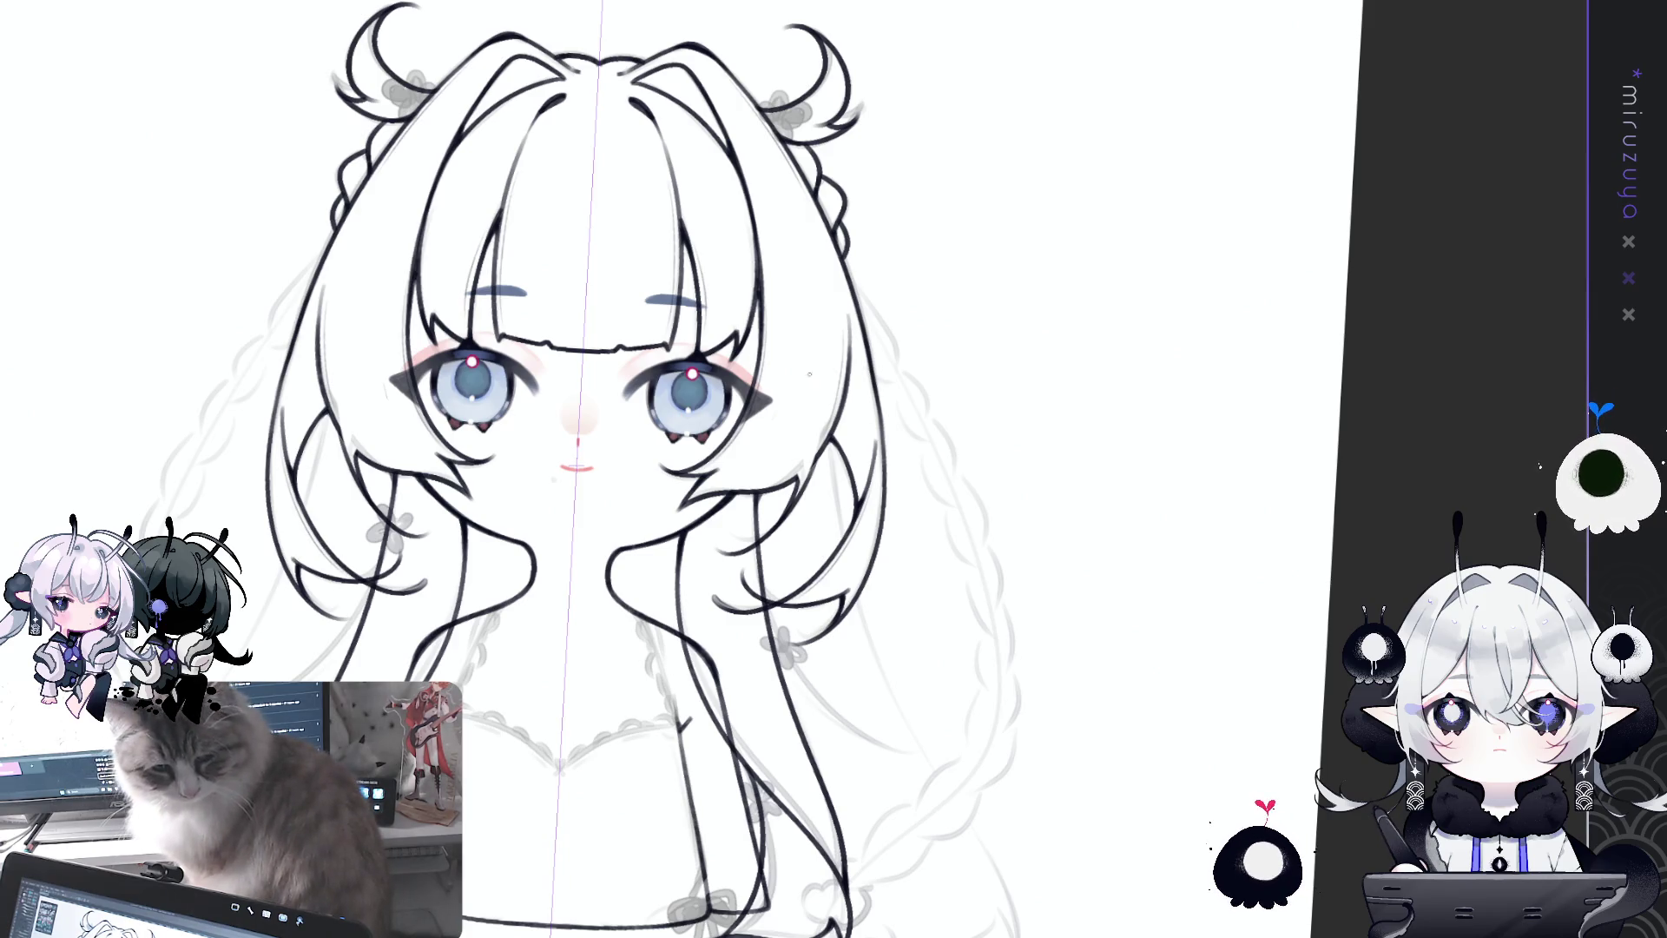
{"action": "left_click_drag", "start_coordinate": [974, 763], "coordinate": [1006, 627]}
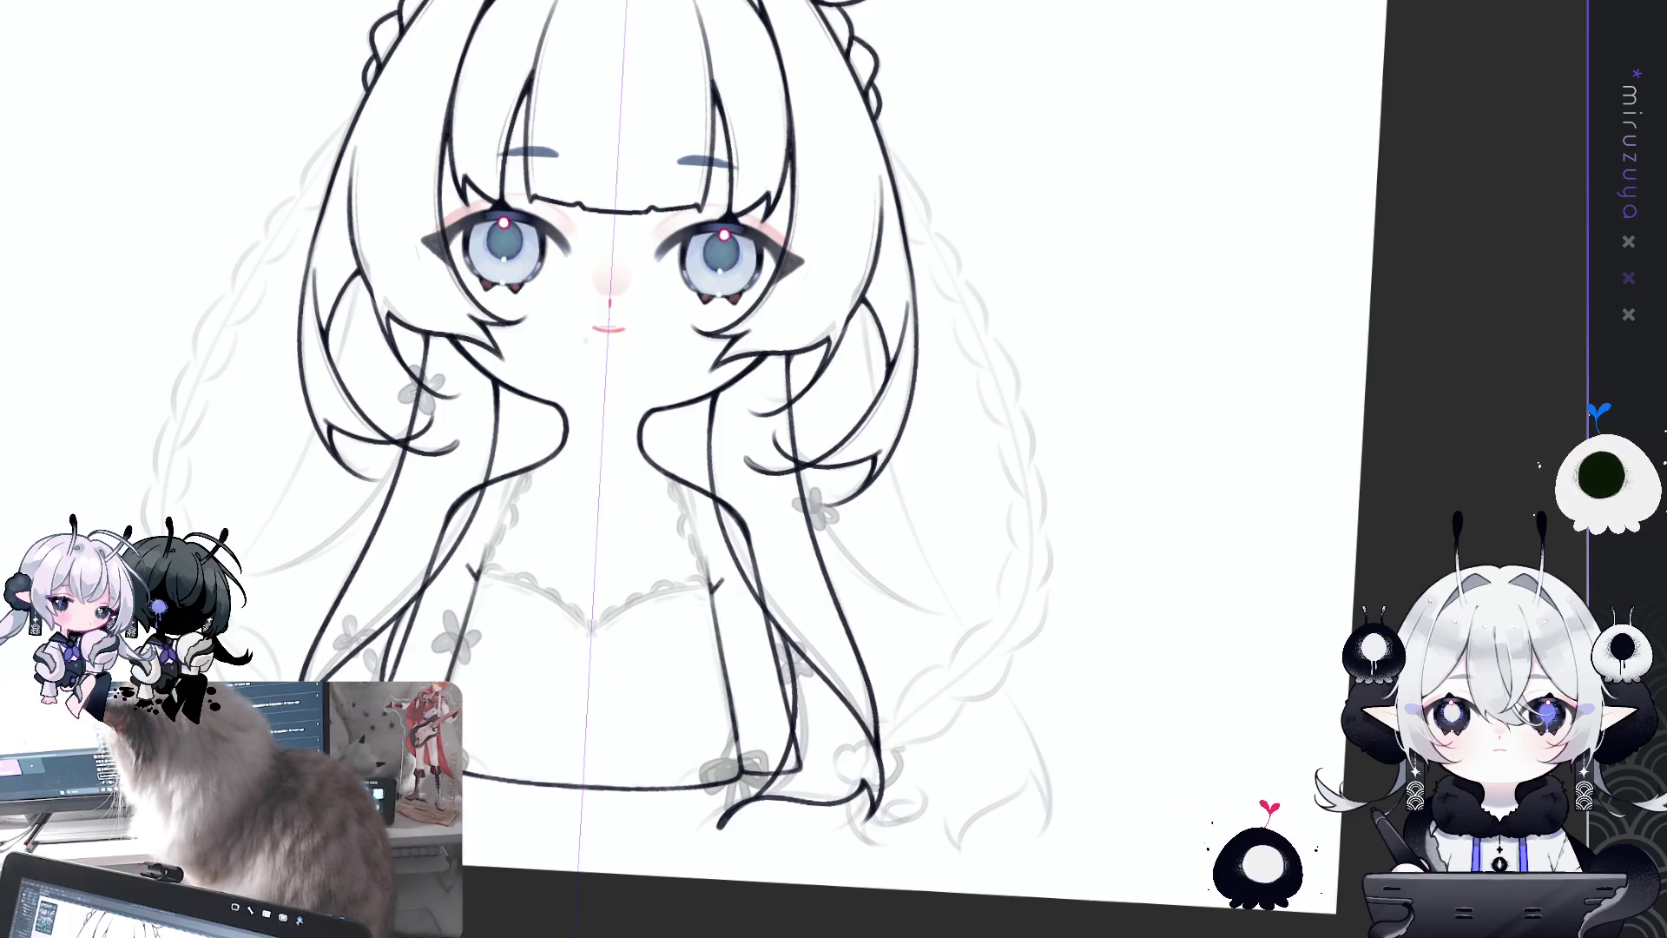
{"action": "left_click_drag", "start_coordinate": [1175, 551], "coordinate": [1226, 548]}
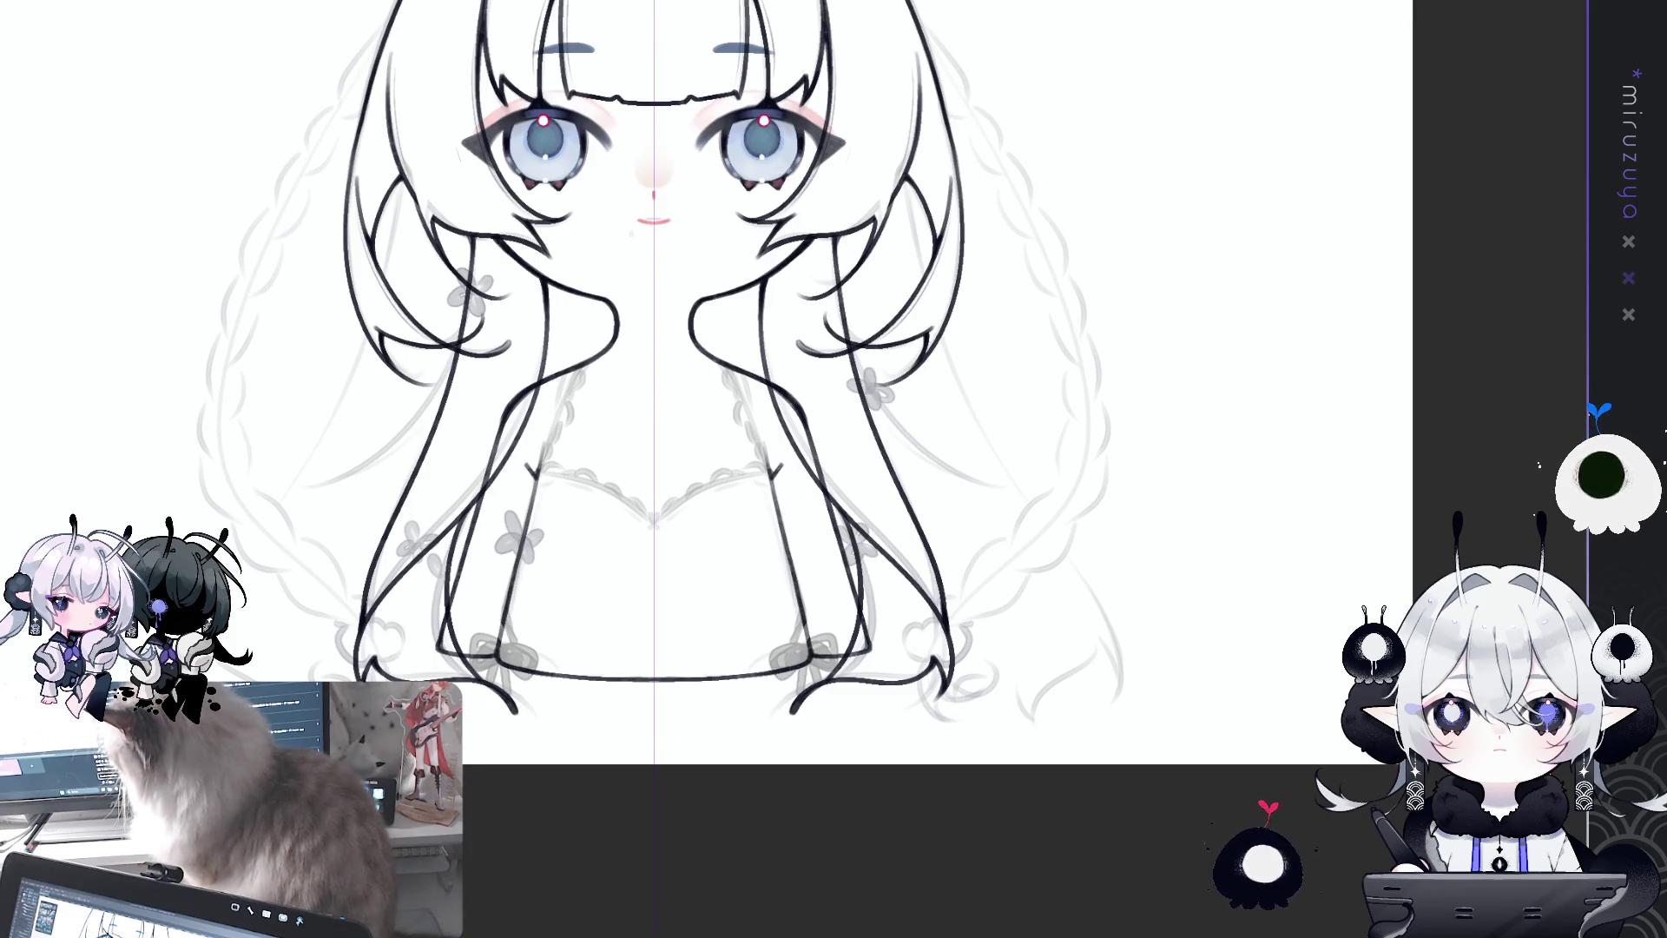
Step: Delete the dark dress outline, keeping only the hair lines
{"action": "key", "text": "Delete"}
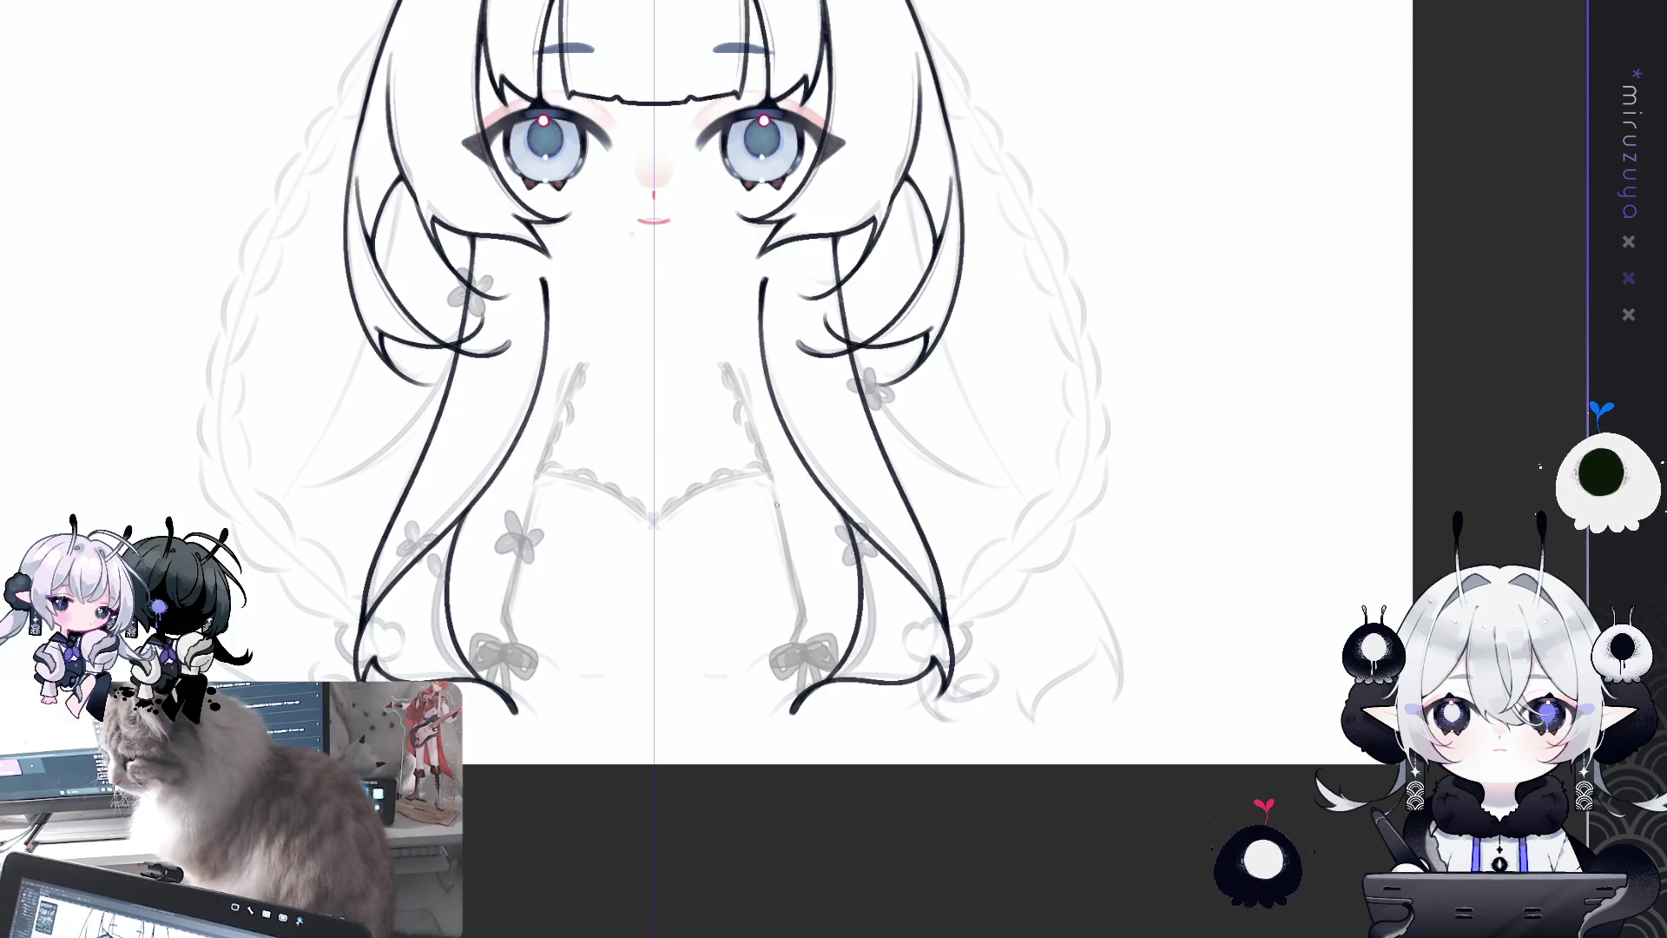
{"action": "key", "text": "ctrl+z"}
{"action": "key", "text": "ctrl+y"}
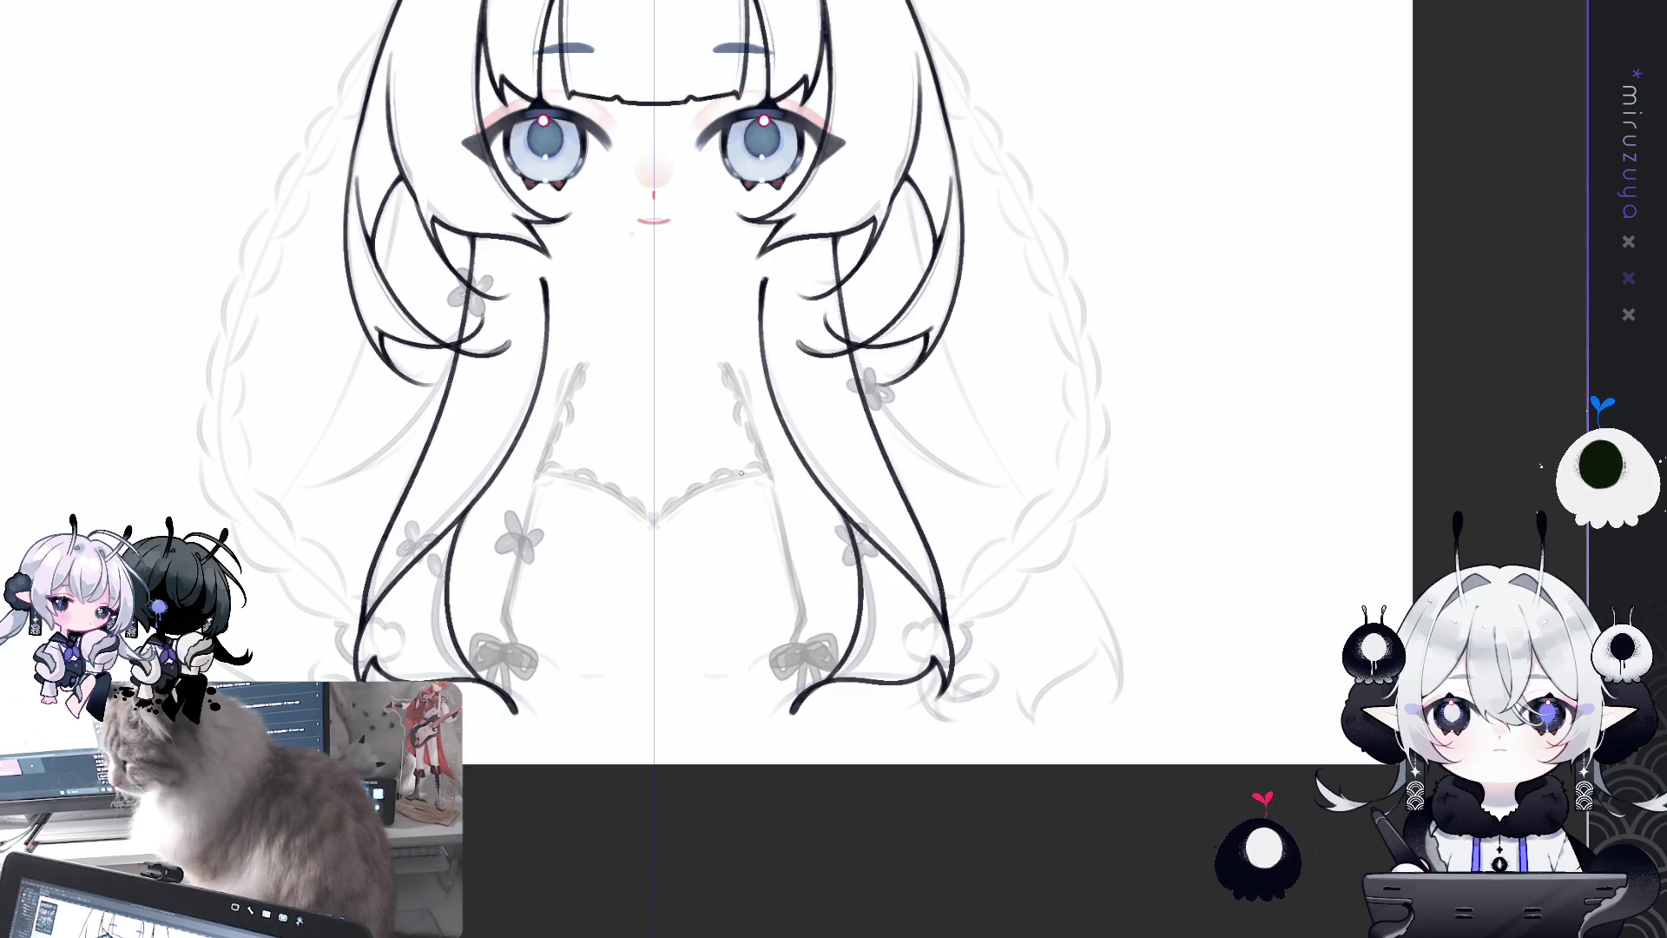
Step: Ink the mirrored inner hair strands beside the dress, retrying until the strand looks right
{"action": "left_click_drag", "start_coordinate": [769, 476], "coordinate": [783, 605]}
{"action": "key", "text": "ctrl+z"}
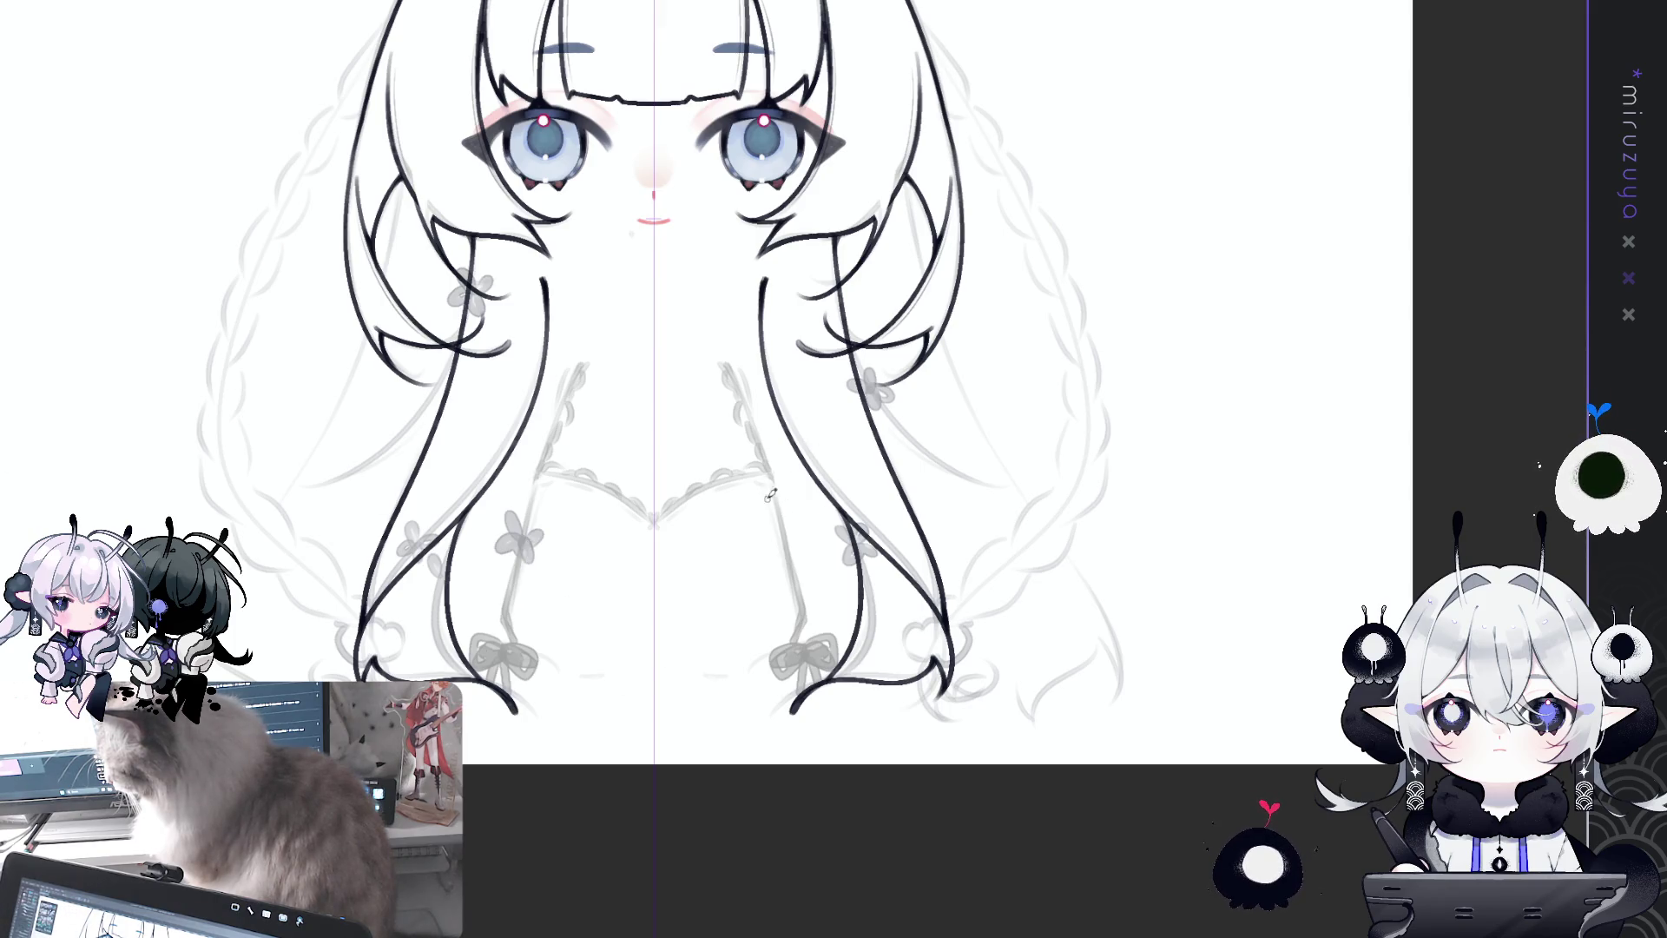
{"action": "left_click_drag", "start_coordinate": [770, 480], "coordinate": [798, 599]}
{"action": "key", "text": "ctrl+z"}
{"action": "left_click_drag", "start_coordinate": [776, 497], "coordinate": [803, 606]}
{"action": "key", "text": "ctrl+z"}
{"action": "left_click_drag", "start_coordinate": [769, 467], "coordinate": [797, 647]}
{"action": "key", "text": "ctrl+z"}
{"action": "key", "text": "ctrl+z"}
{"action": "key", "text": "ctrl+z"}
{"action": "left_click_drag", "start_coordinate": [795, 590], "coordinate": [787, 648]}
{"action": "key", "text": "ctrl+z"}
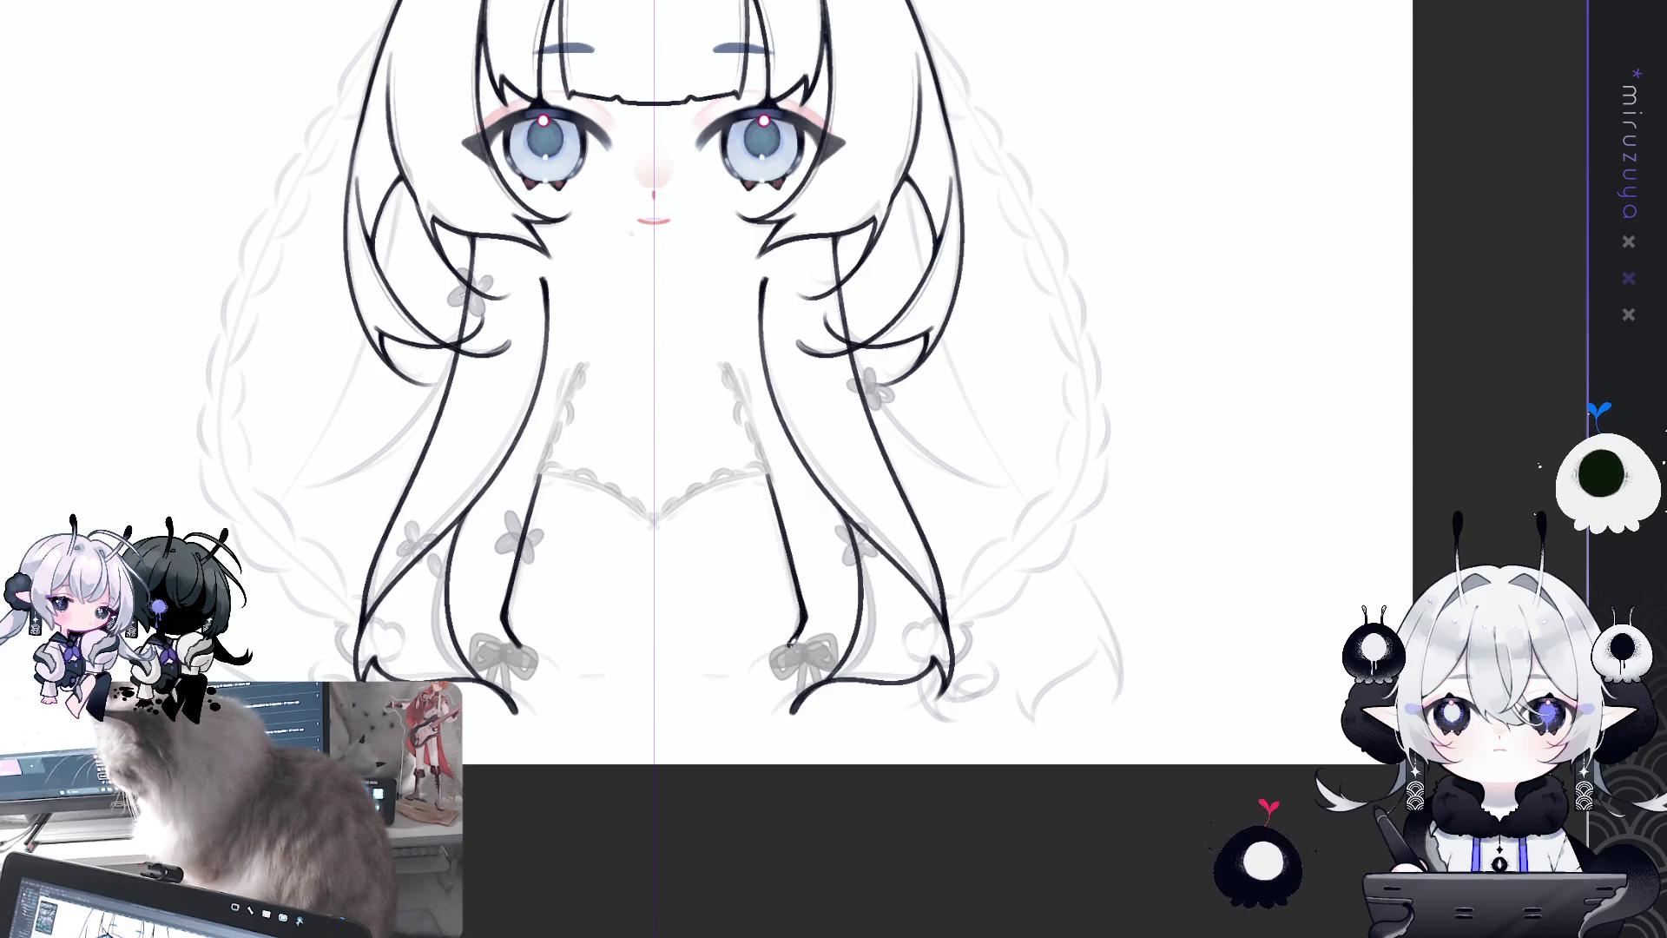
{"action": "left_click_drag", "start_coordinate": [788, 644], "coordinate": [638, 279]}
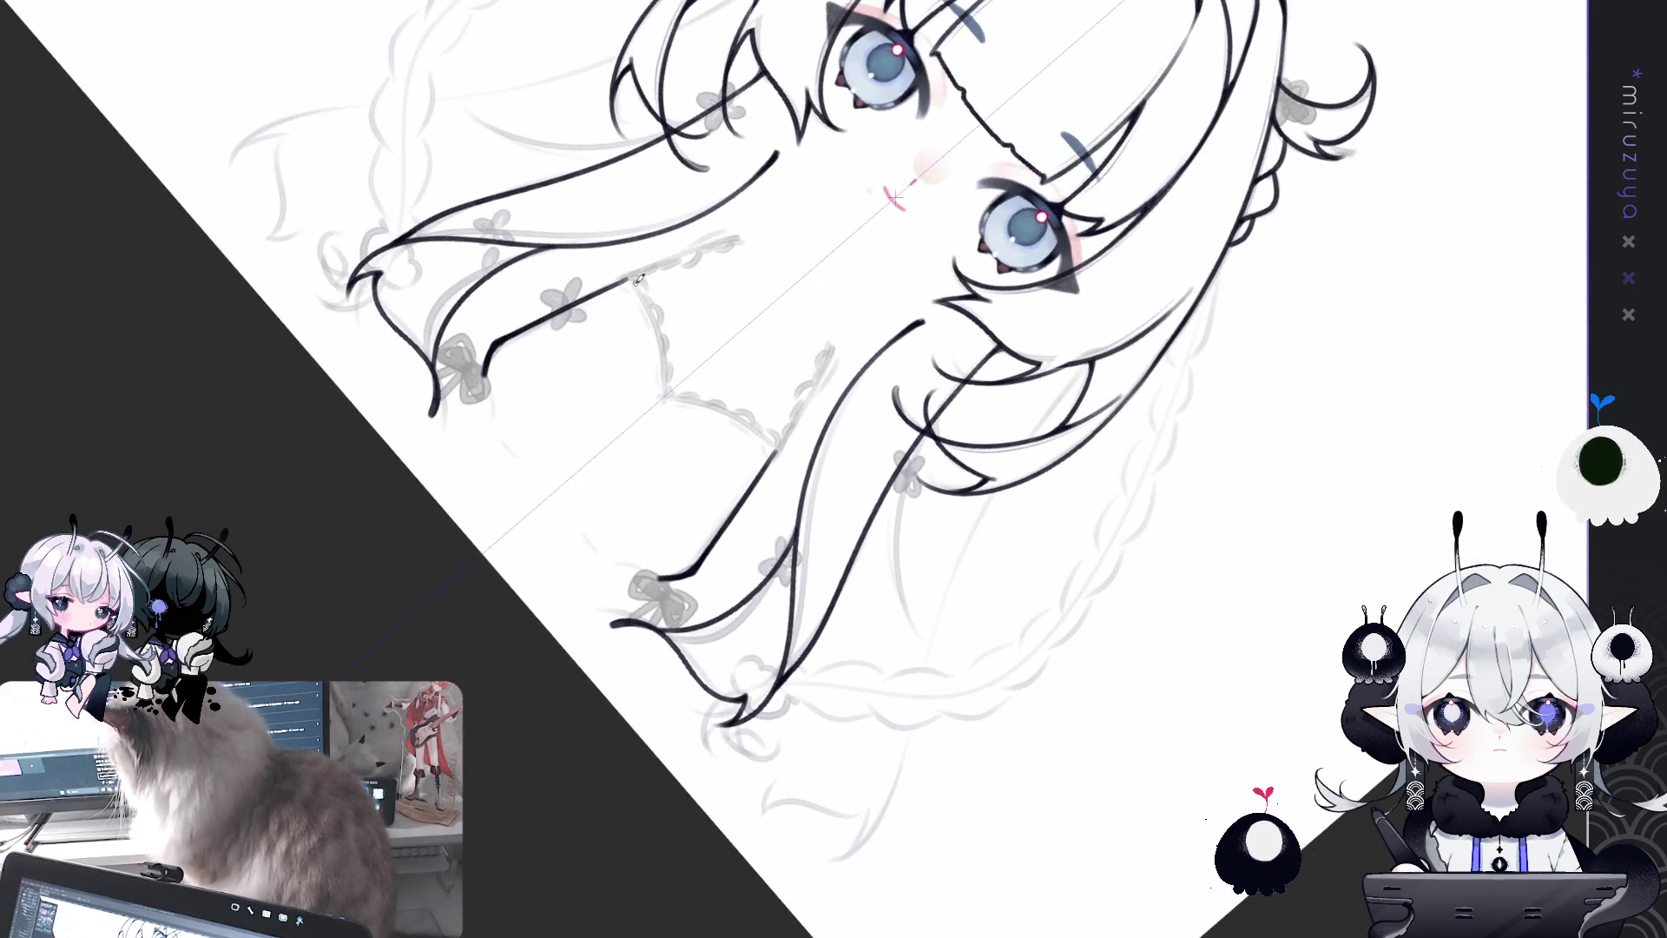
Step: Ink the mirrored dress bodice sides below the neckline, redrawing the strokes until clean
{"action": "left_click_drag", "start_coordinate": [631, 278], "coordinate": [664, 391]}
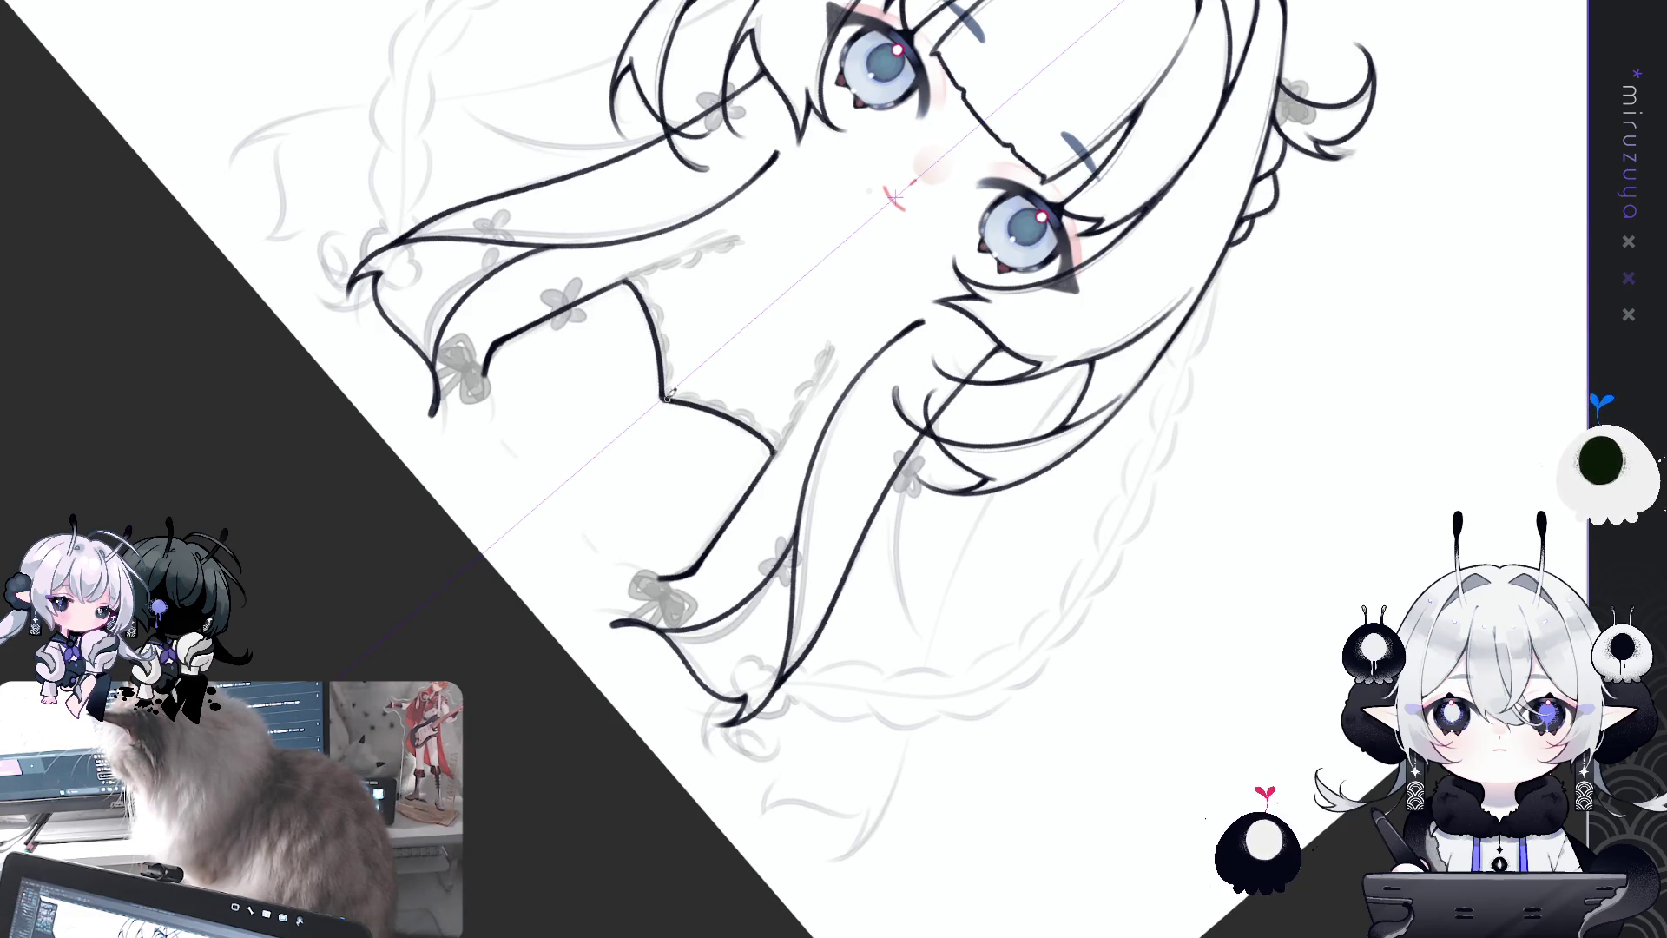
{"action": "left_click_drag", "start_coordinate": [631, 278], "coordinate": [820, 594]}
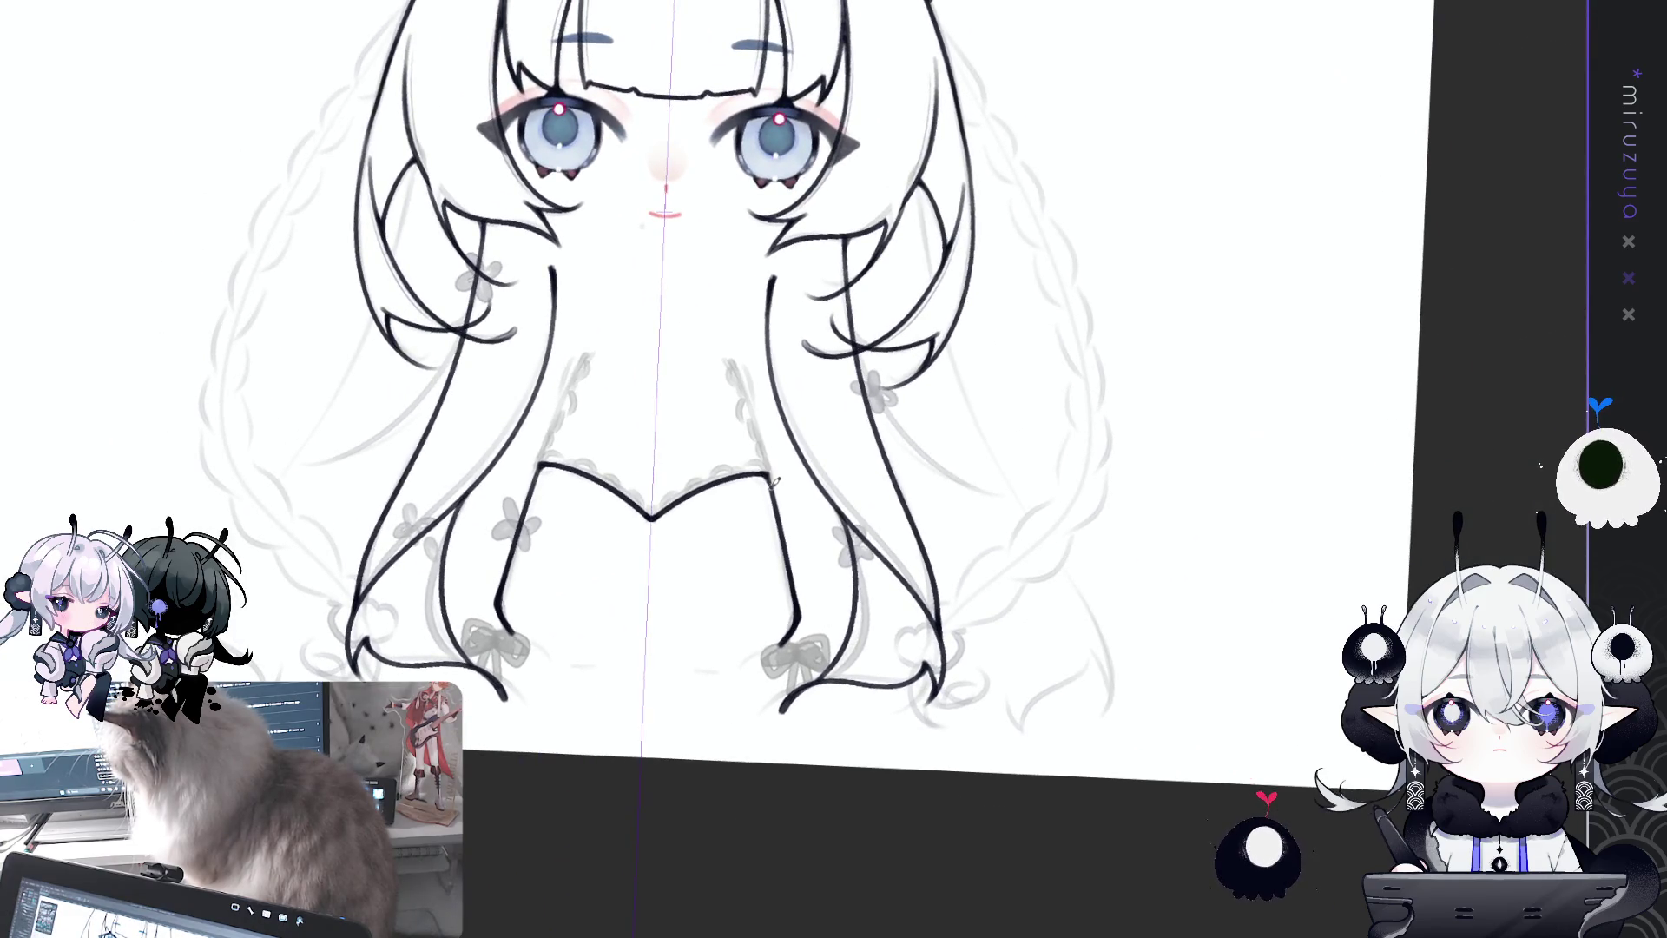
{"action": "left_click_drag", "start_coordinate": [732, 356], "coordinate": [775, 473]}
{"action": "key", "text": "ctrl+z"}
{"action": "left_click_drag", "start_coordinate": [727, 348], "coordinate": [775, 481]}
{"action": "key", "text": "ctrl+z"}
{"action": "left_click_drag", "start_coordinate": [732, 354], "coordinate": [772, 475]}
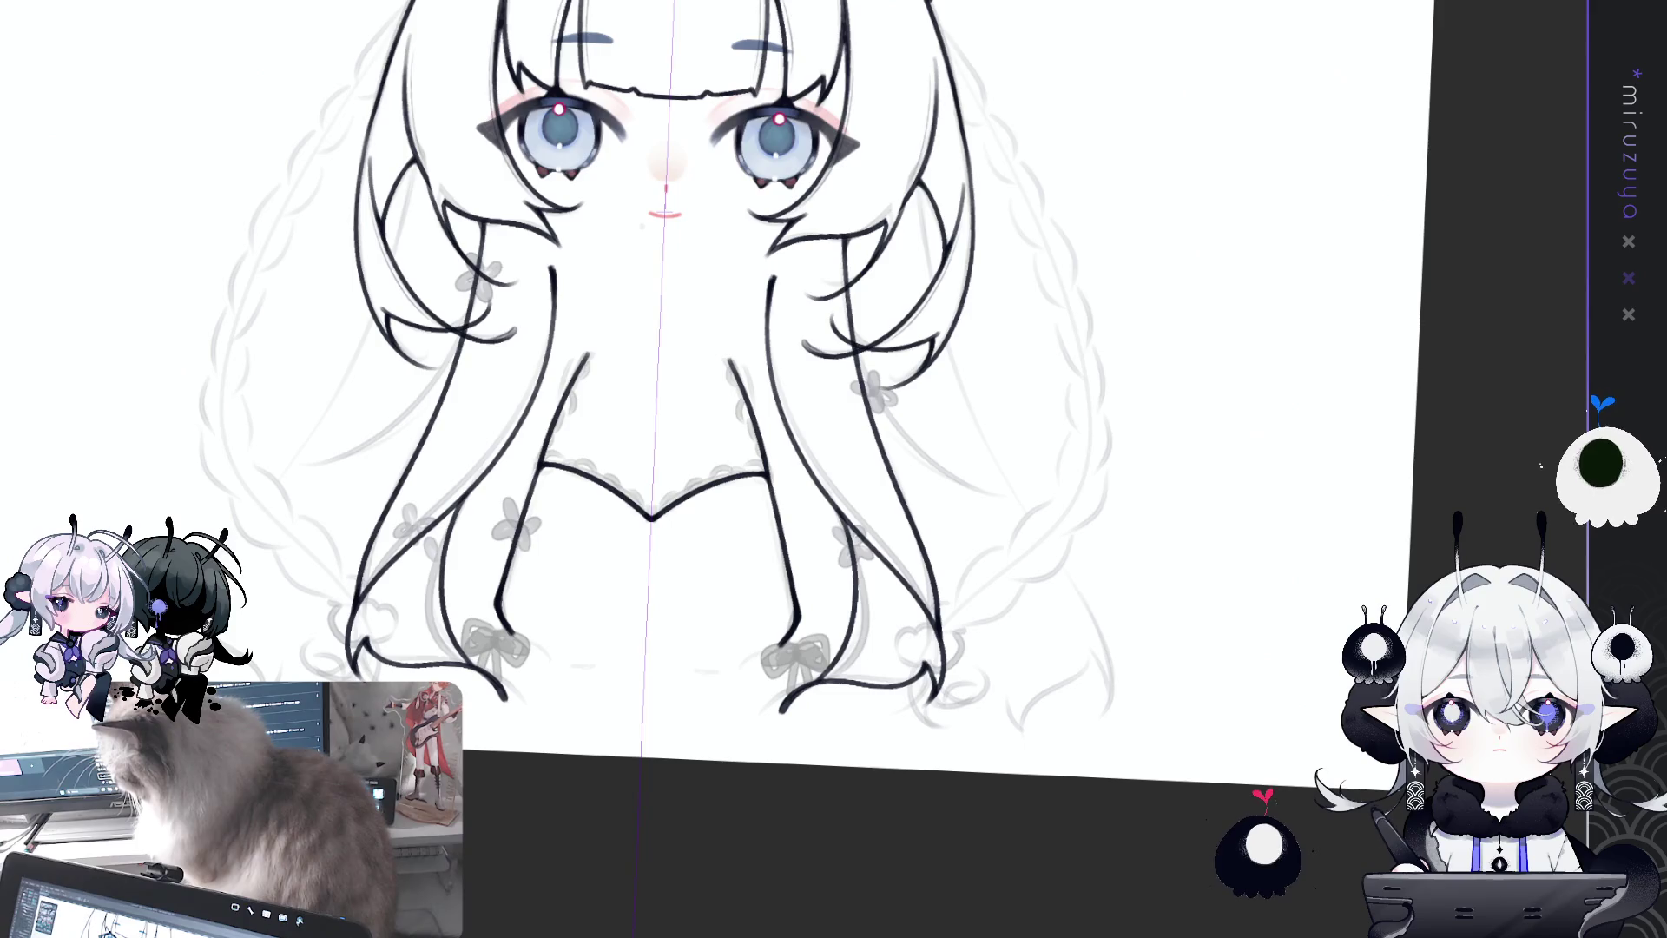
{"action": "key", "text": "ctrl+z"}
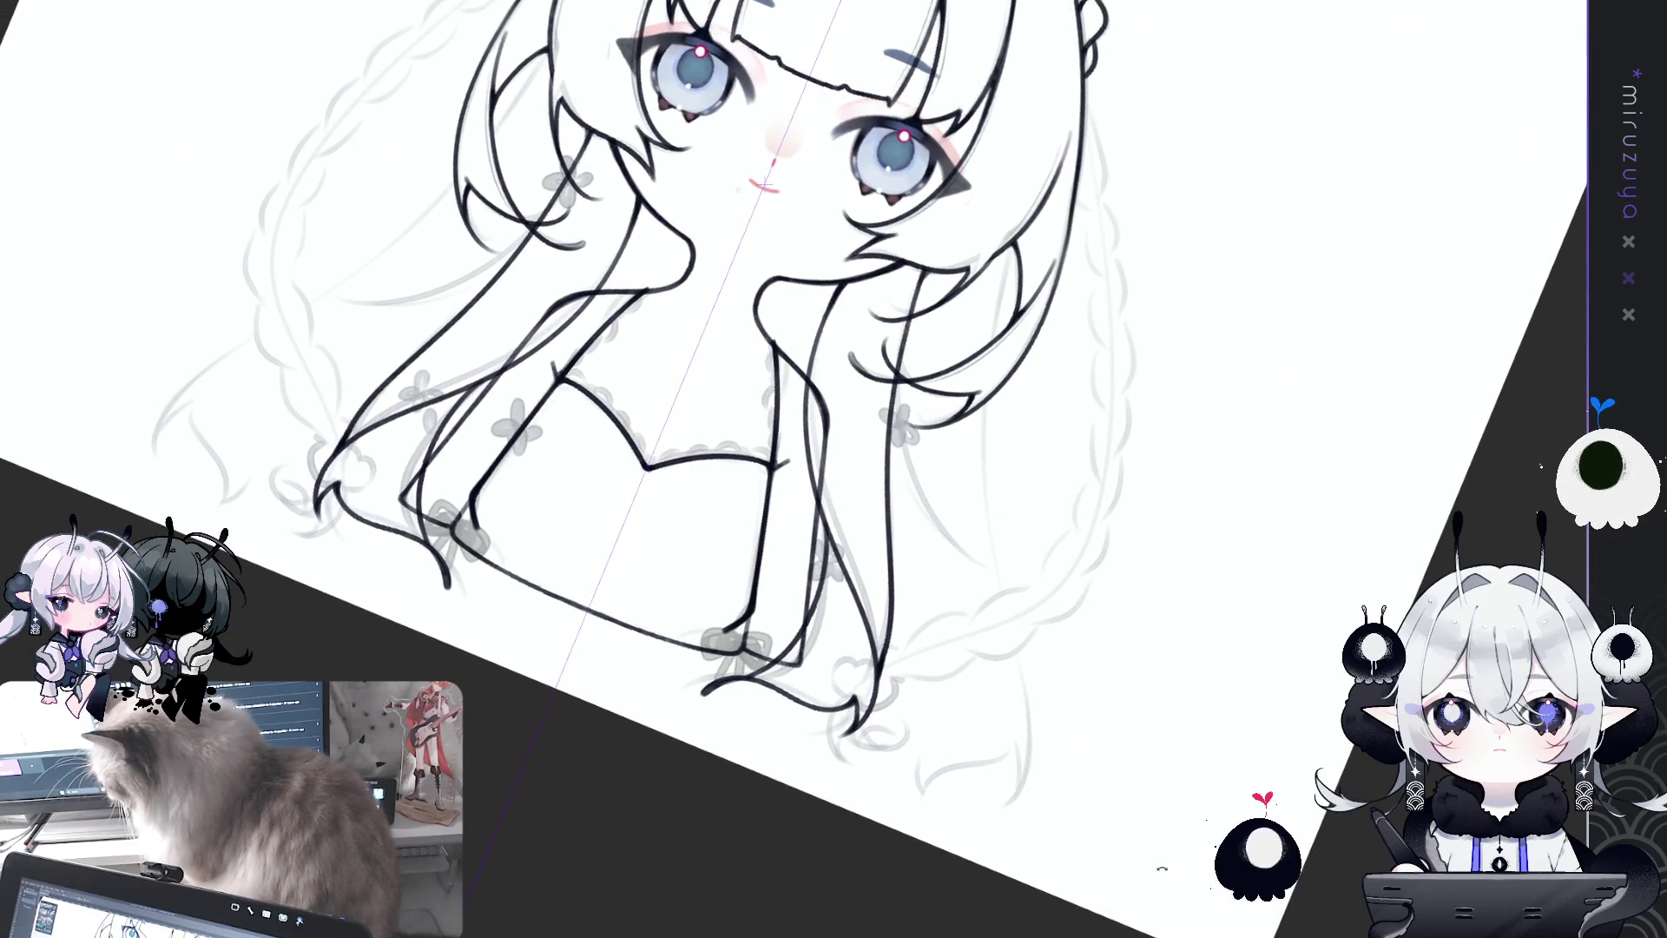
Step: Compare the neck, shoulder and lower-torso strokes by undoing and redoing them
{"action": "key", "text": "Delete"}
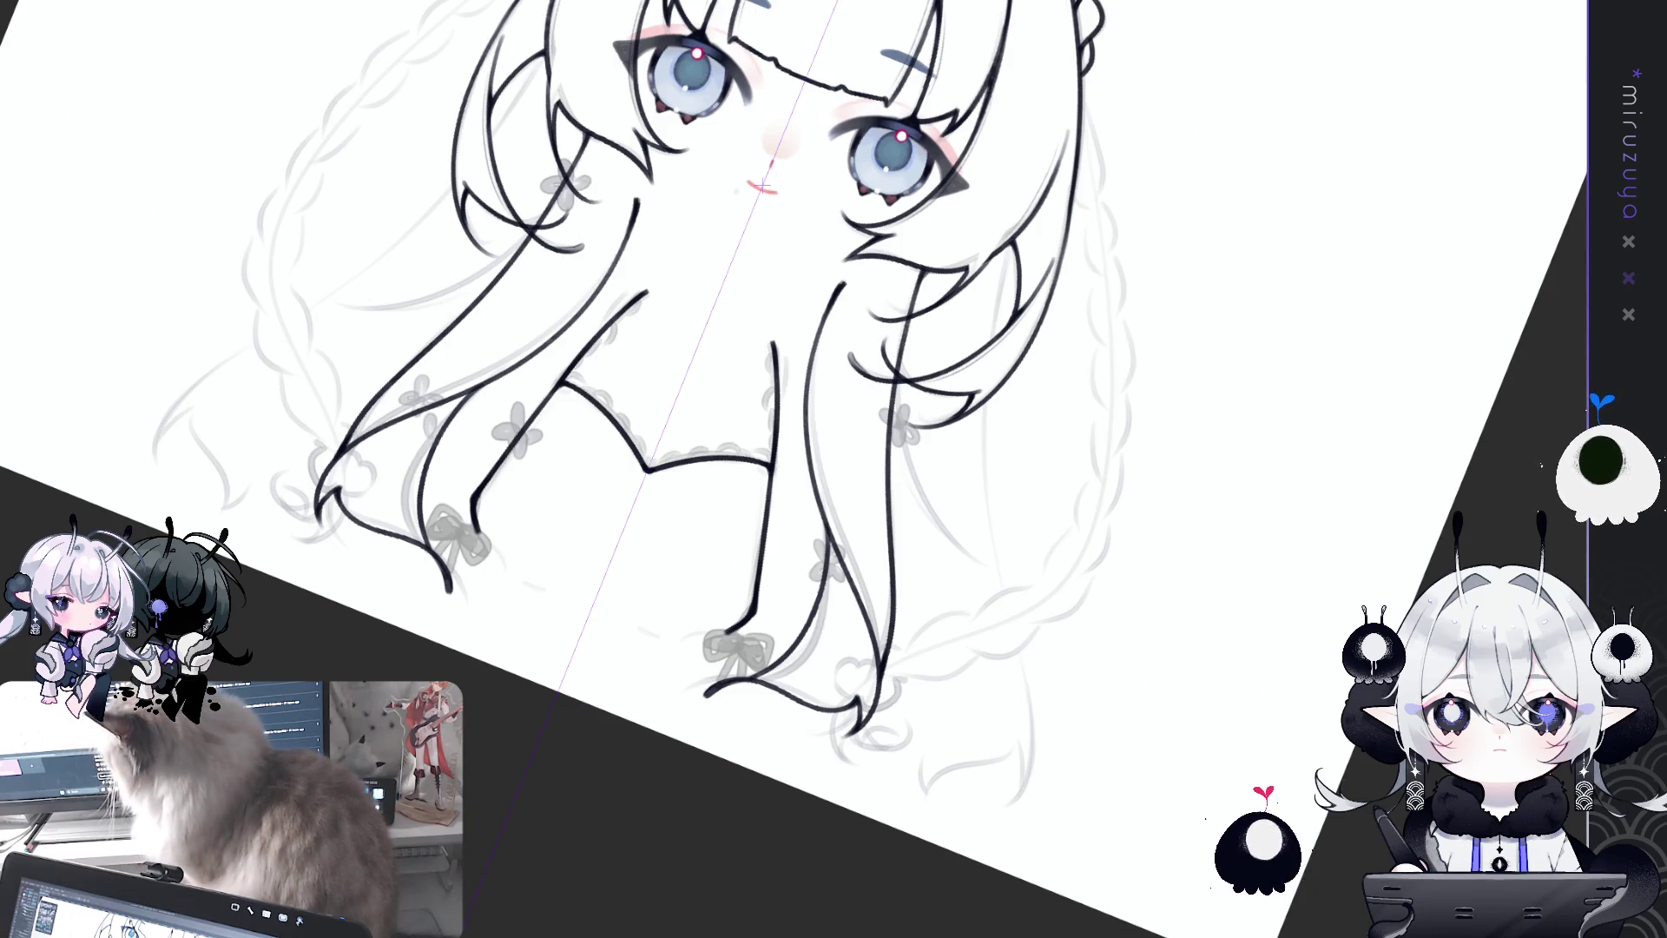
{"action": "key", "text": "ctrl+z"}
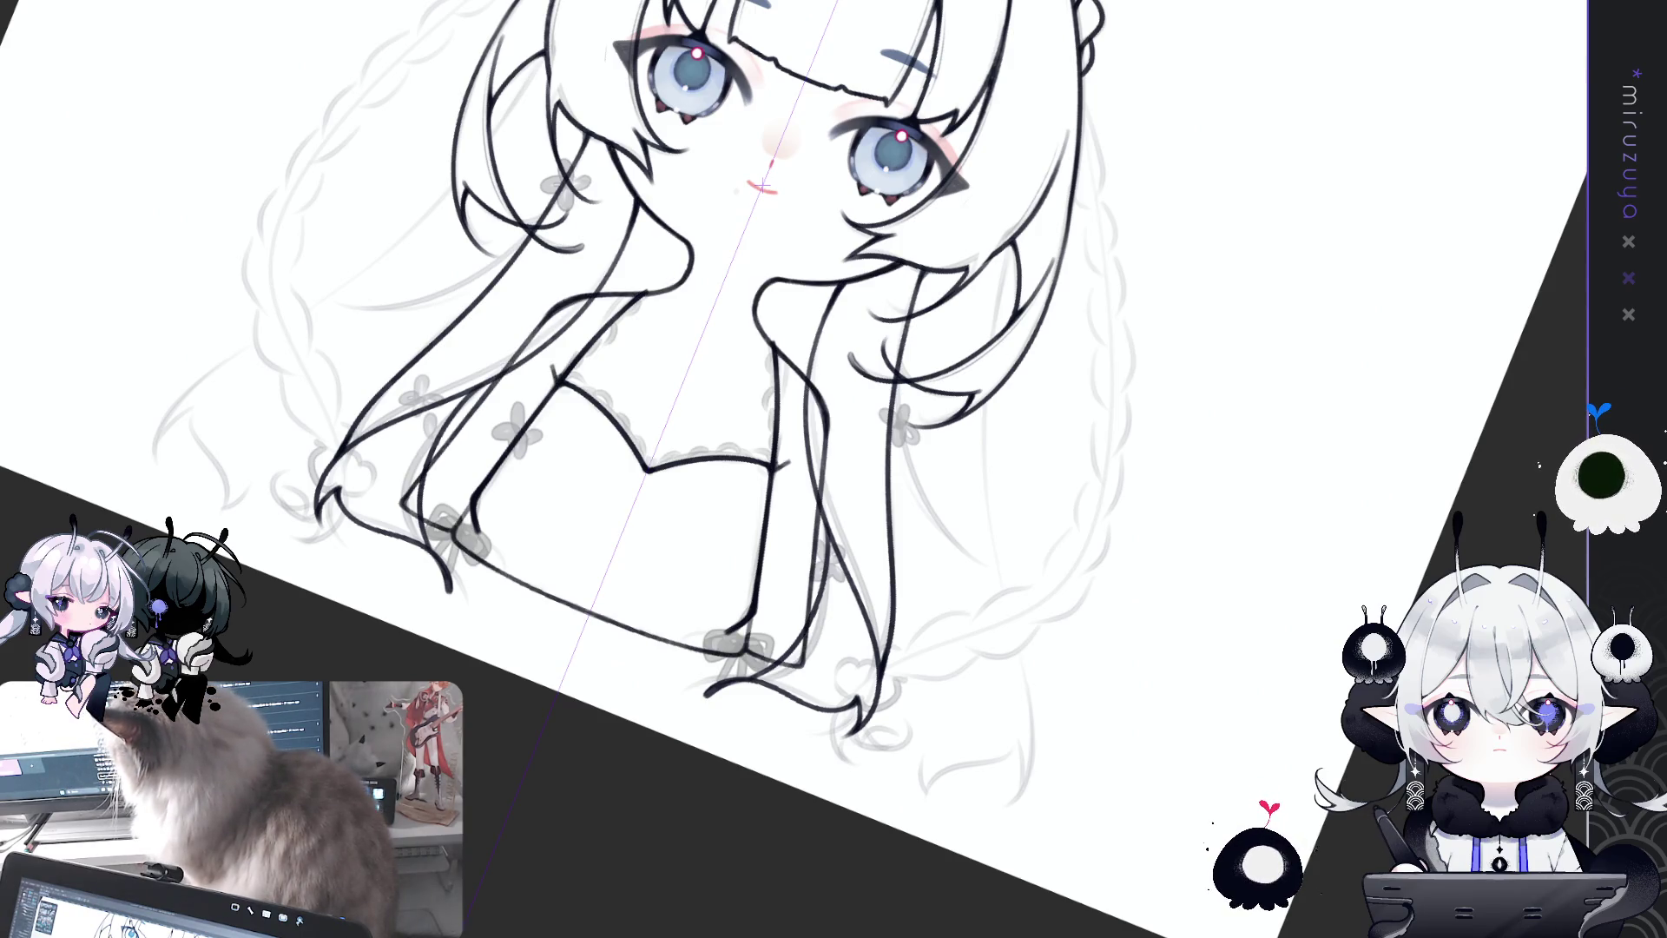
{"action": "key", "text": "Delete"}
{"action": "key", "text": "ctrl+z"}
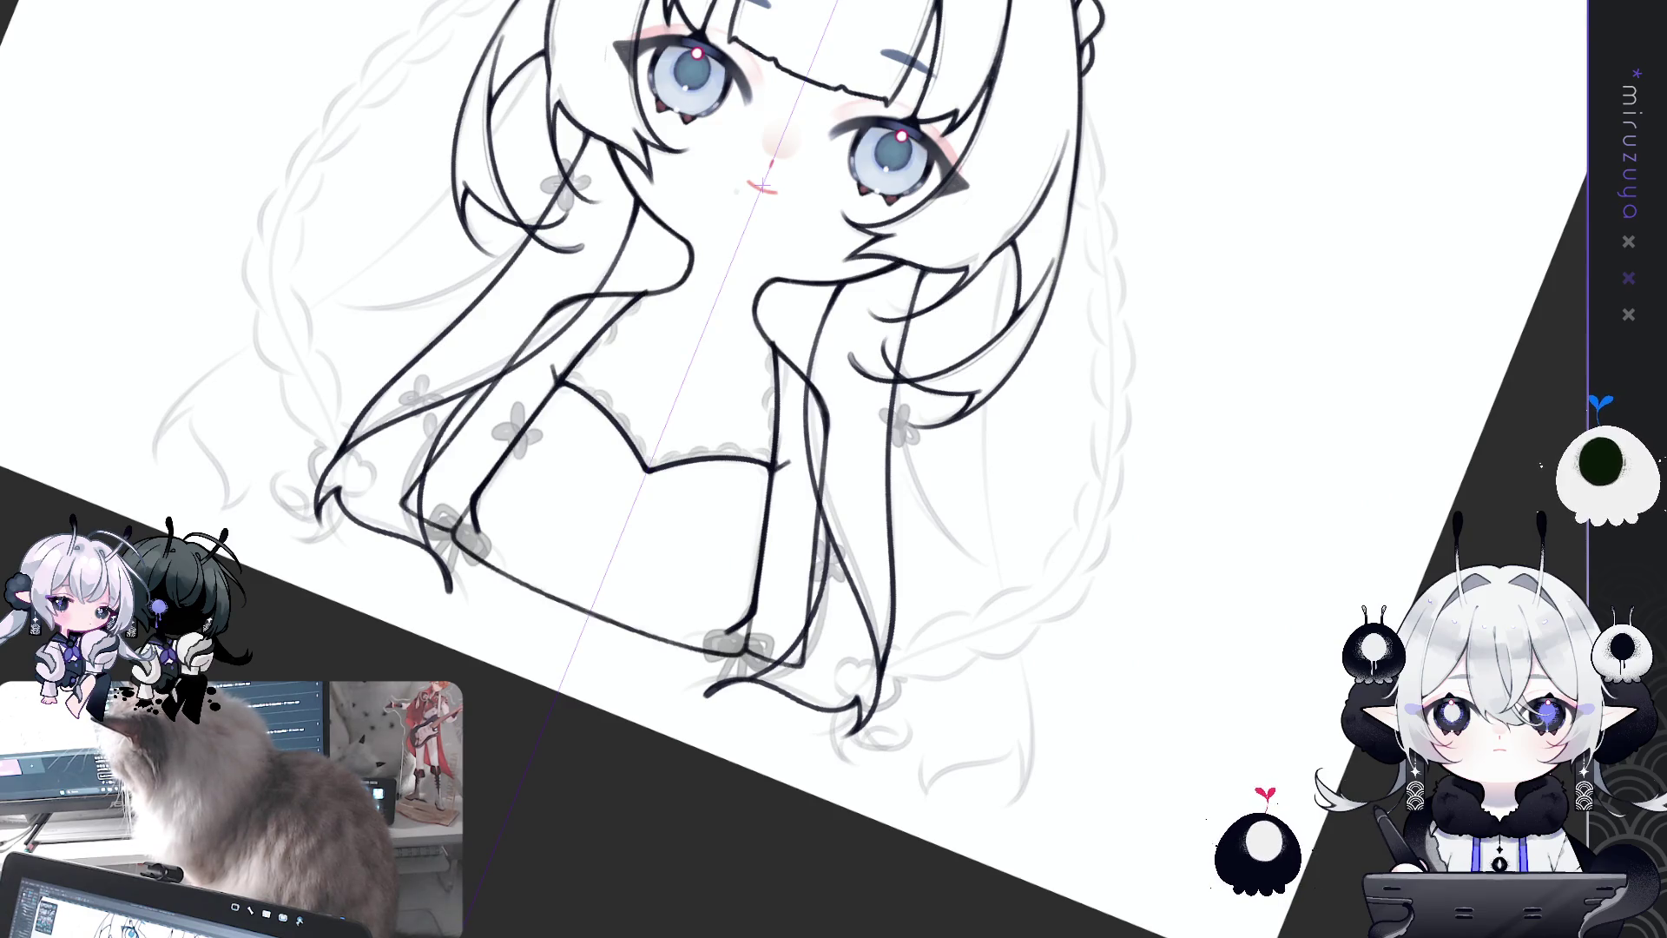
{"action": "key", "text": "ctrl+y"}
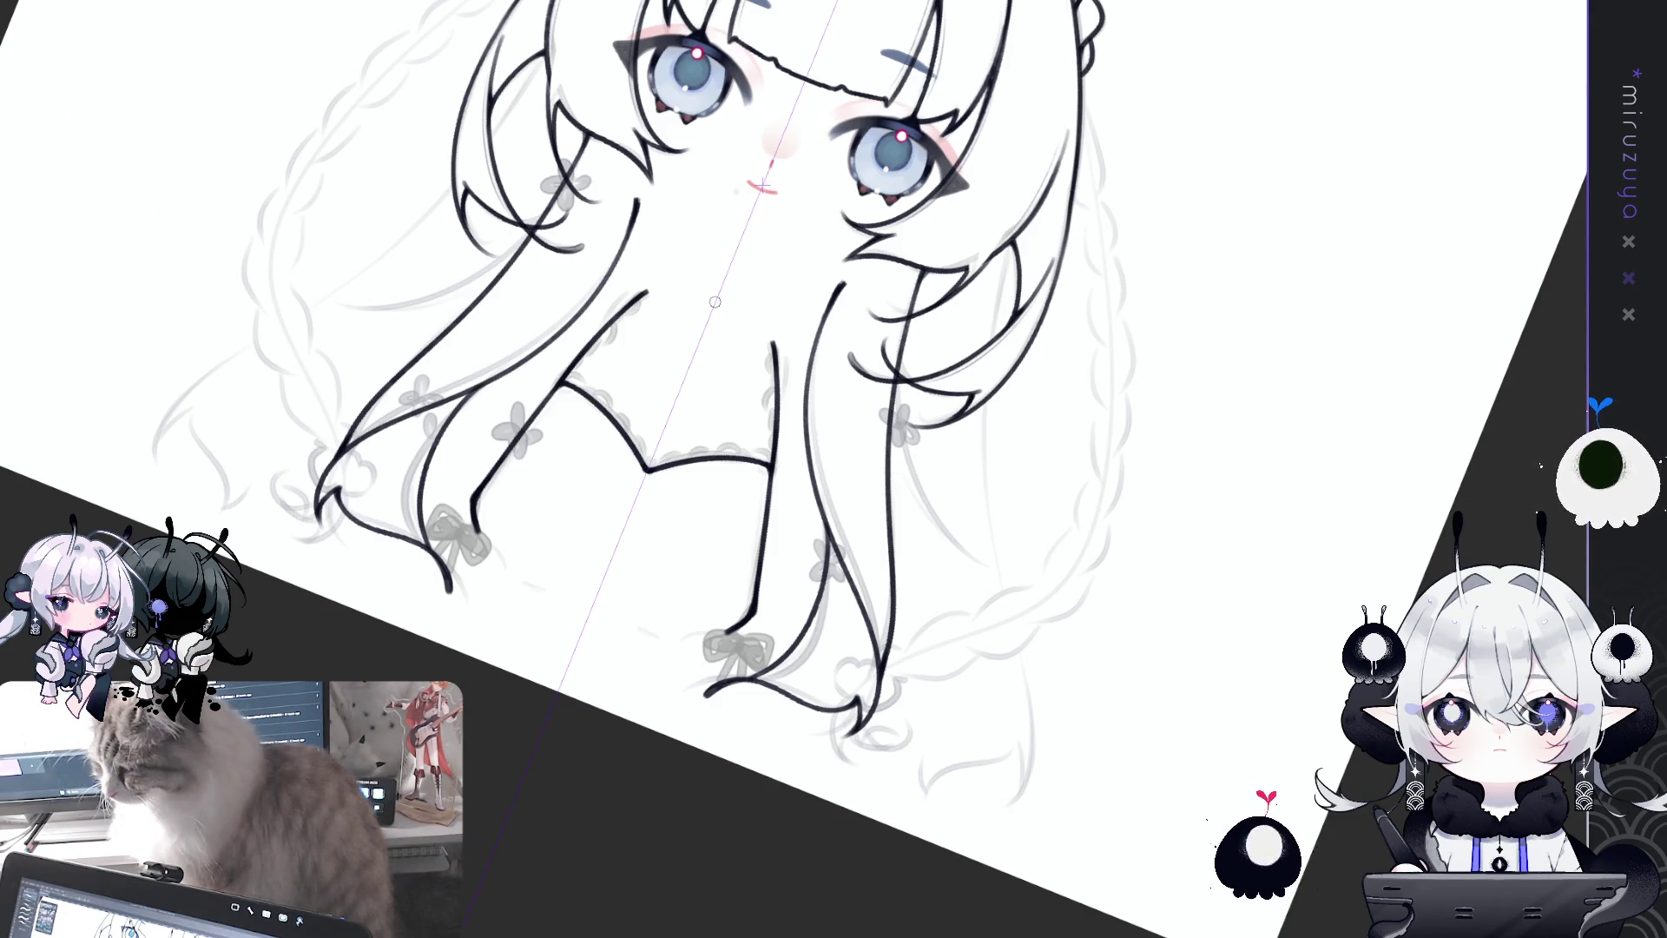
{"action": "key", "text": "ctrl+z"}
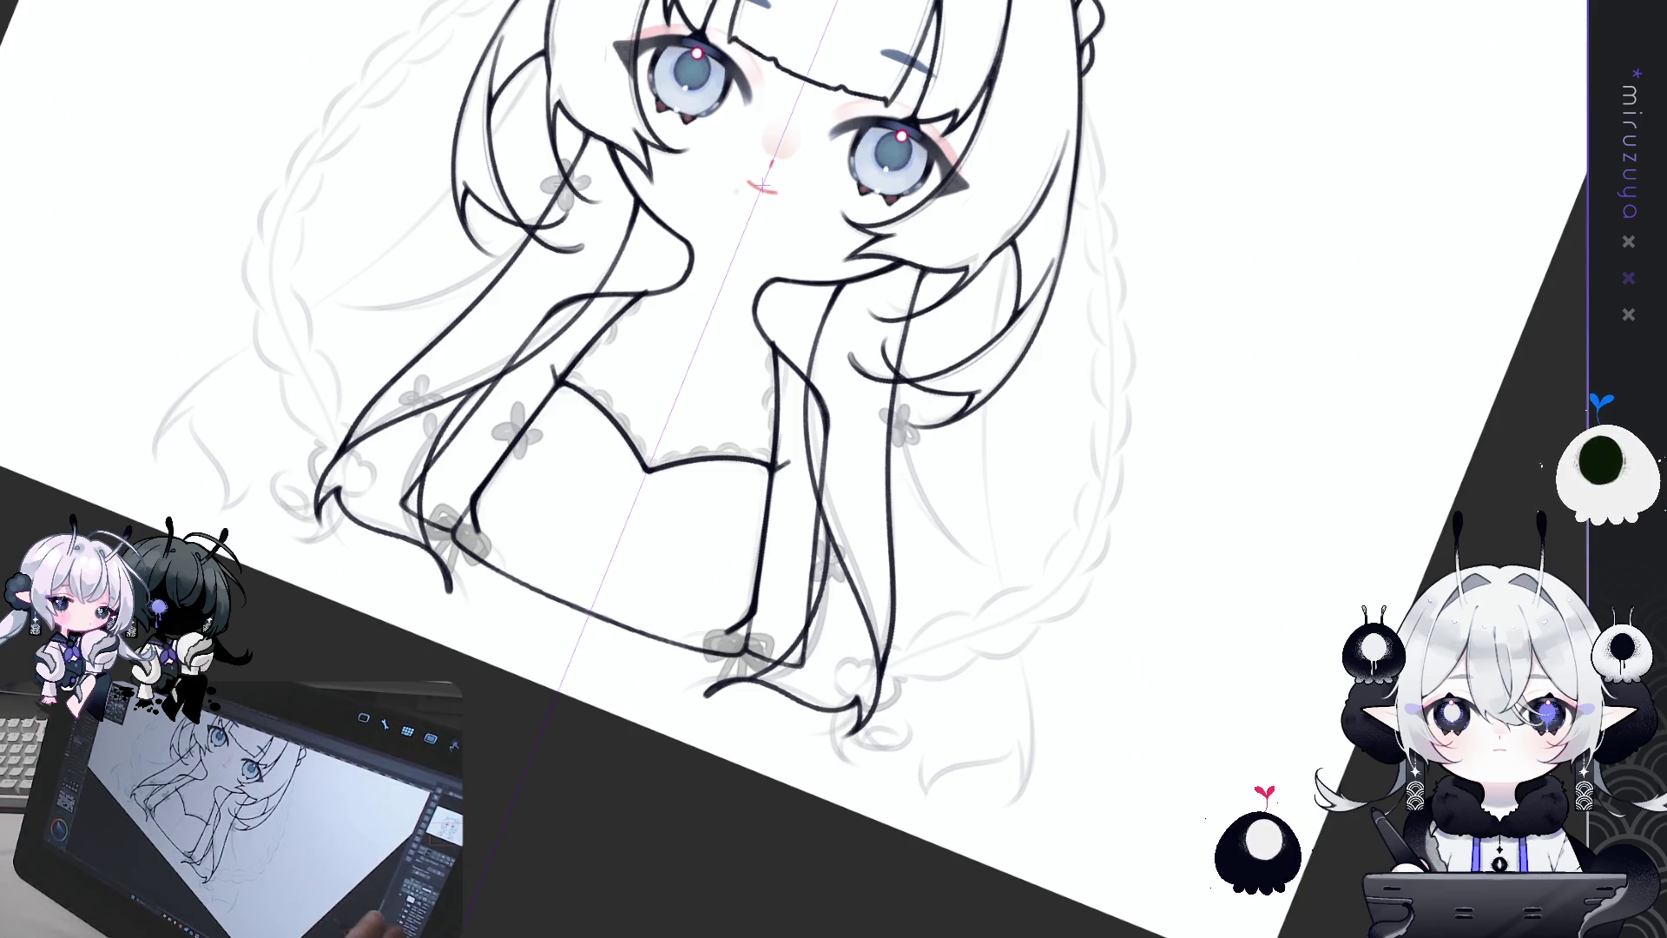
Step: Rotate the canvas in small increments toward upright
{"action": "key", "text": "-"}
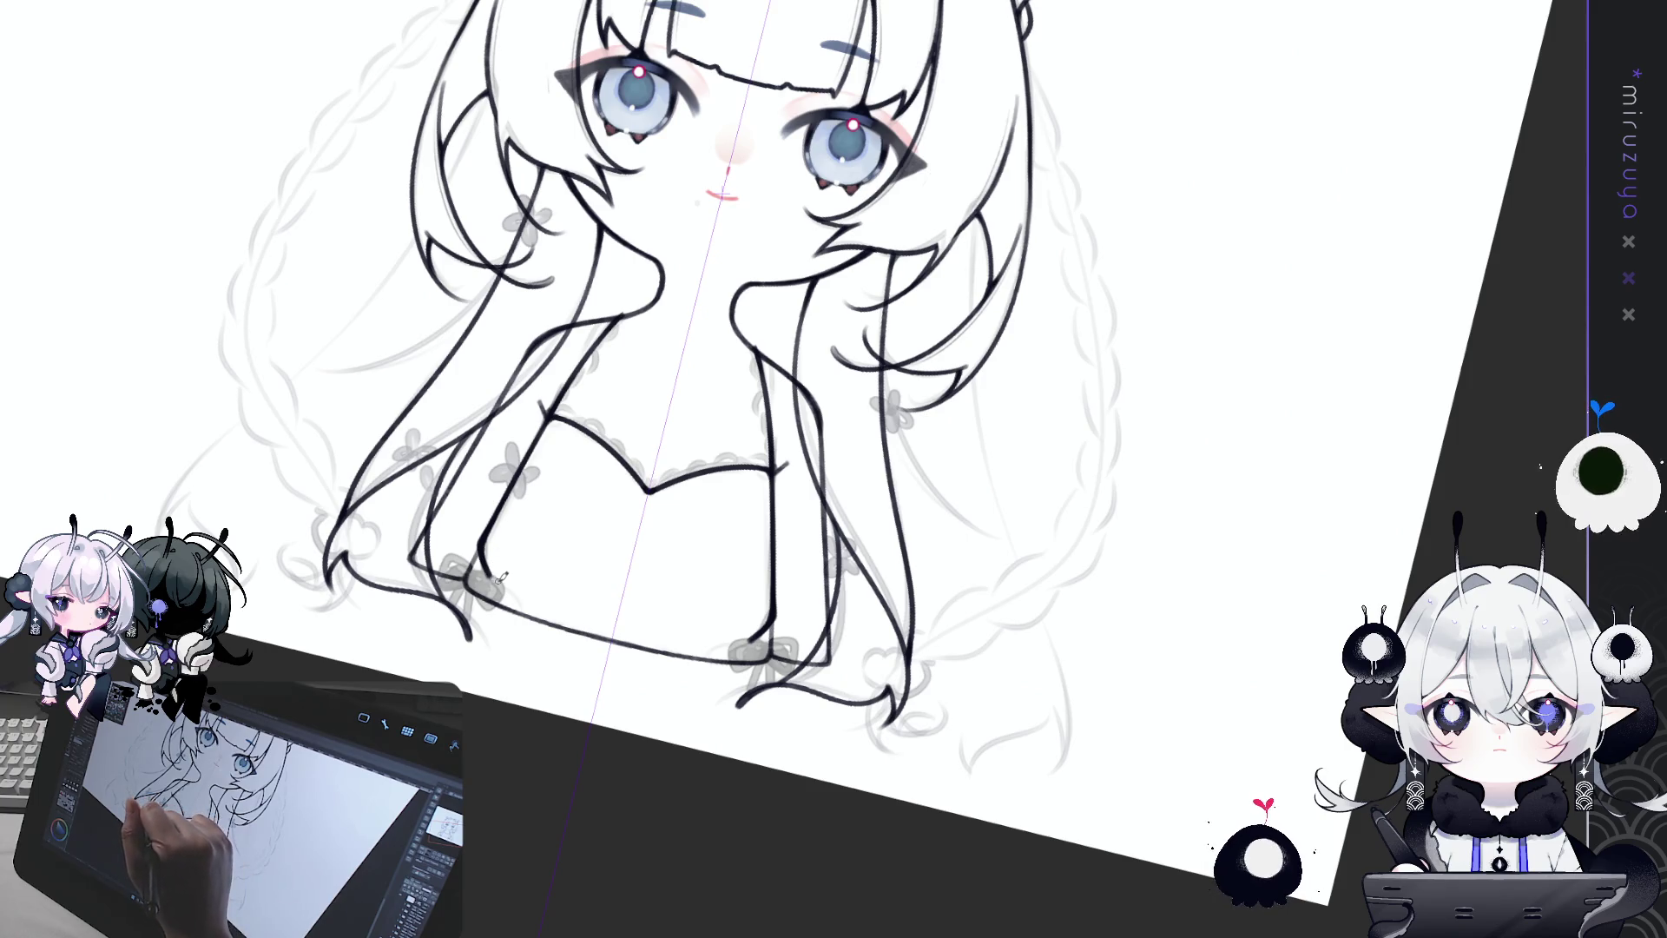
{"action": "key", "text": "-"}
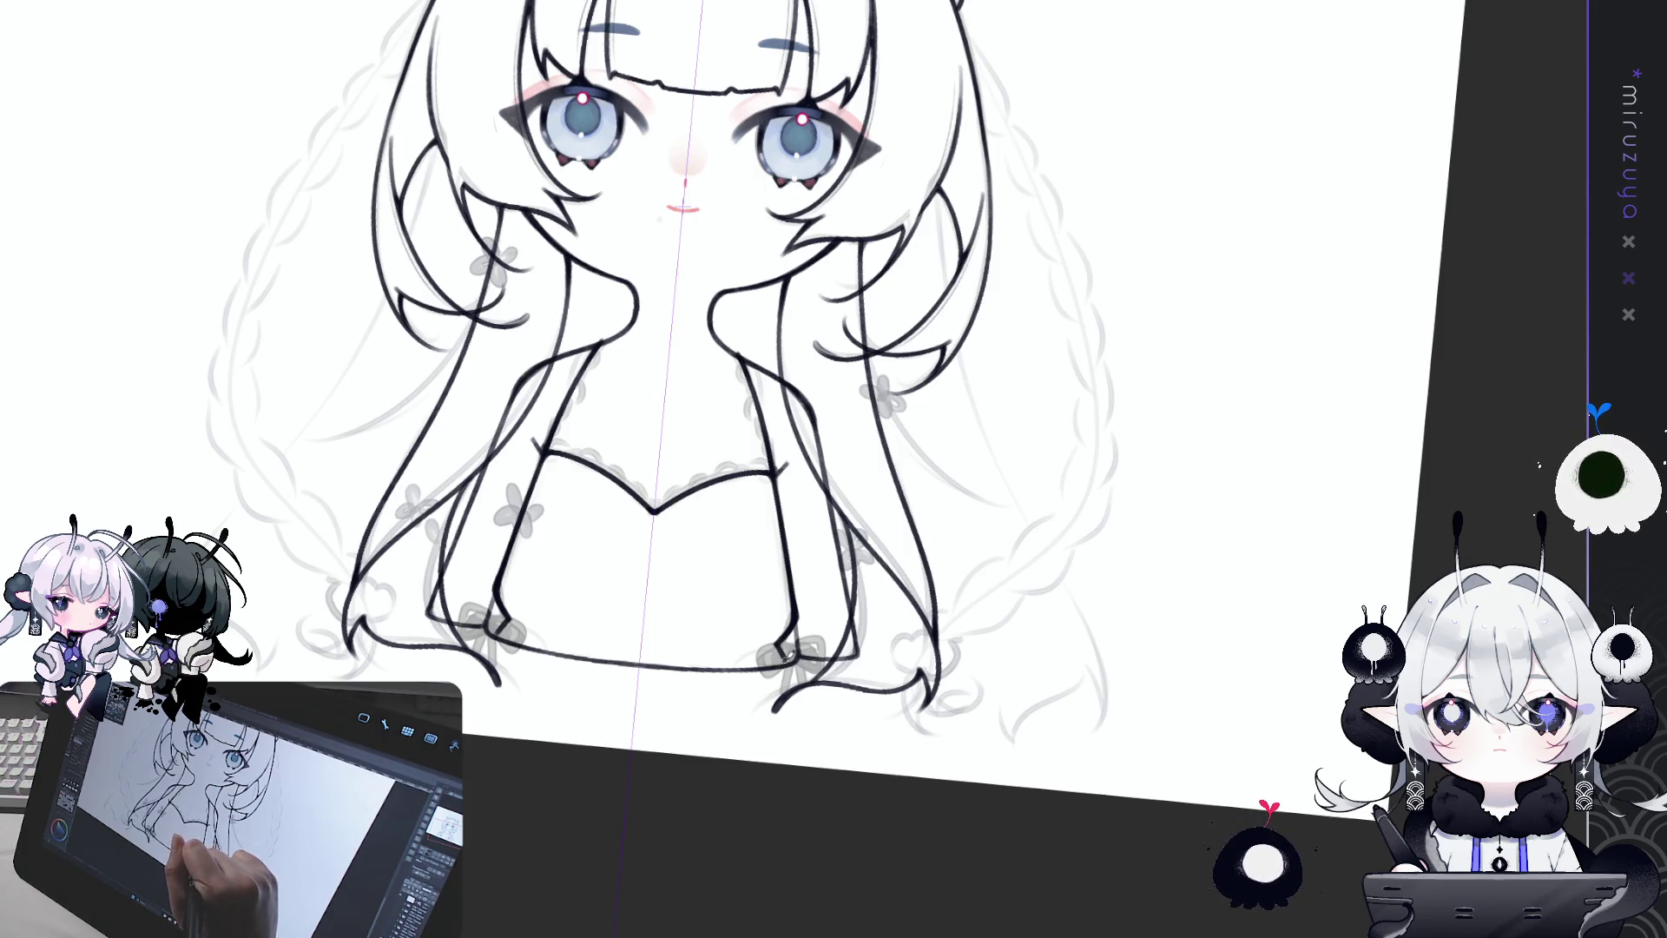
Step: Redraw the lower-left torso edge with one clean pen stroke on a rotated canvas, then restore upright view
{"action": "left_click_drag", "start_coordinate": [785, 659], "coordinate": [480, 349]}
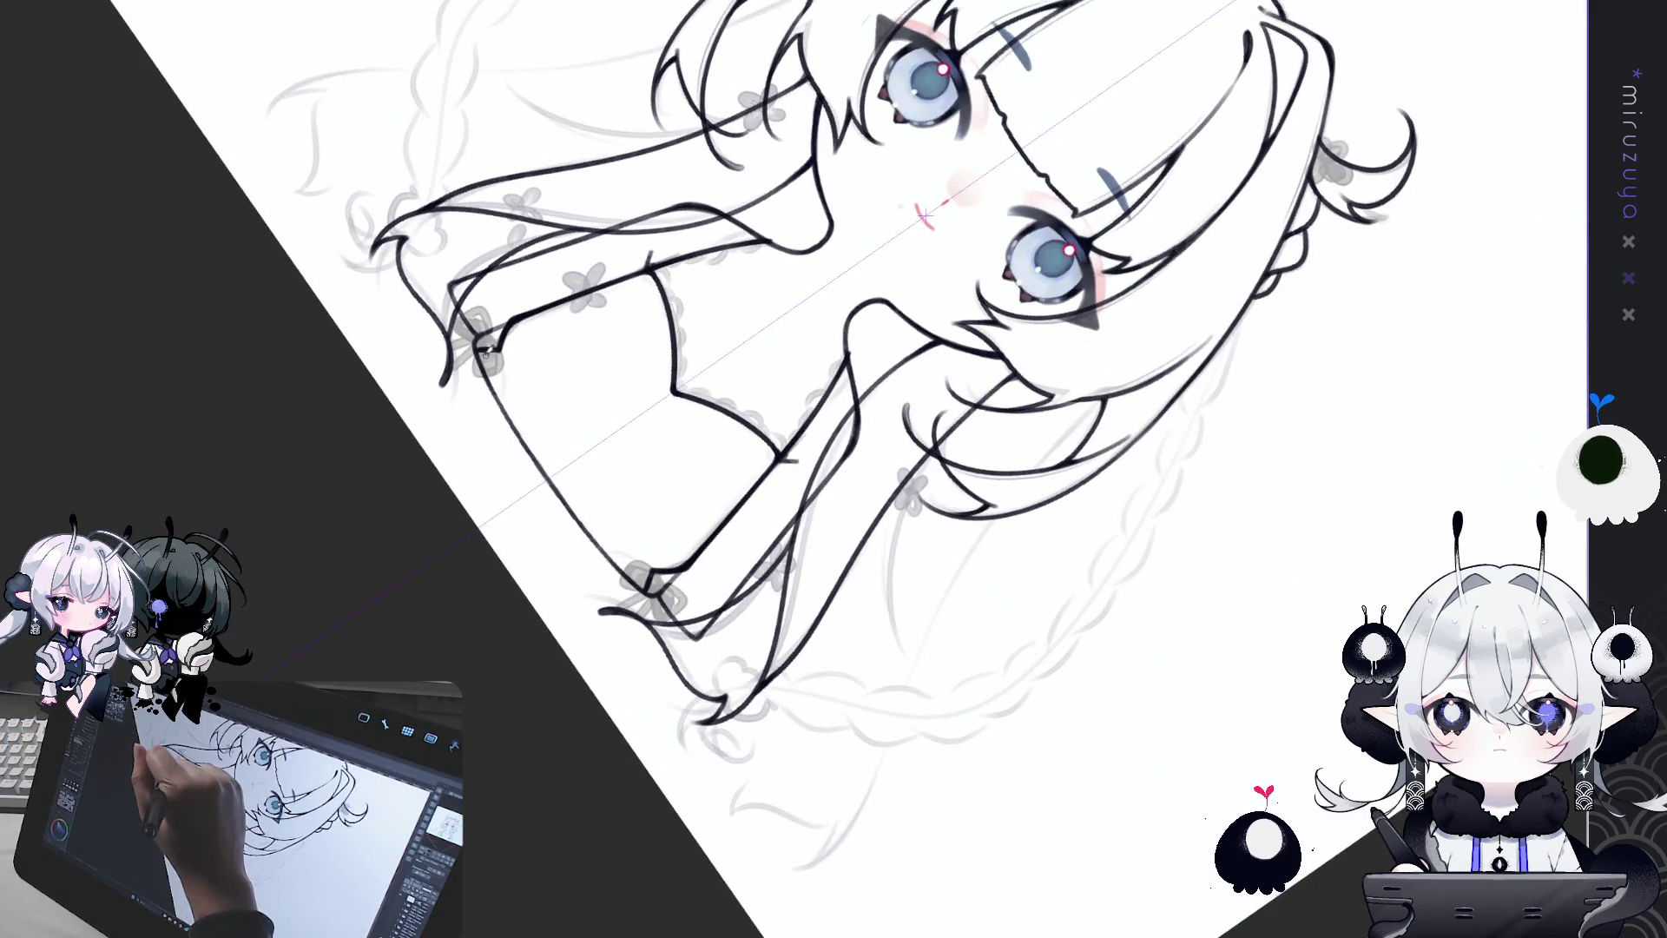
{"action": "left_click_drag", "start_coordinate": [487, 380], "coordinate": [580, 512]}
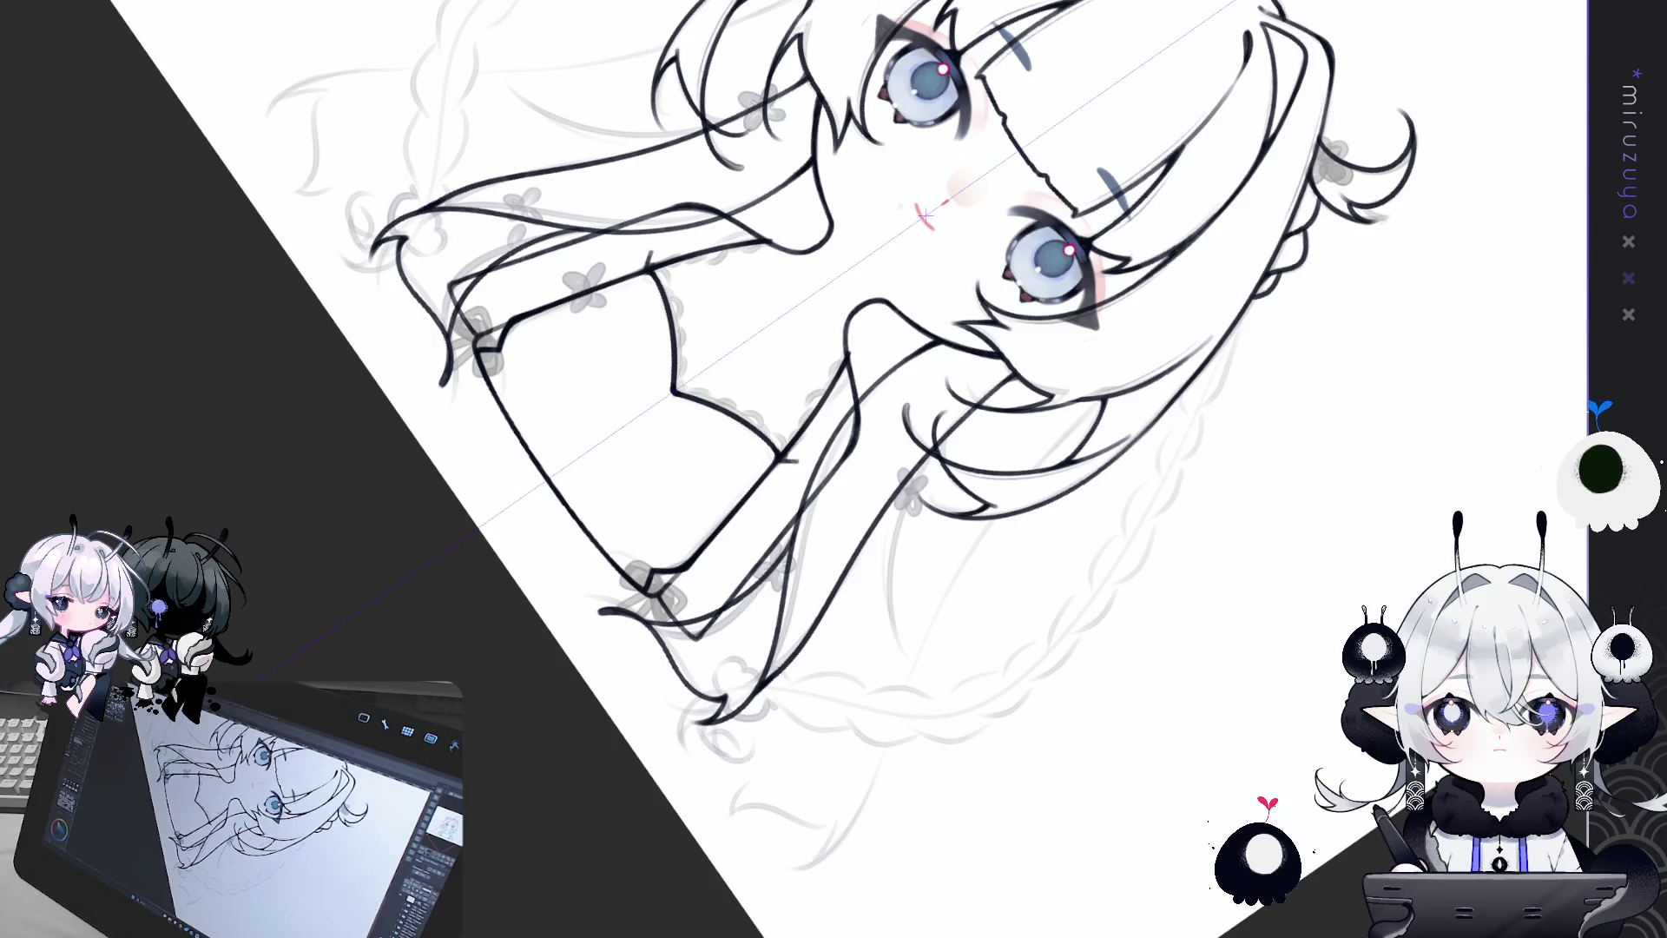
{"action": "key", "text": "ctrl+at"}
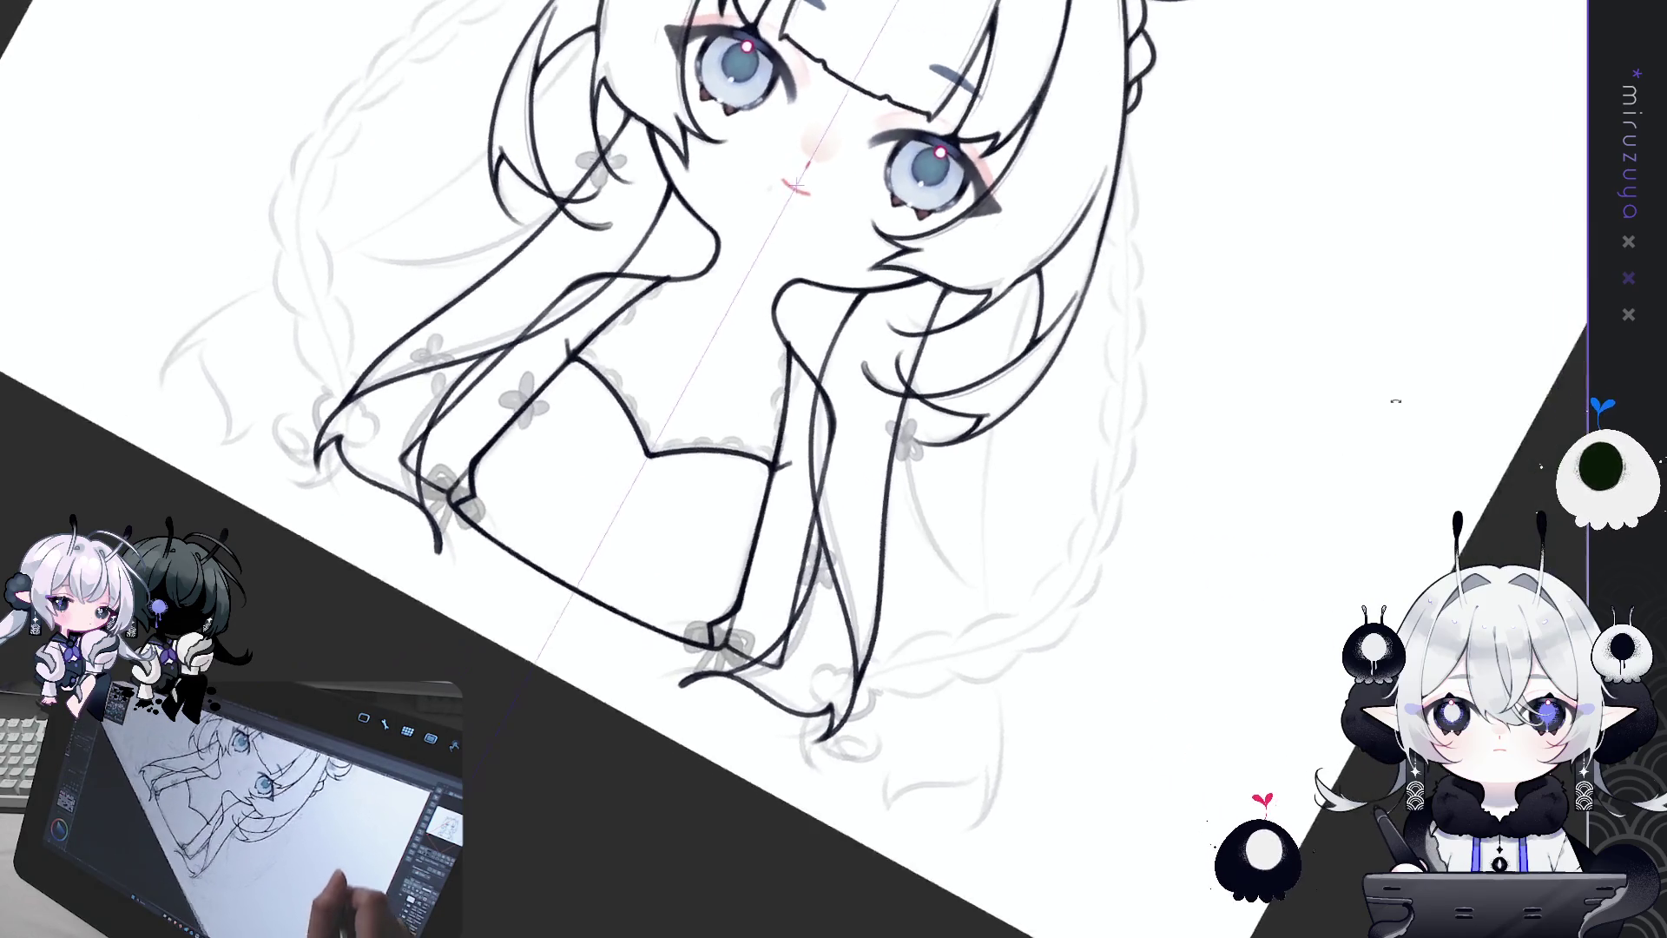
Step: Zoom and pan the view up to bring the top of the hair into view
{"action": "key", "text": "ctrl+minus"}
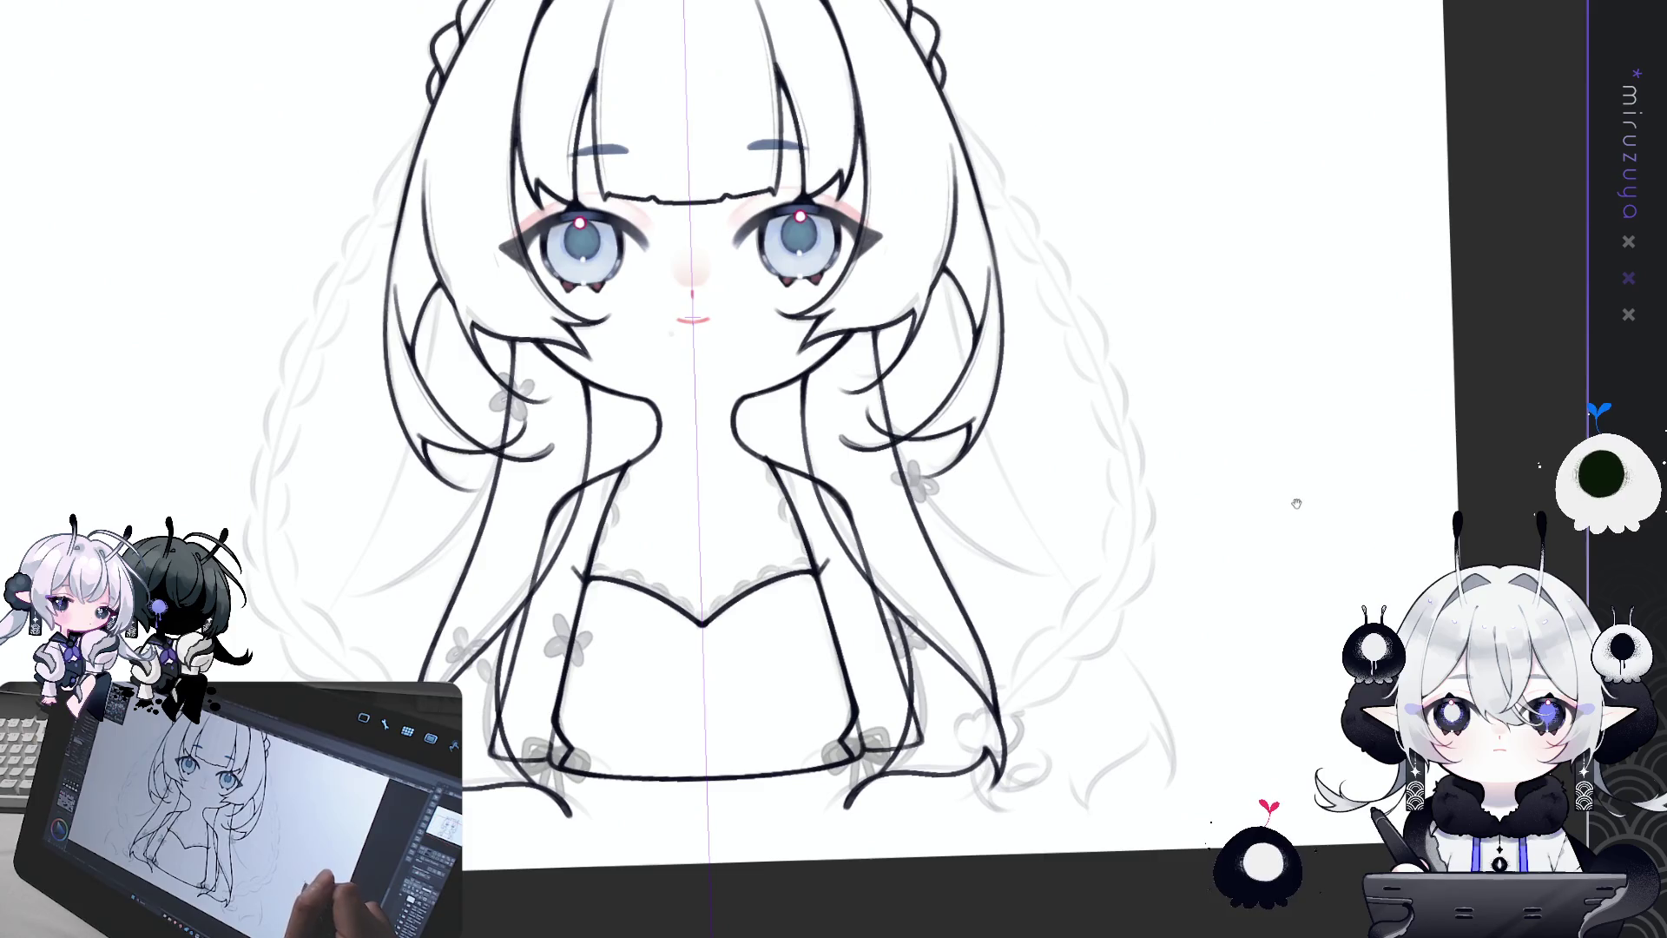
{"action": "key", "text": "ctrl+plus"}
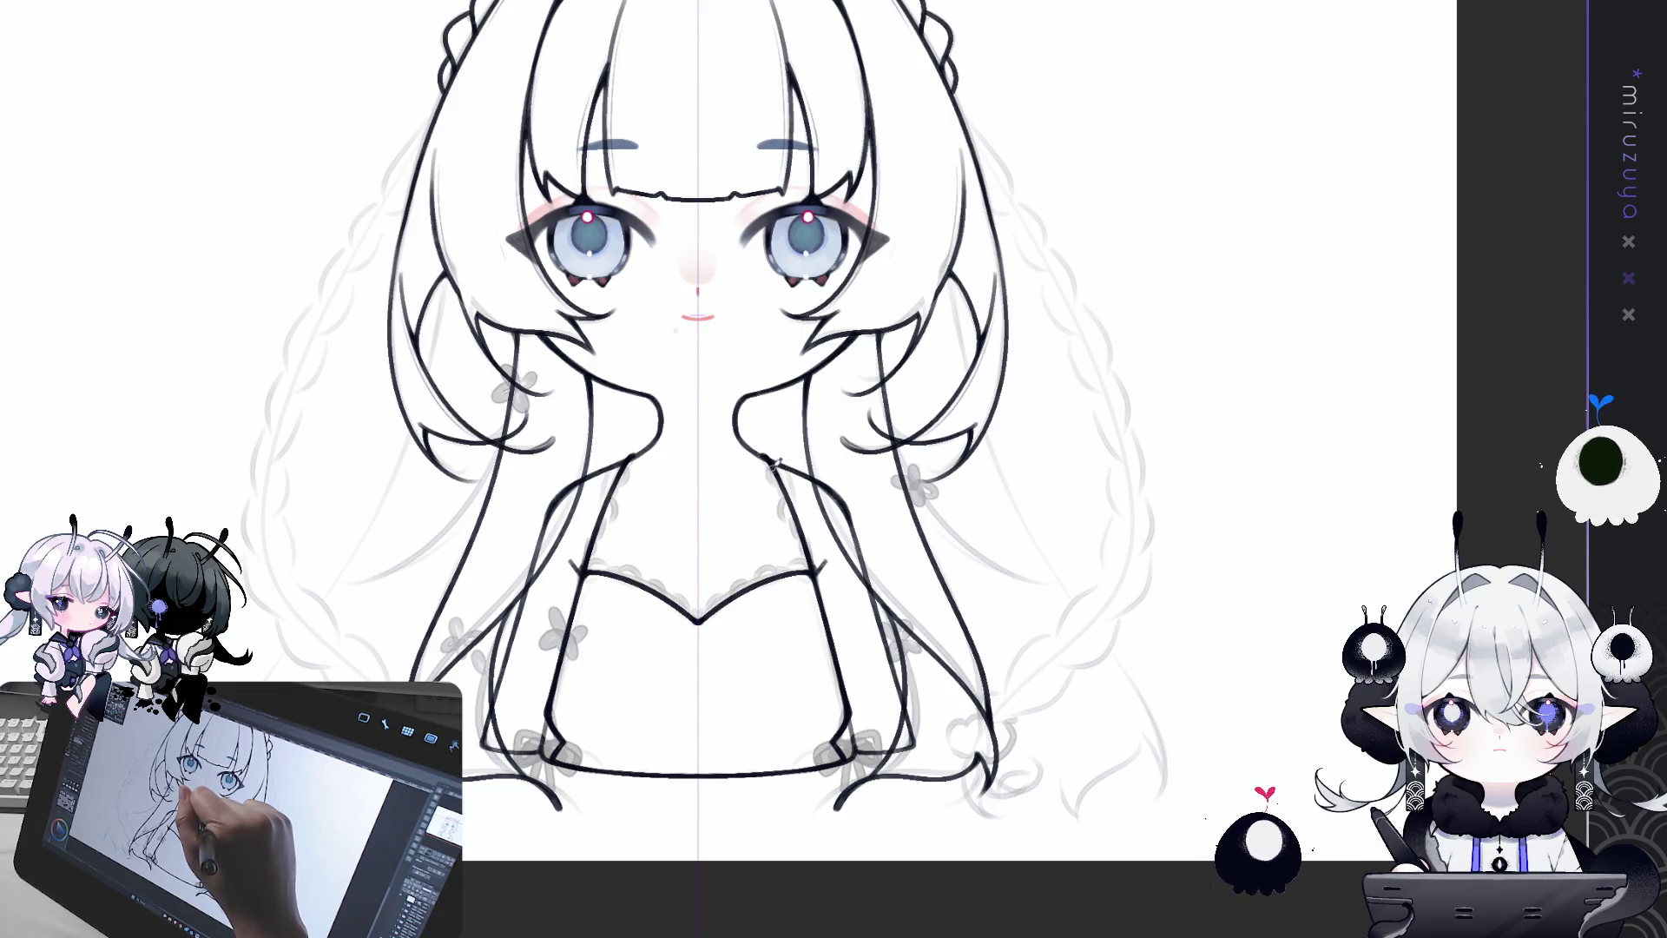
{"action": "left_click_drag", "start_coordinate": [1158, 320], "coordinate": [1193, 437]}
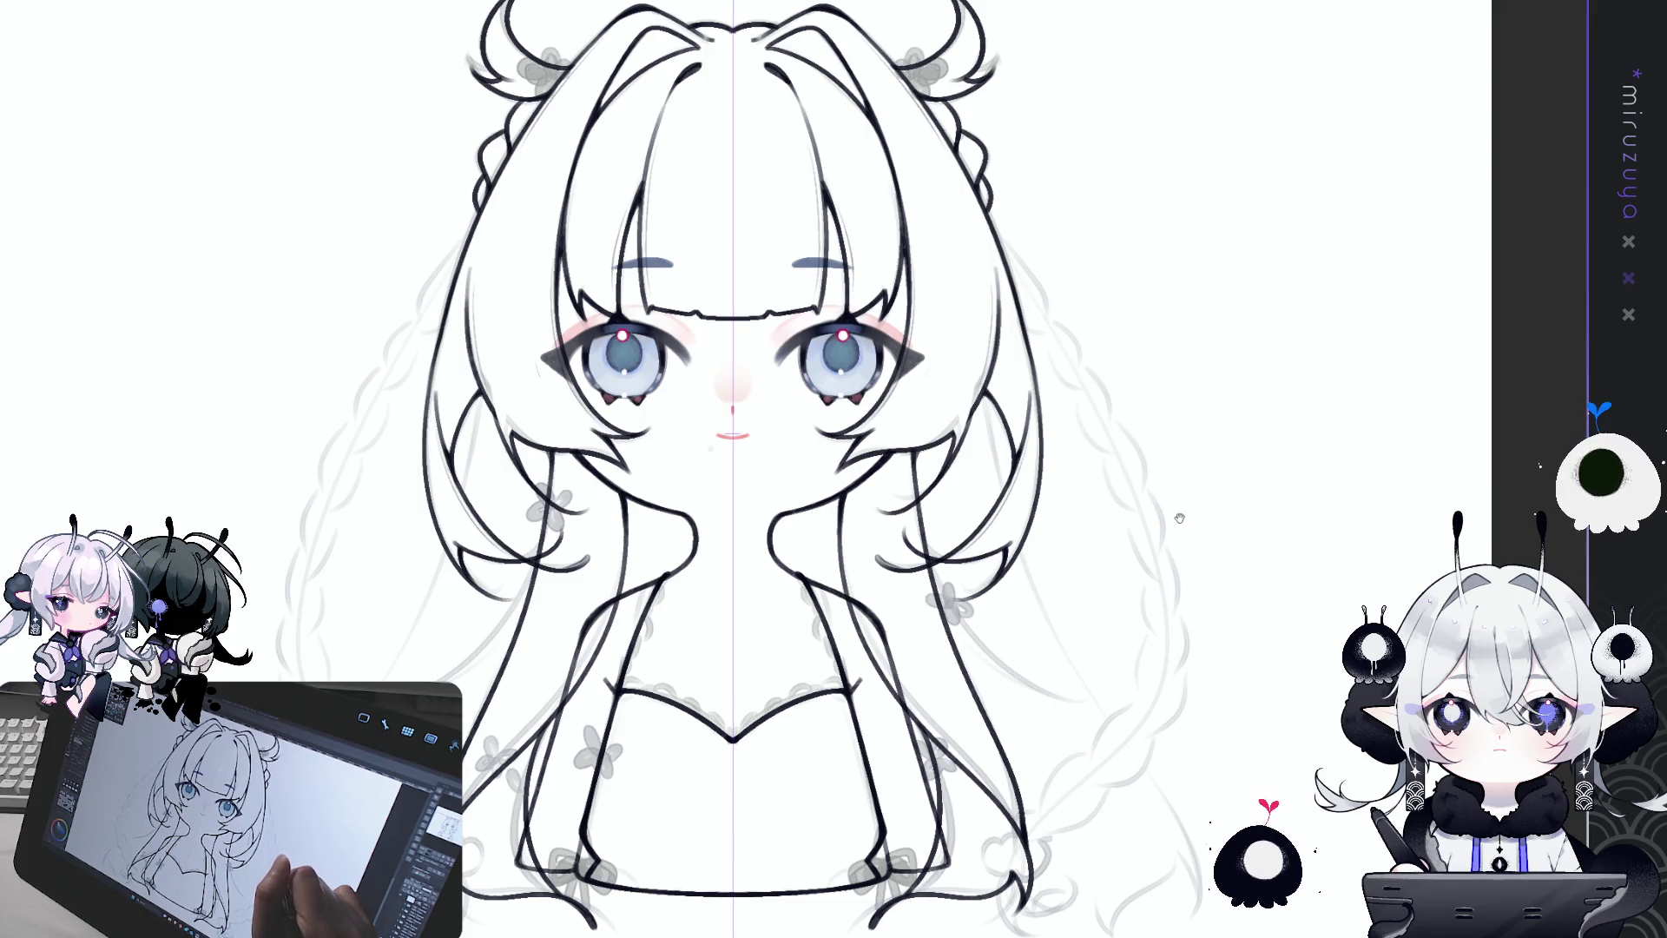
{"action": "left_click_drag", "start_coordinate": [1250, 531], "coordinate": [1250, 466]}
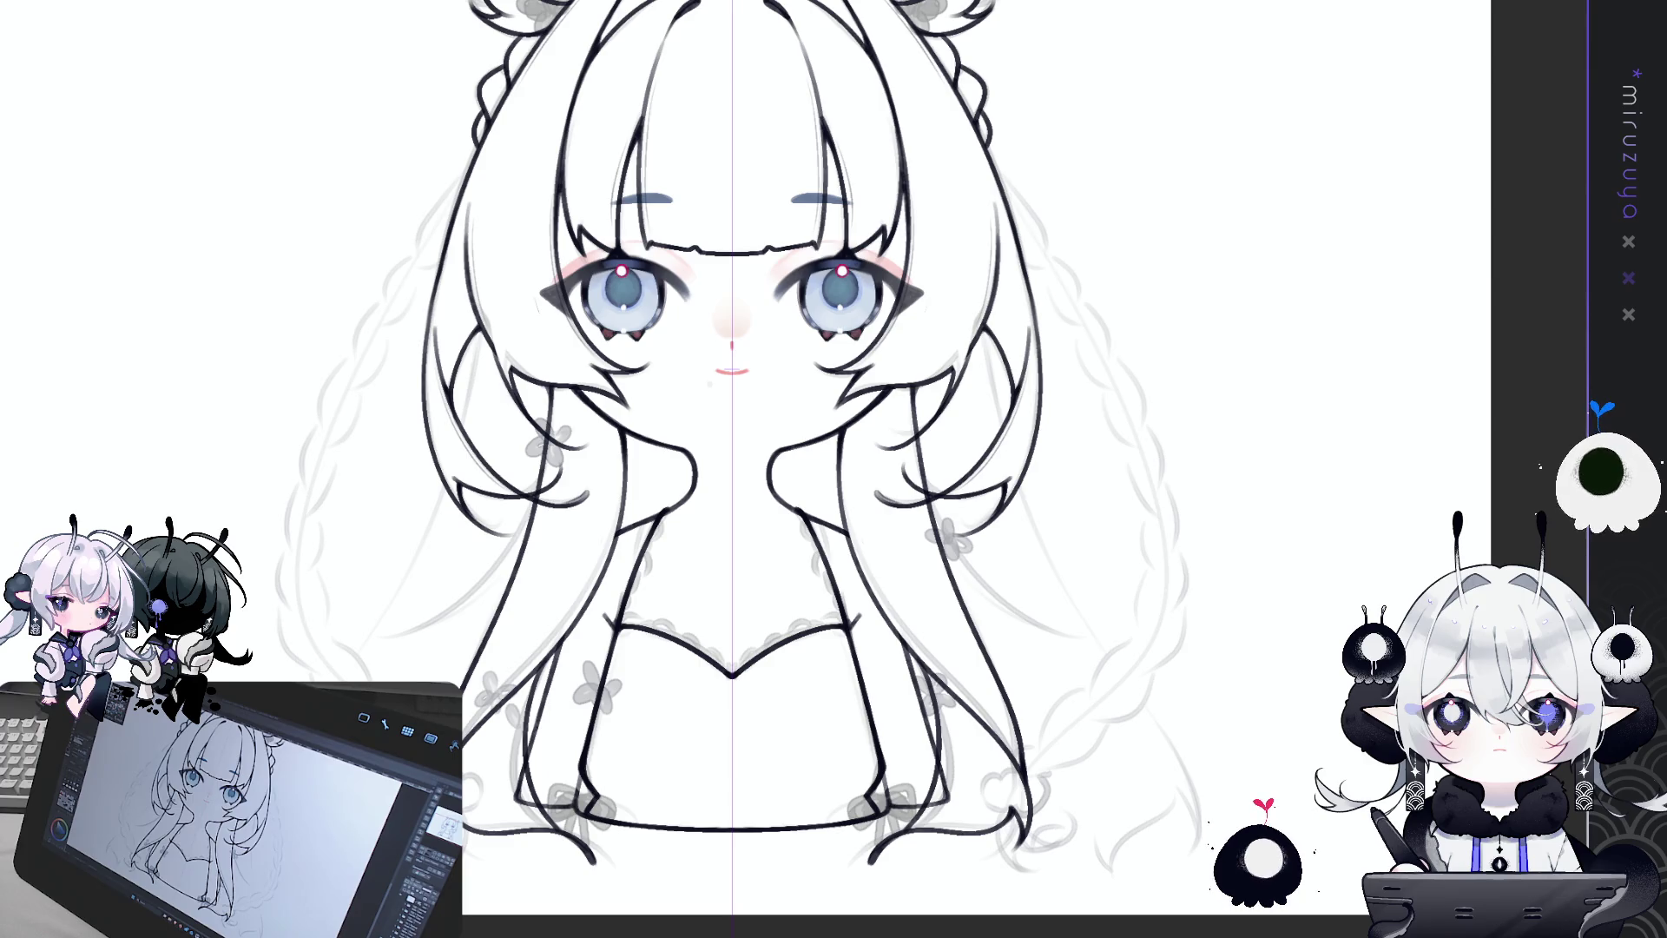
{"action": "left_click_drag", "start_coordinate": [889, 376], "coordinate": [986, 530]}
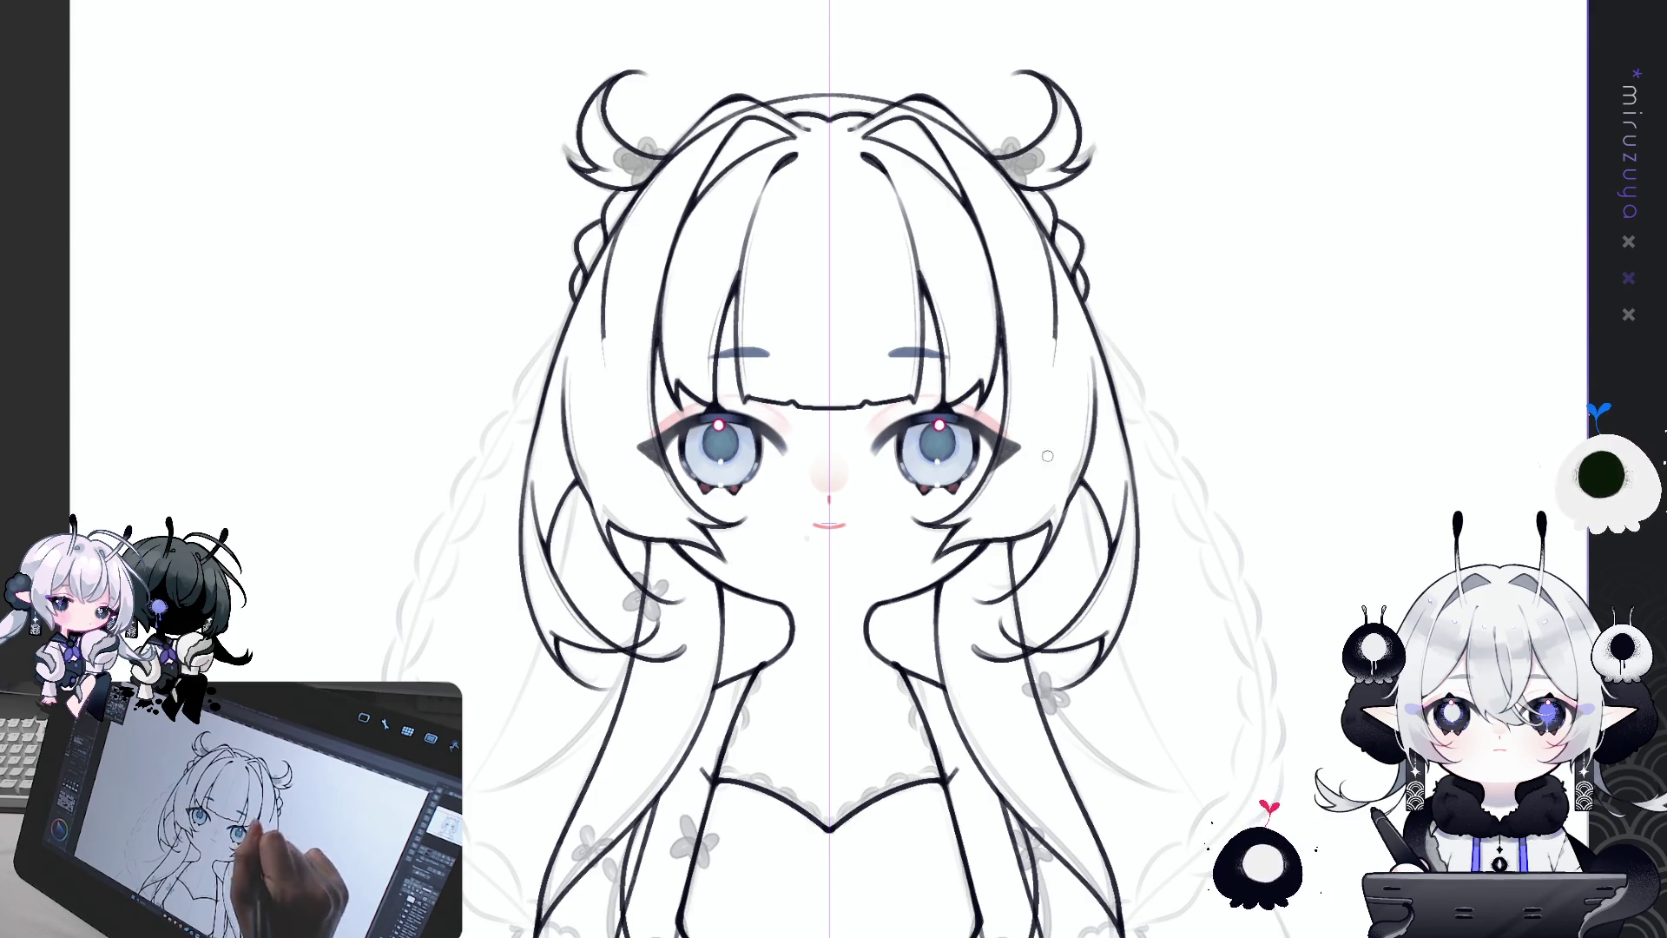
Step: Lasso the head briefly, clear the selection, then tilt the view counter-clockwise for inking
{"action": "mouse_move", "coordinate": [1098, 369]}
{"action": "left_mouse_down"}
{"action": "mouse_move", "coordinate": [521, 364]}
{"action": "mouse_move", "coordinate": [1178, 387]}
{"action": "mouse_move", "coordinate": [1215, 236]}
{"action": "left_mouse_up"}
{"action": "key", "text": "ctrl+d"}
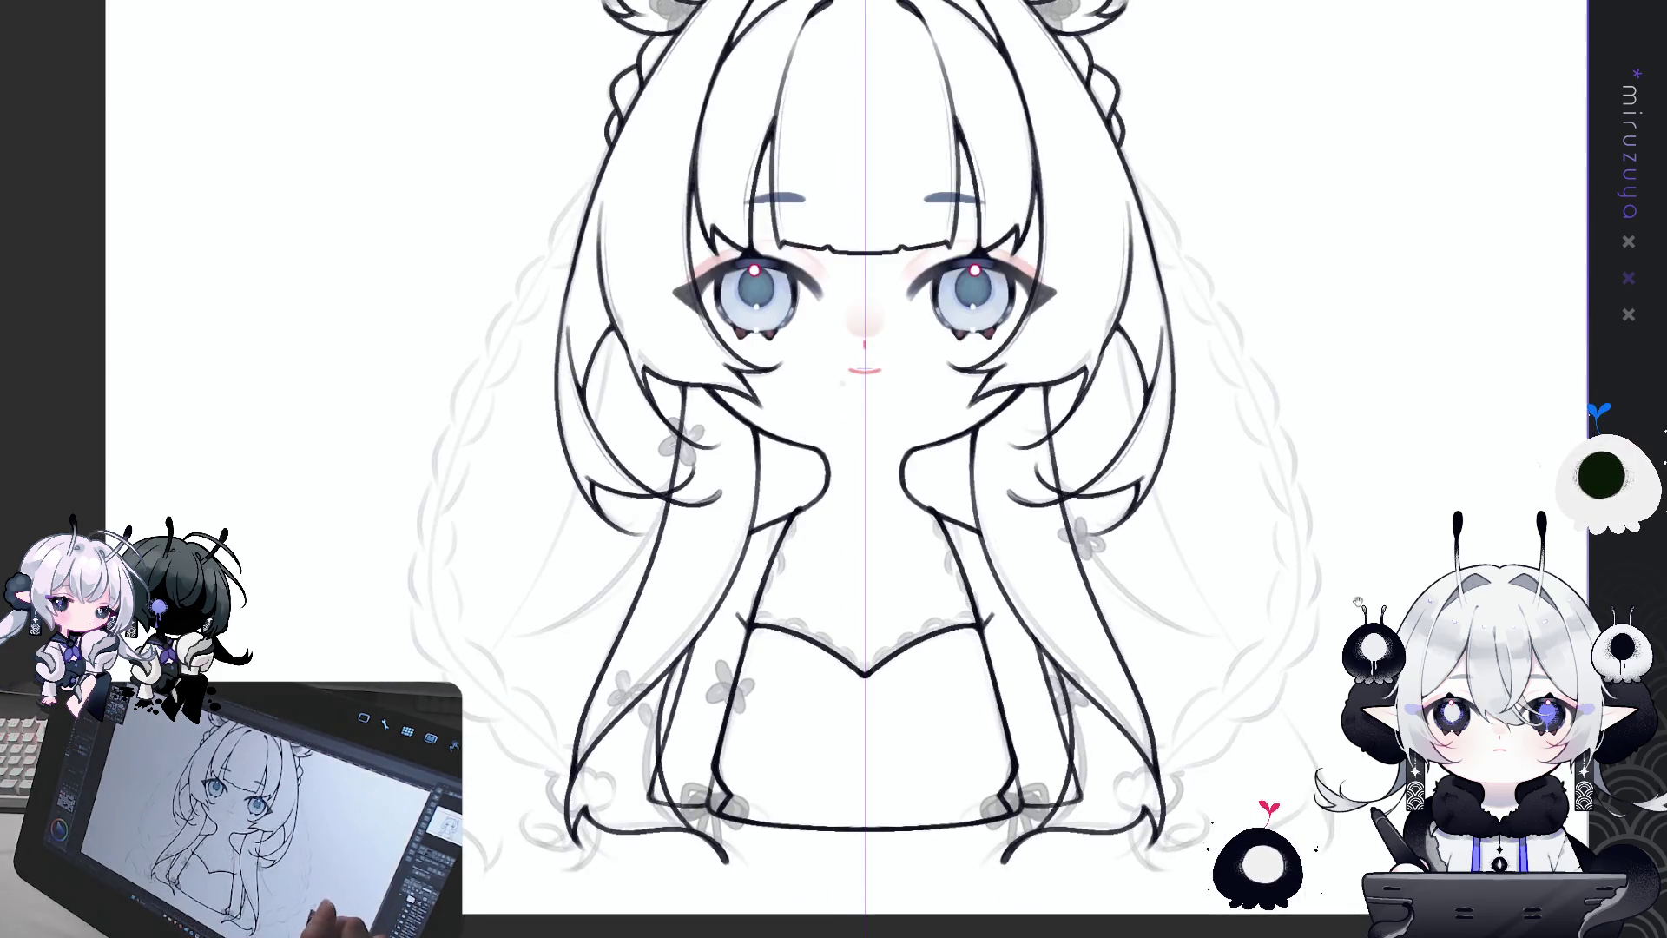
{"action": "left_click_drag", "start_coordinate": [1311, 723], "coordinate": [1311, 668]}
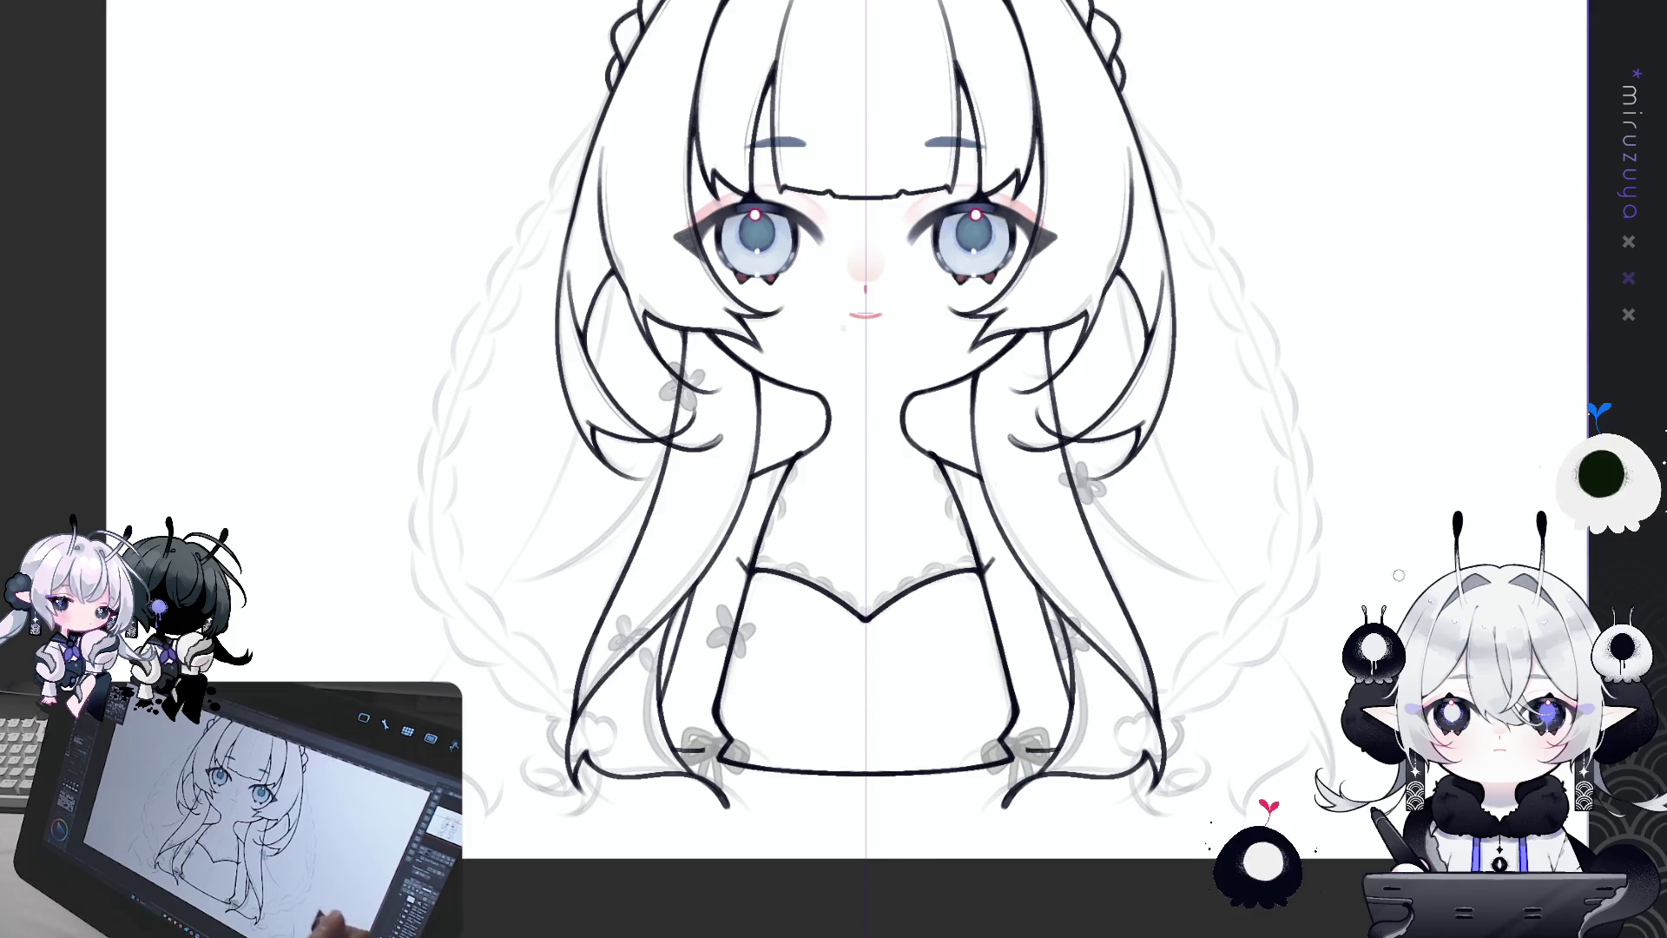
{"action": "left_click_drag", "start_coordinate": [1398, 575], "coordinate": [658, 794]}
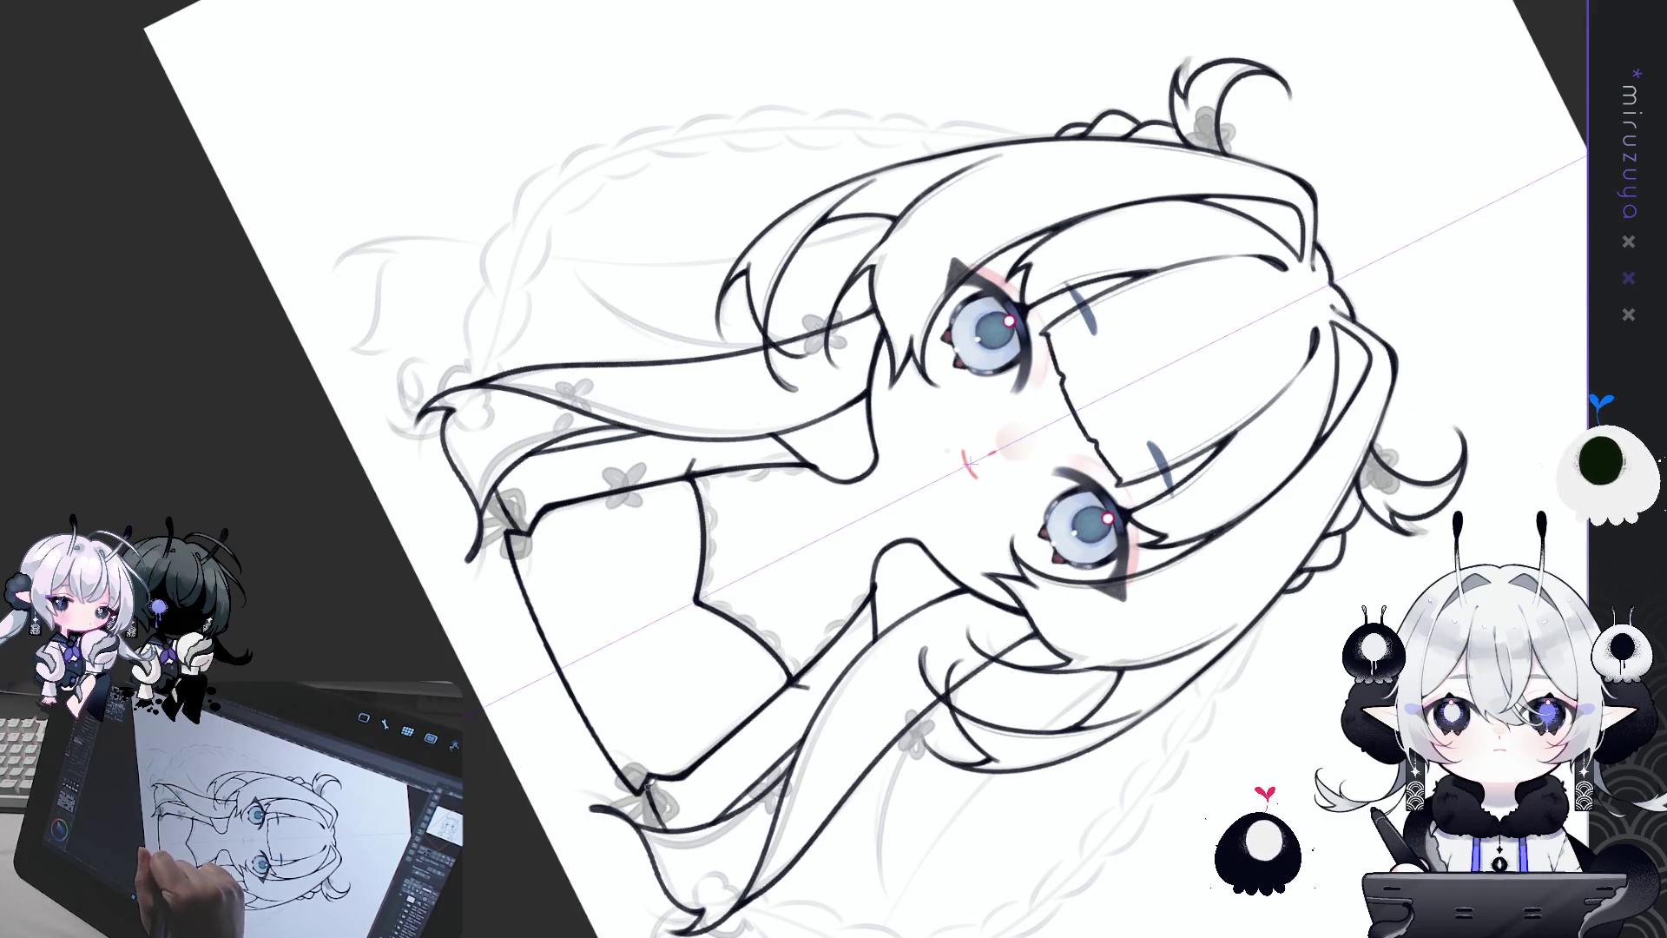
Step: Ink over the dress collar line more boldly on a clockwise-tilted view, then restore upright rotation
{"action": "key", "text": "ctrl+at"}
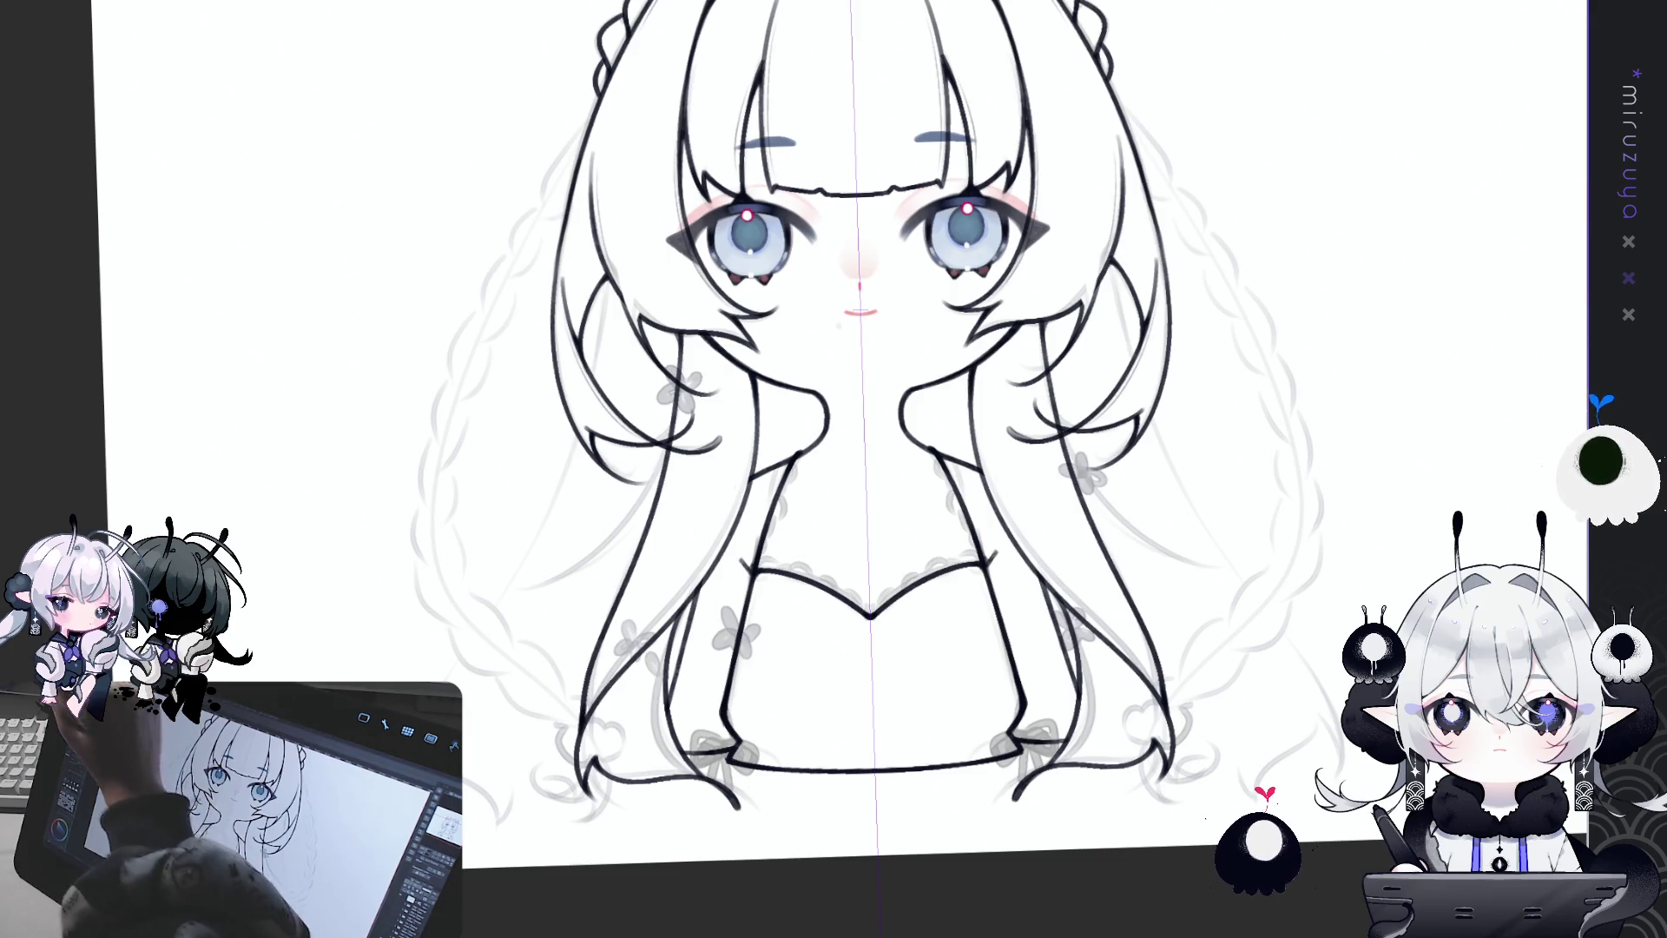
{"action": "left_click_drag", "start_coordinate": [1129, 738], "coordinate": [1085, 748]}
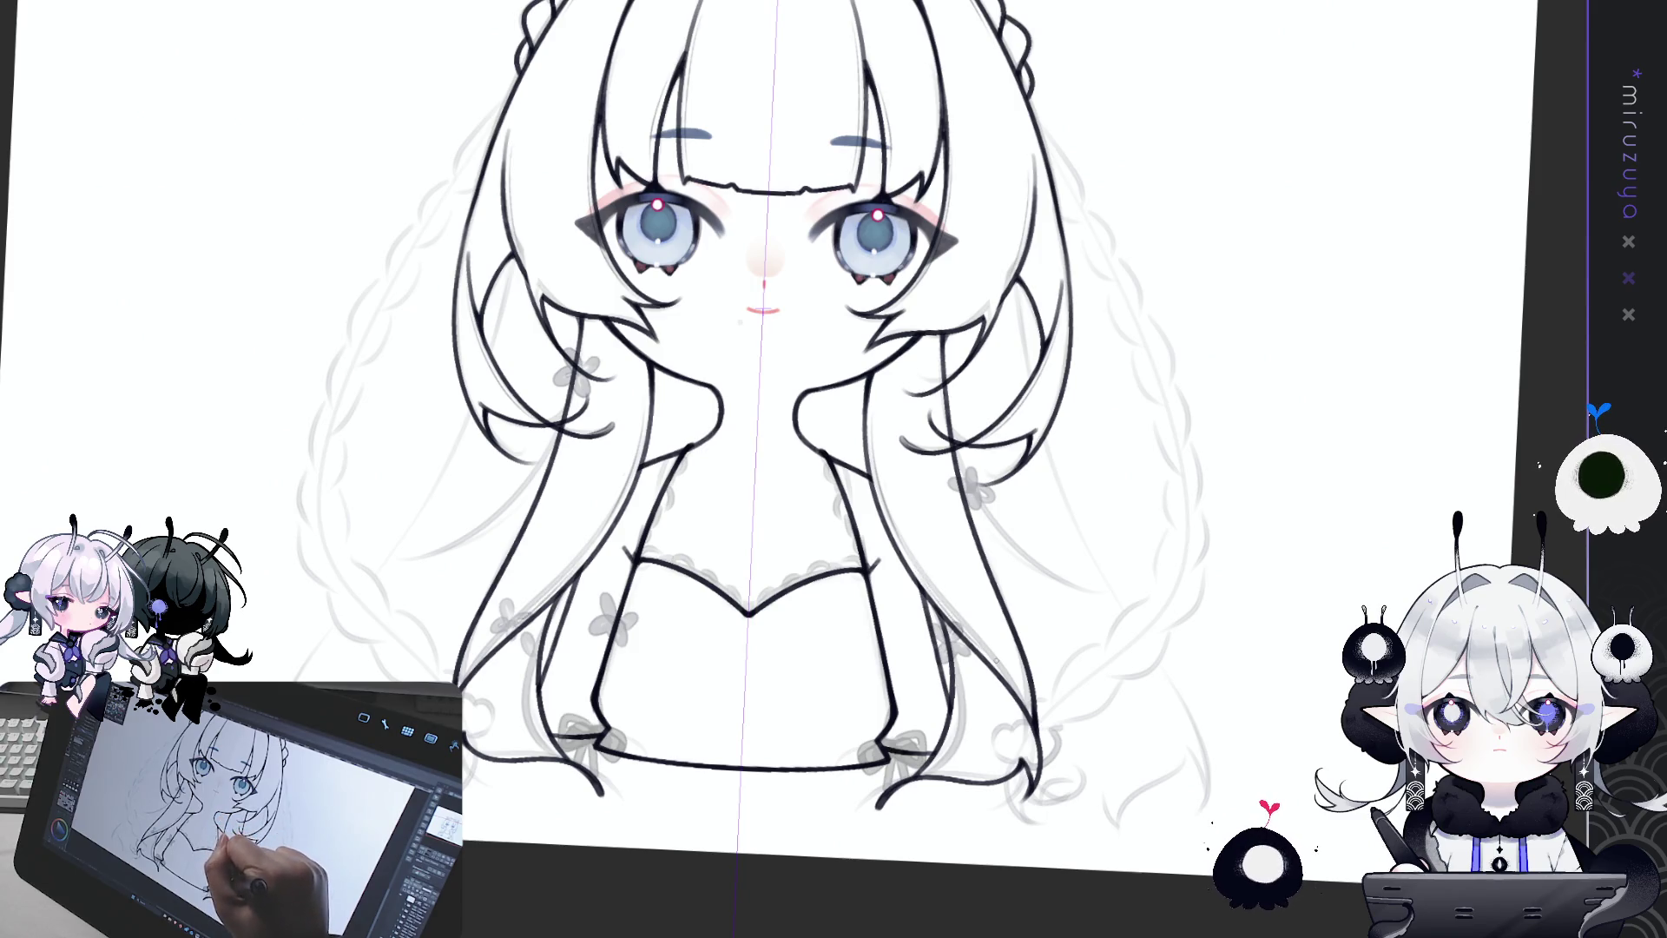
{"action": "left_click_drag", "start_coordinate": [740, 323], "coordinate": [706, 394]}
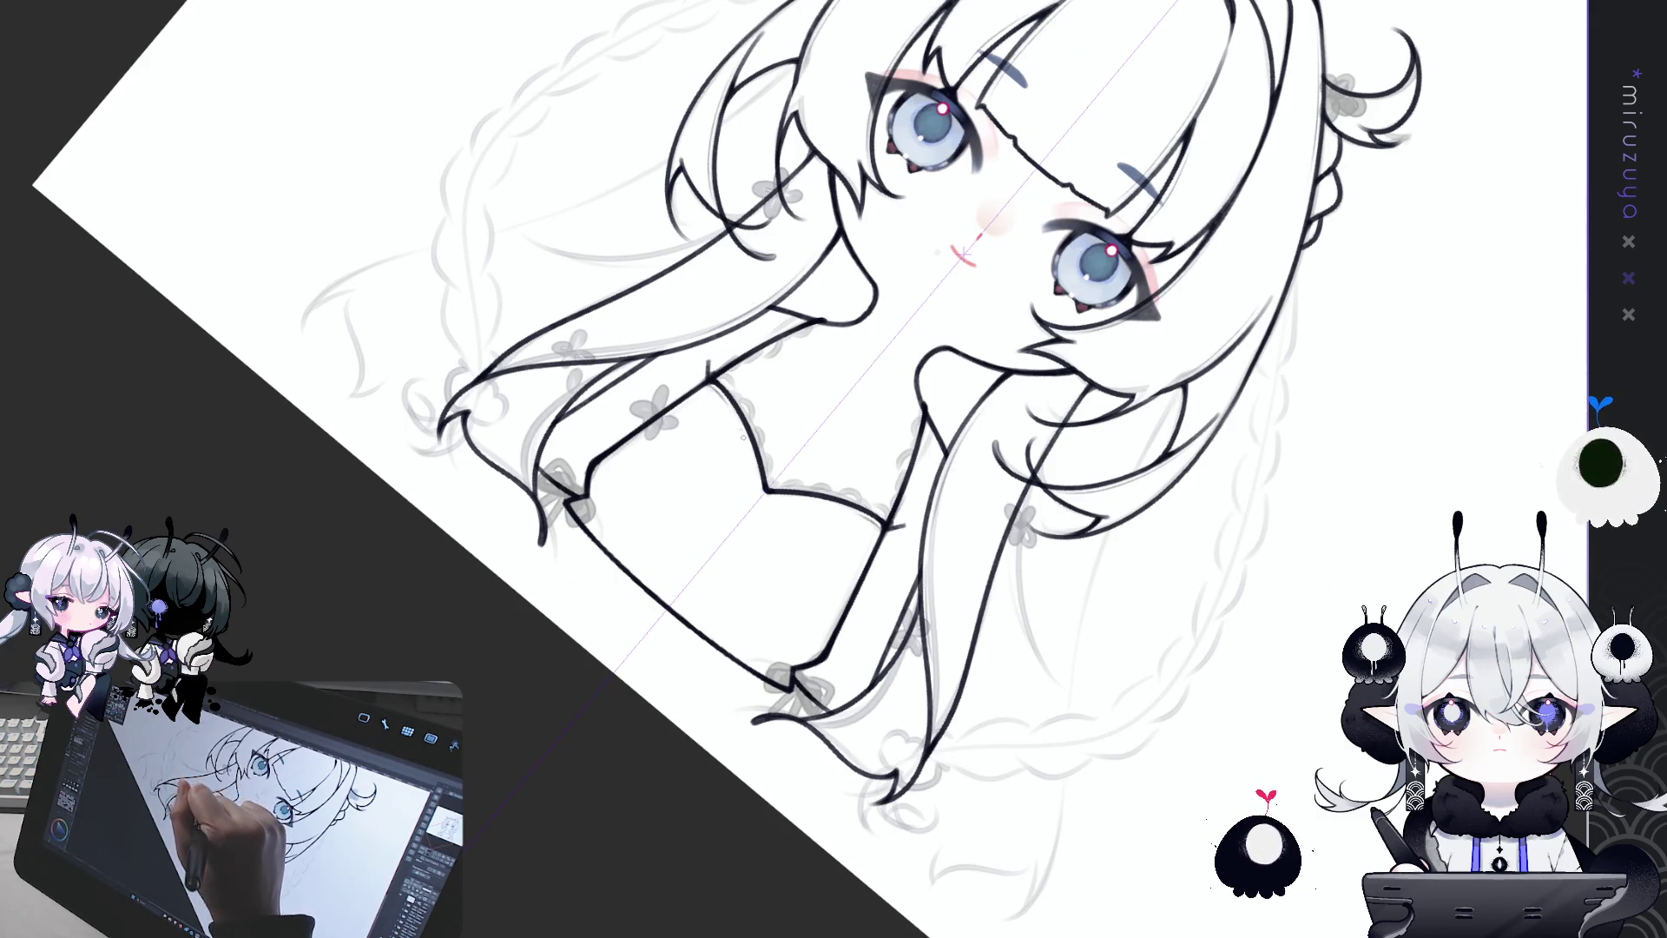
{"action": "left_click_drag", "start_coordinate": [738, 424], "coordinate": [772, 495]}
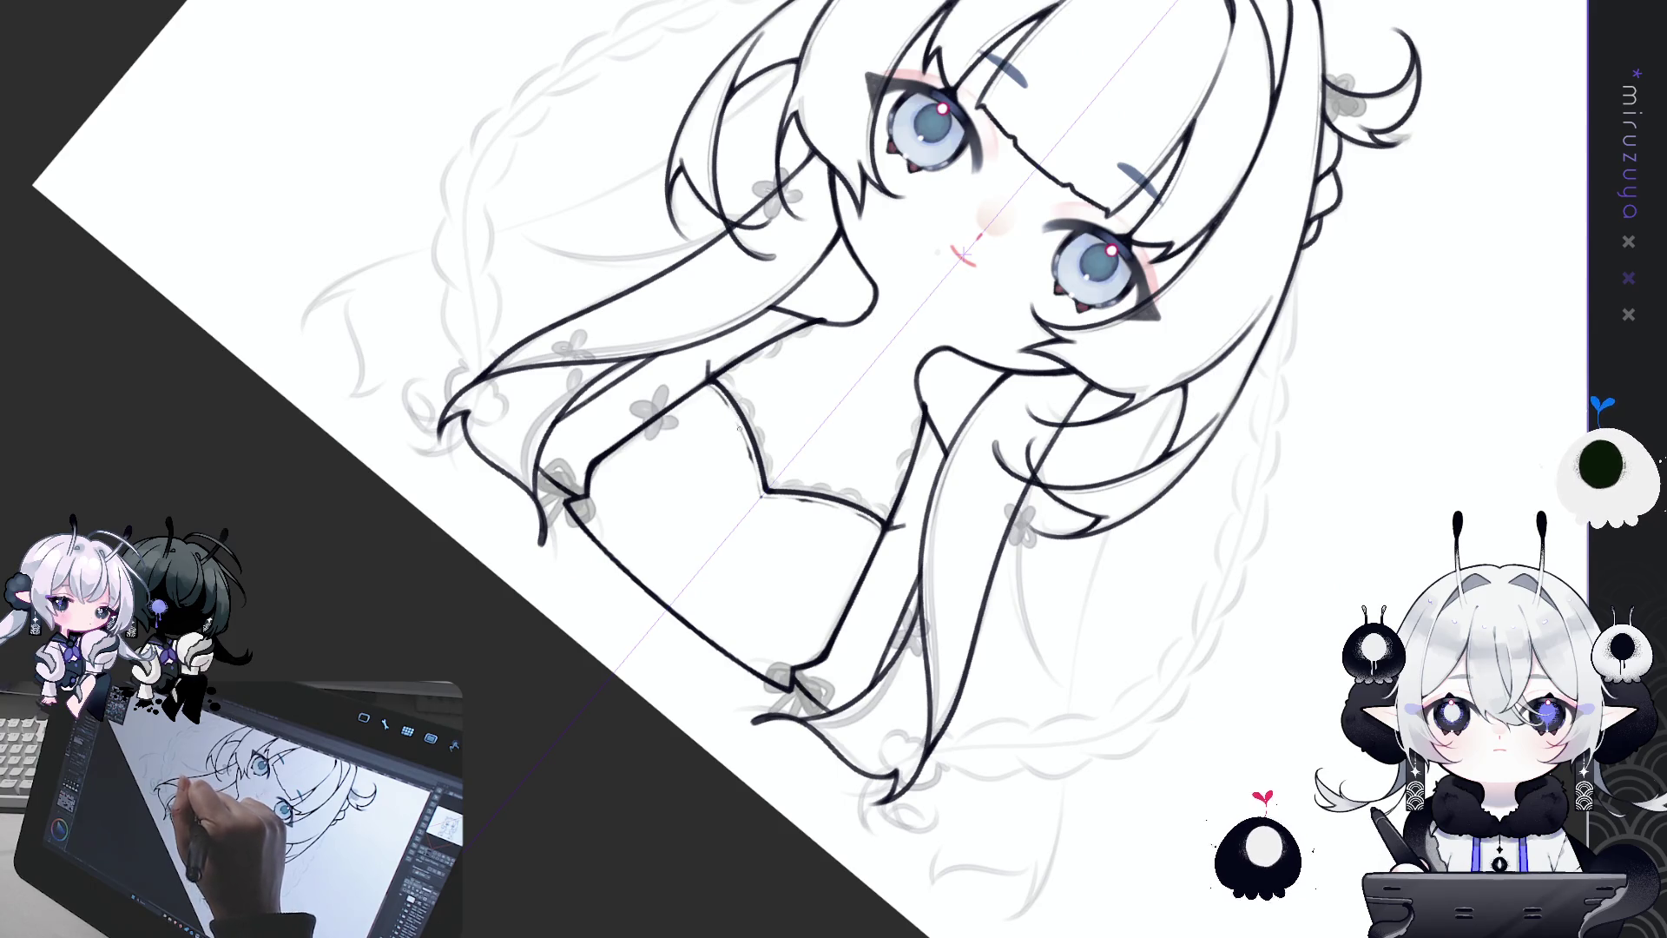
{"action": "key", "text": "ctrl+at"}
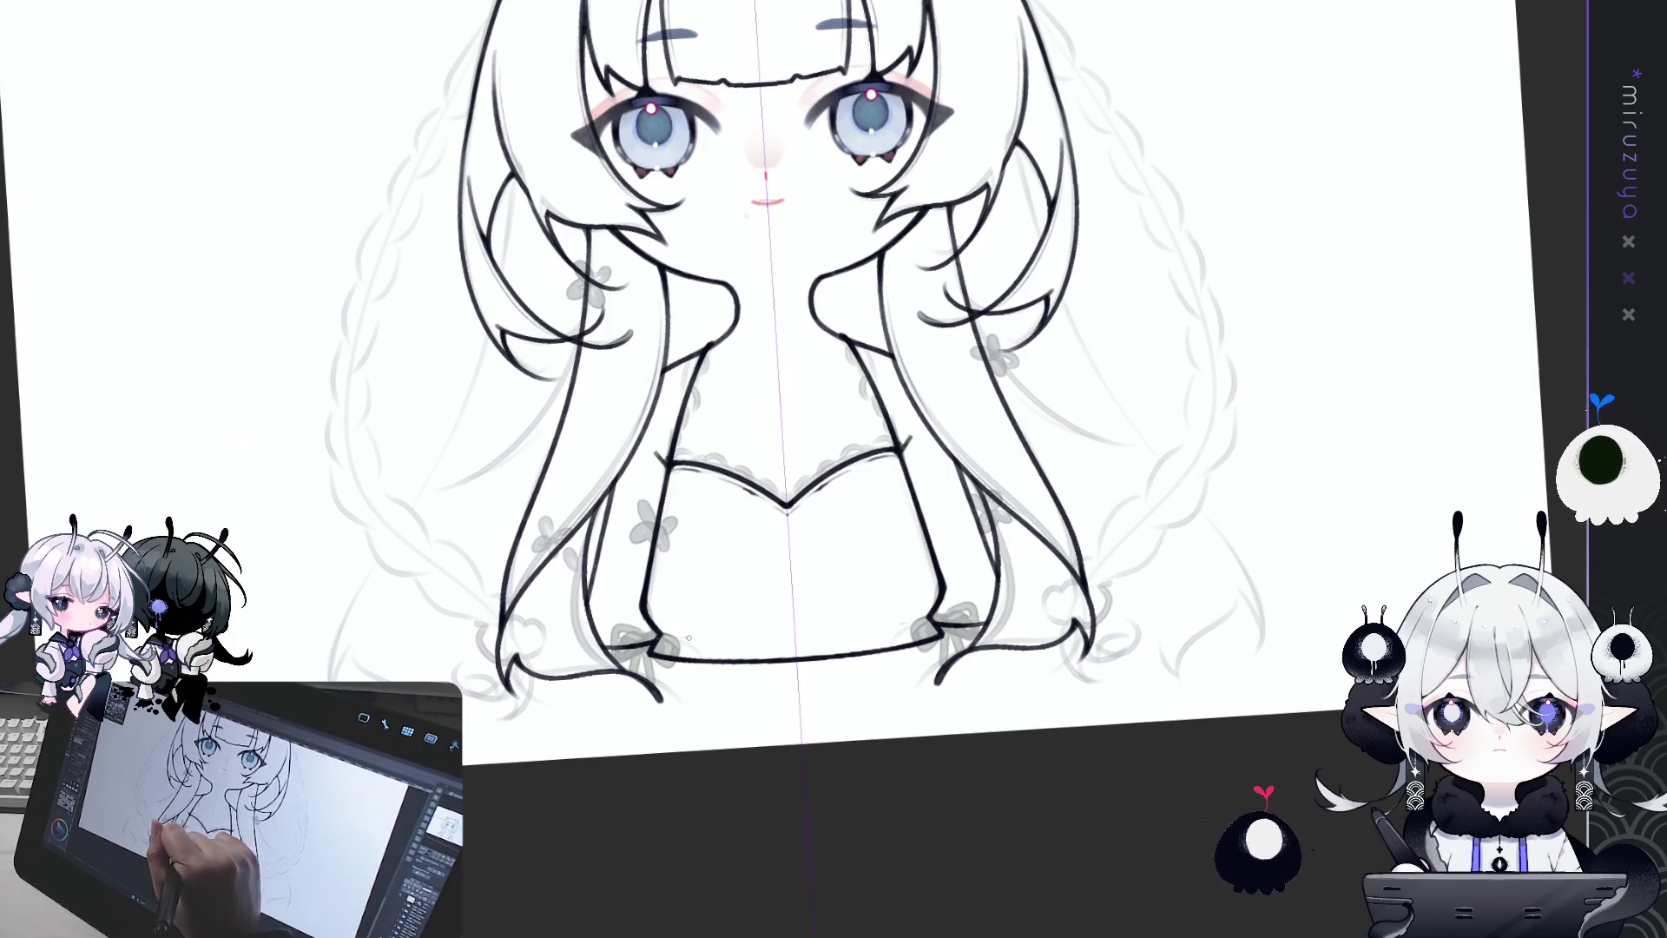
Step: Sketch two faint frill arcs and short dashes along the dress hem
{"action": "left_click_drag", "start_coordinate": [694, 627], "coordinate": [720, 624]}
{"action": "left_click_drag", "start_coordinate": [864, 623], "coordinate": [890, 621]}
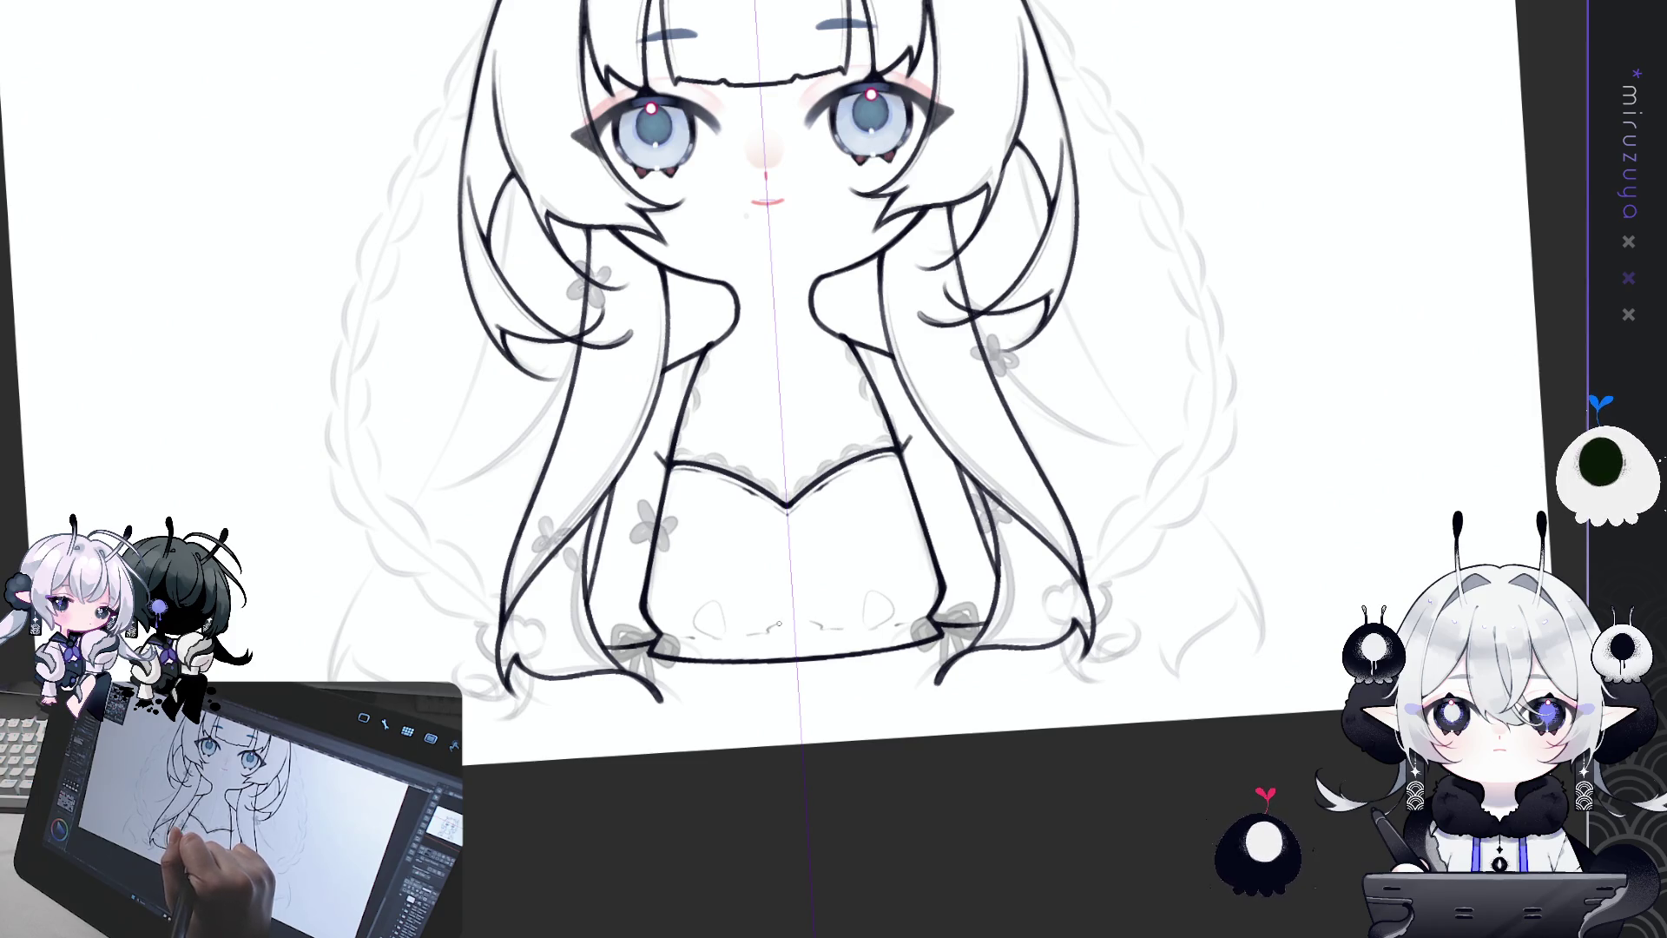
{"action": "left_click_drag", "start_coordinate": [721, 625], "coordinate": [847, 623]}
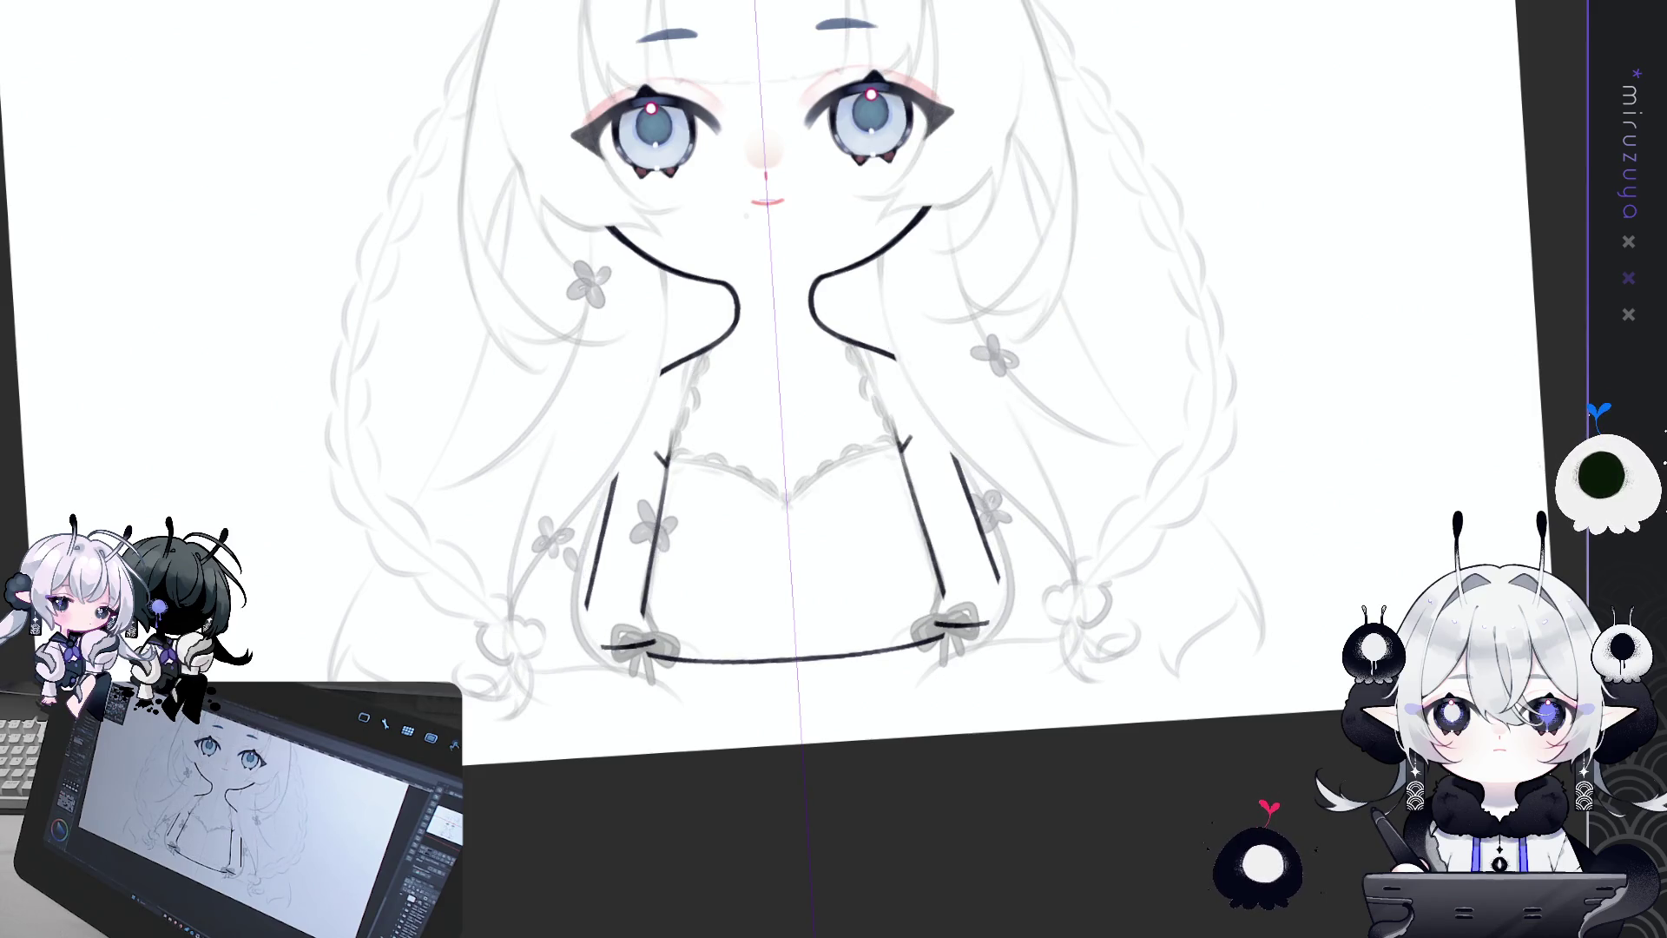
Step: Straighten the view and try inking the upper right hair strand, mirrored left, undoing rejected strokes
{"action": "scroll", "coordinate": [769, 469], "scroll_direction": "up", "scroll_amount": 5}
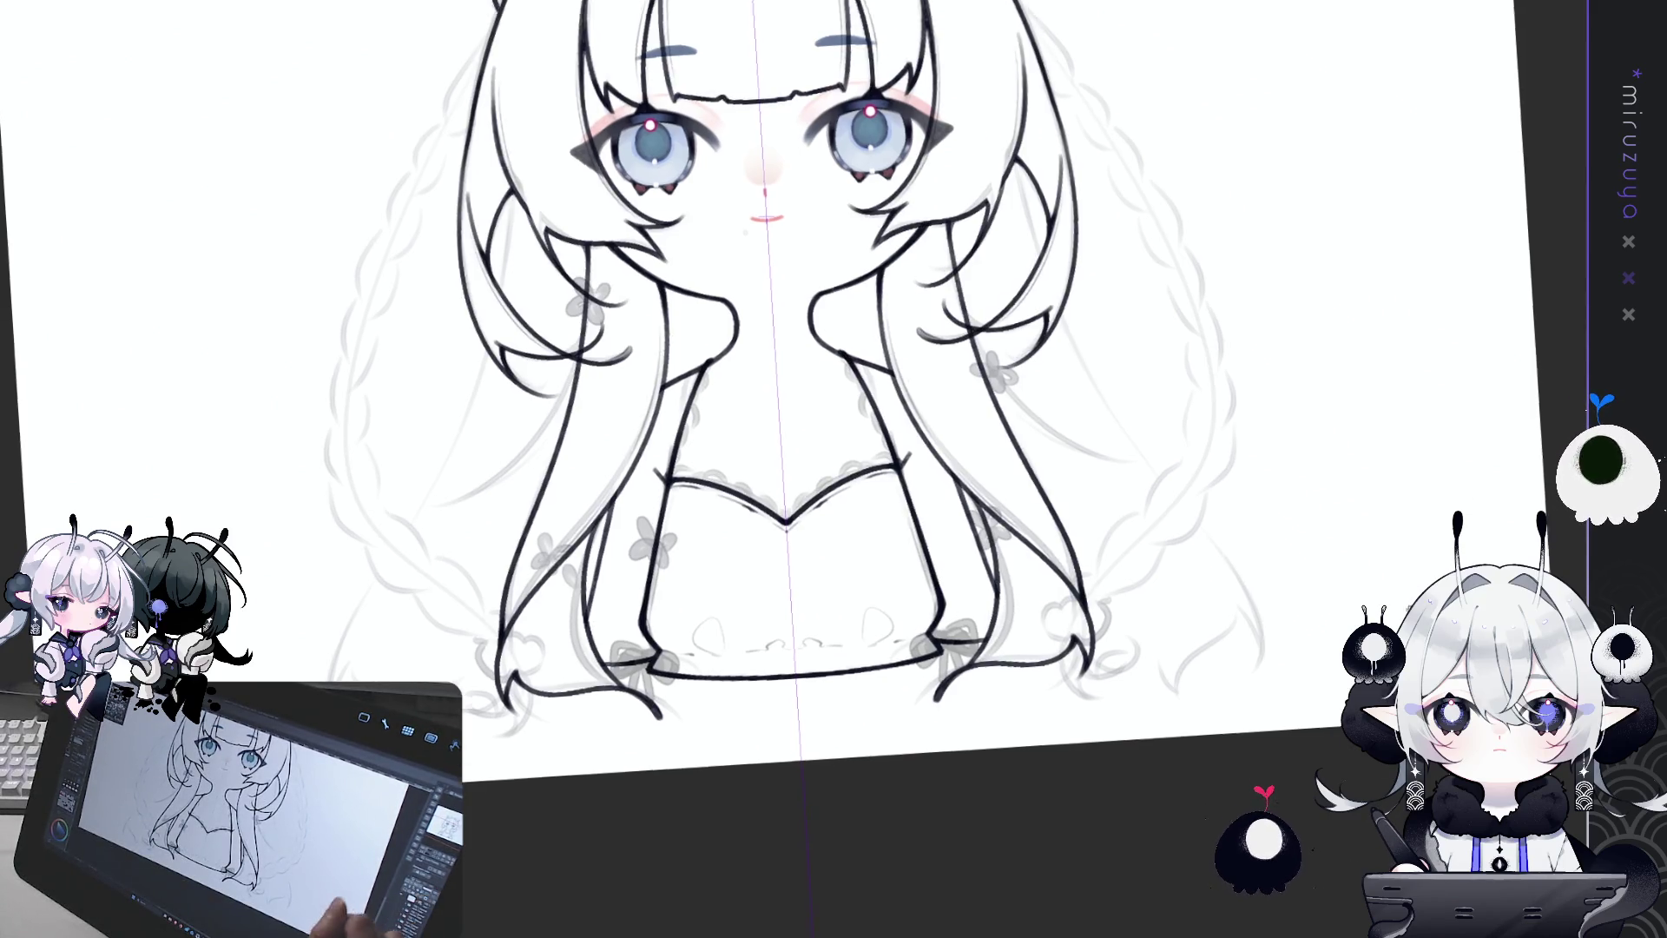
{"action": "key", "text": "minus"}
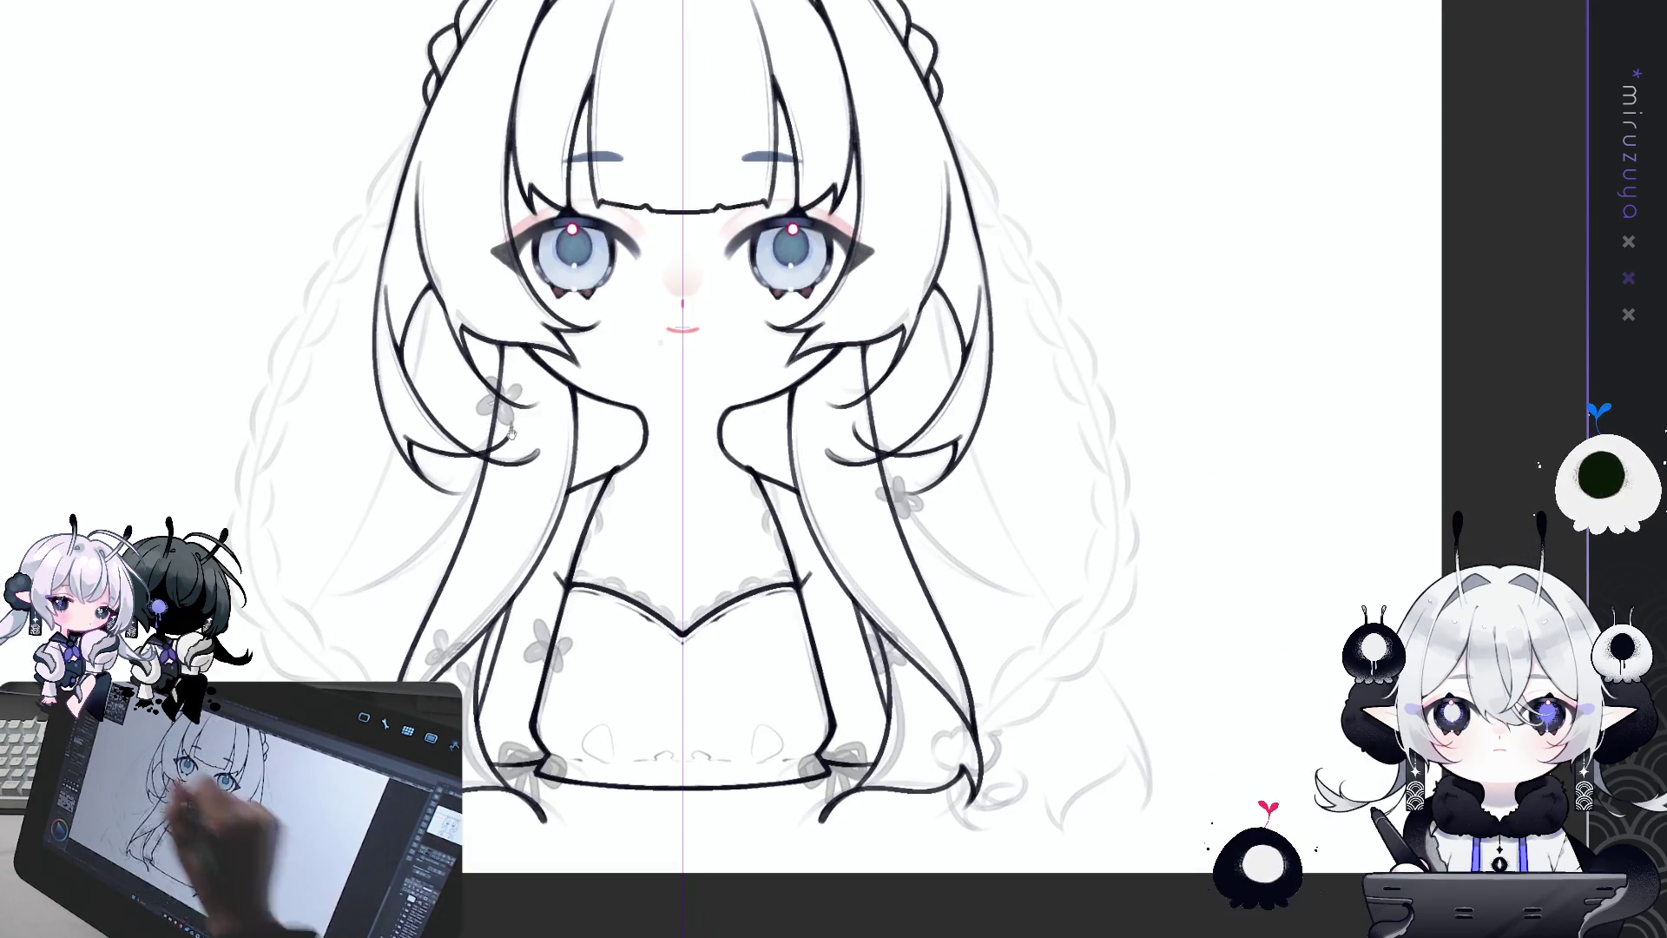
{"action": "scroll", "coordinate": [769, 468], "scroll_direction": "down", "scroll_amount": 2}
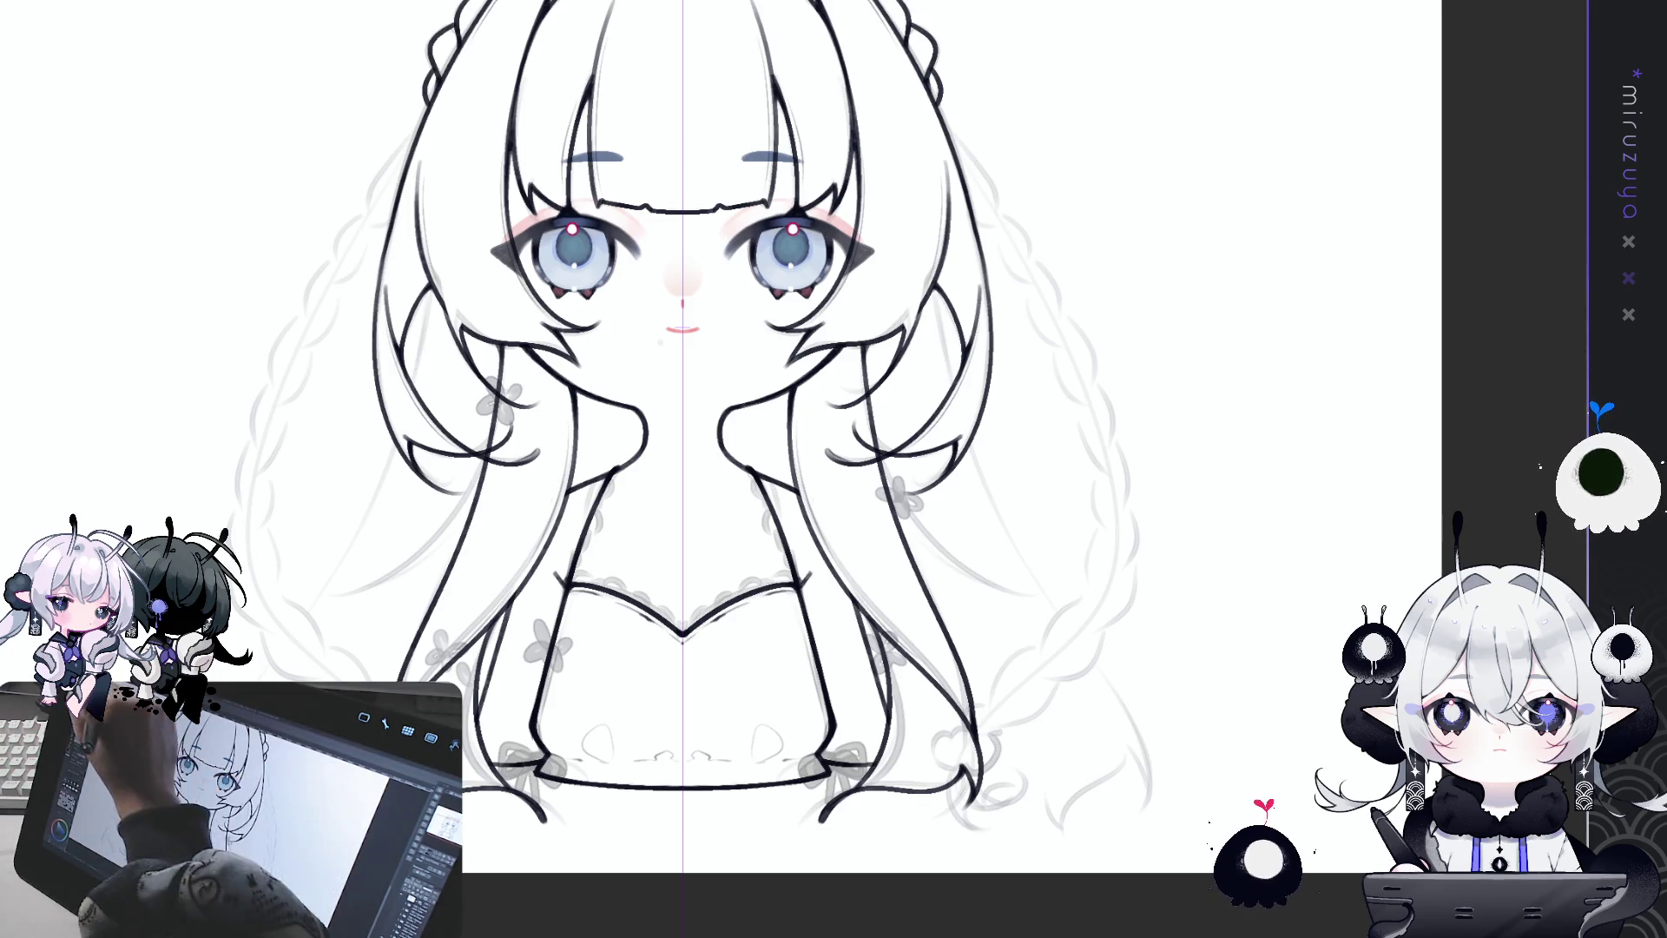
{"action": "left_click_drag", "start_coordinate": [938, 286], "coordinate": [955, 401]}
{"action": "left_click_drag", "start_coordinate": [984, 484], "coordinate": [955, 395]}
{"action": "key", "text": "ctrl+z"}
{"action": "key", "text": "ctrl+z"}
{"action": "mouse_move", "coordinate": [934, 283]}
{"action": "left_mouse_down"}
{"action": "mouse_move", "coordinate": [1011, 540]}
{"action": "mouse_move", "coordinate": [959, 426]}
{"action": "mouse_move", "coordinate": [1024, 566]}
{"action": "left_mouse_up"}
{"action": "key", "text": "ctrl+z"}
{"action": "key", "text": "ctrl+z"}
Step: Ink the long outer hair strand down the right side, mirrored on the left, after several retries
{"action": "key", "text": "ctrl+z"}
{"action": "key", "text": "ctrl+z"}
{"action": "left_click_drag", "start_coordinate": [972, 444], "coordinate": [1094, 682]}
{"action": "key", "text": "ctrl+z"}
{"action": "key", "text": "ctrl+z"}
{"action": "left_click_drag", "start_coordinate": [931, 275], "coordinate": [1027, 566]}
{"action": "key", "text": "ctrl+z"}
{"action": "left_click_drag", "start_coordinate": [935, 278], "coordinate": [1024, 556]}
{"action": "left_click_drag", "start_coordinate": [987, 488], "coordinate": [1146, 823]}
{"action": "key", "text": "ctrl+z"}
{"action": "left_click_drag", "start_coordinate": [984, 457], "coordinate": [1139, 802]}
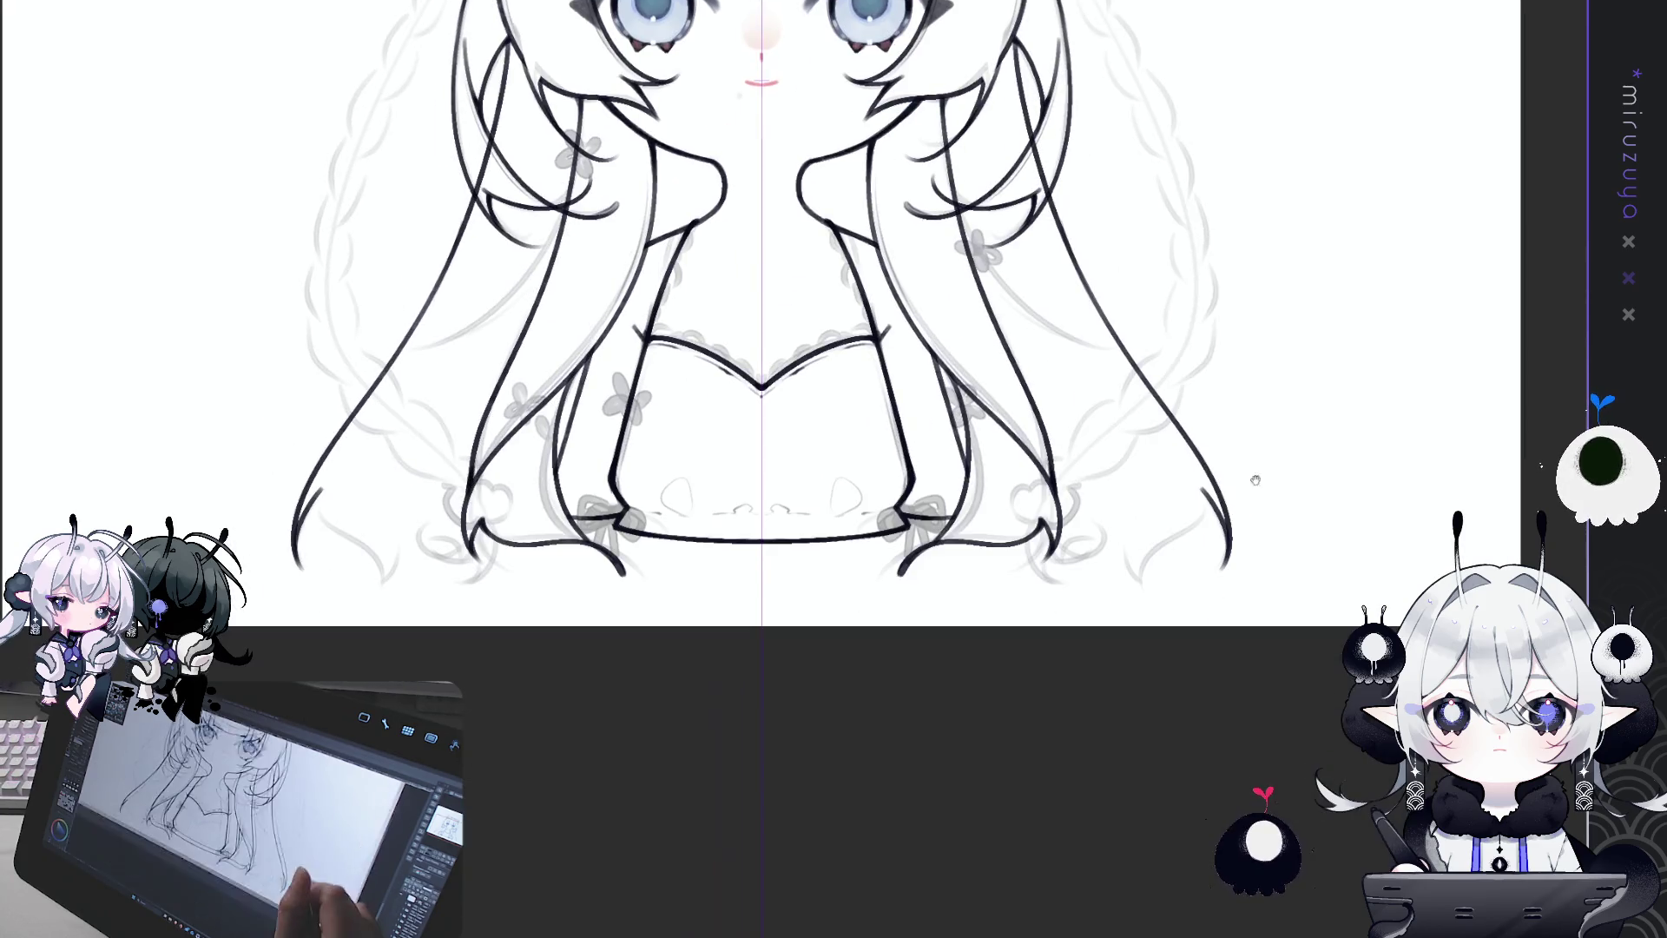
{"action": "mouse_move", "coordinate": [1147, 779]}
{"action": "left_mouse_down"}
{"action": "mouse_move", "coordinate": [1227, 528]}
{"action": "mouse_move", "coordinate": [1101, 566]}
{"action": "mouse_move", "coordinate": [1105, 594]}
{"action": "left_mouse_up"}
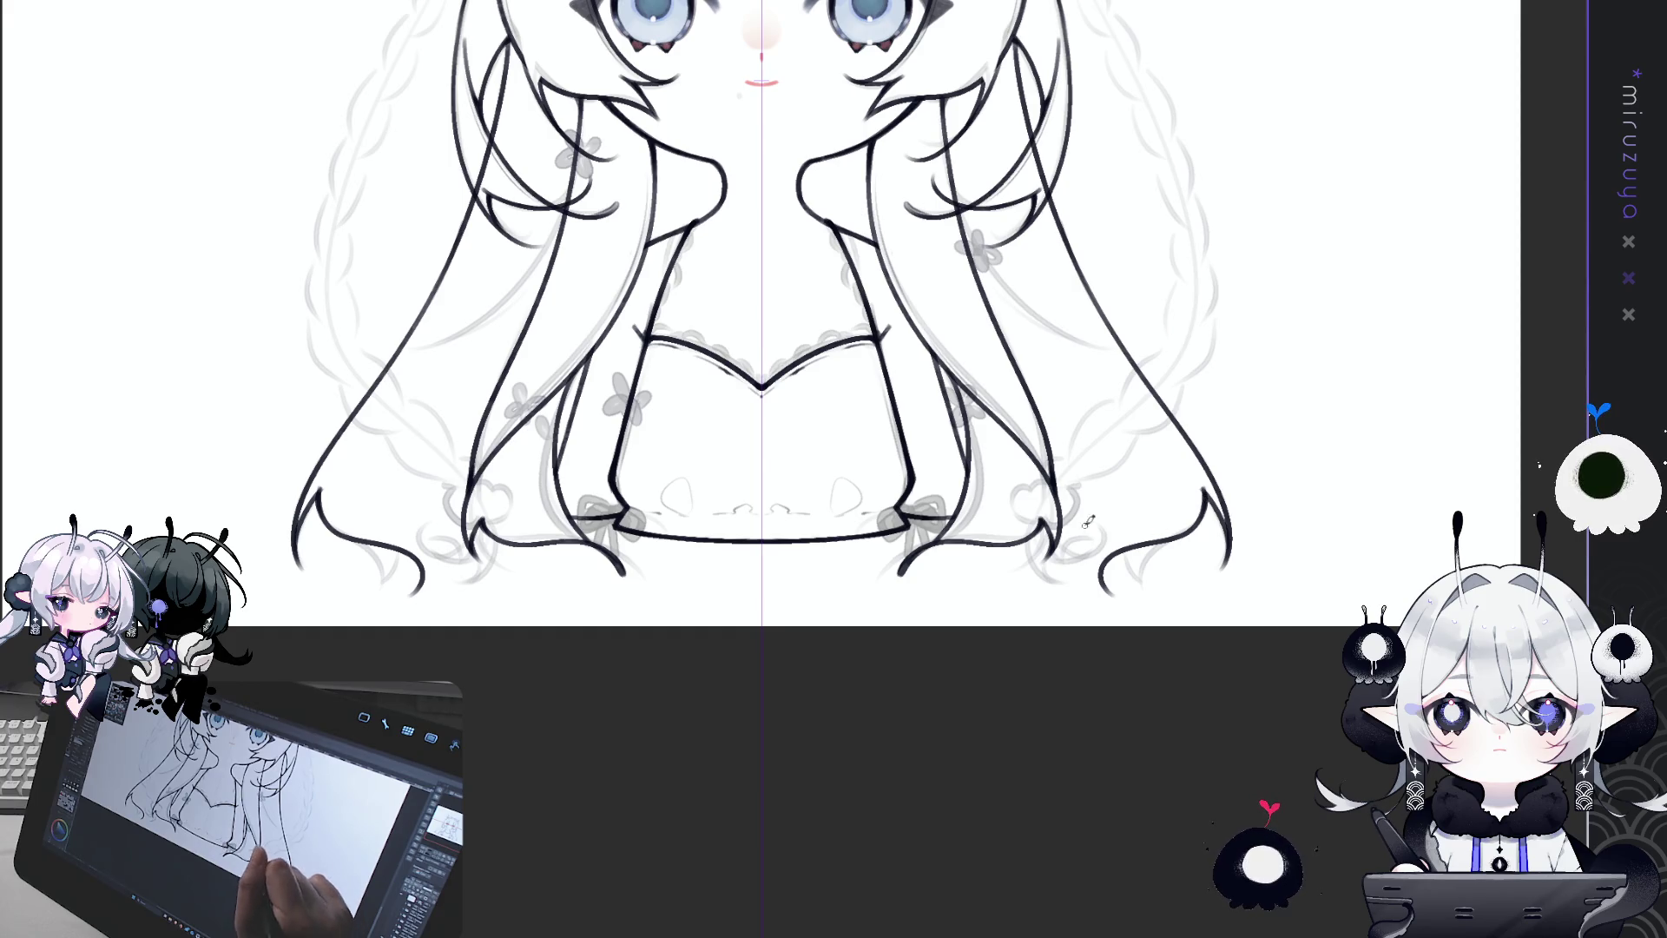
Step: Try several short strokes at the lower-right hair end, undoing each attempt
{"action": "left_click_drag", "start_coordinate": [1074, 510], "coordinate": [1121, 598]}
{"action": "key", "text": "ctrl+z"}
{"action": "left_click_drag", "start_coordinate": [1075, 521], "coordinate": [1120, 595]}
{"action": "key", "text": "ctrl+z"}
{"action": "left_click_drag", "start_coordinate": [1075, 502], "coordinate": [1115, 596]}
{"action": "key", "text": "ctrl+z"}
{"action": "left_click_drag", "start_coordinate": [1073, 502], "coordinate": [1117, 596]}
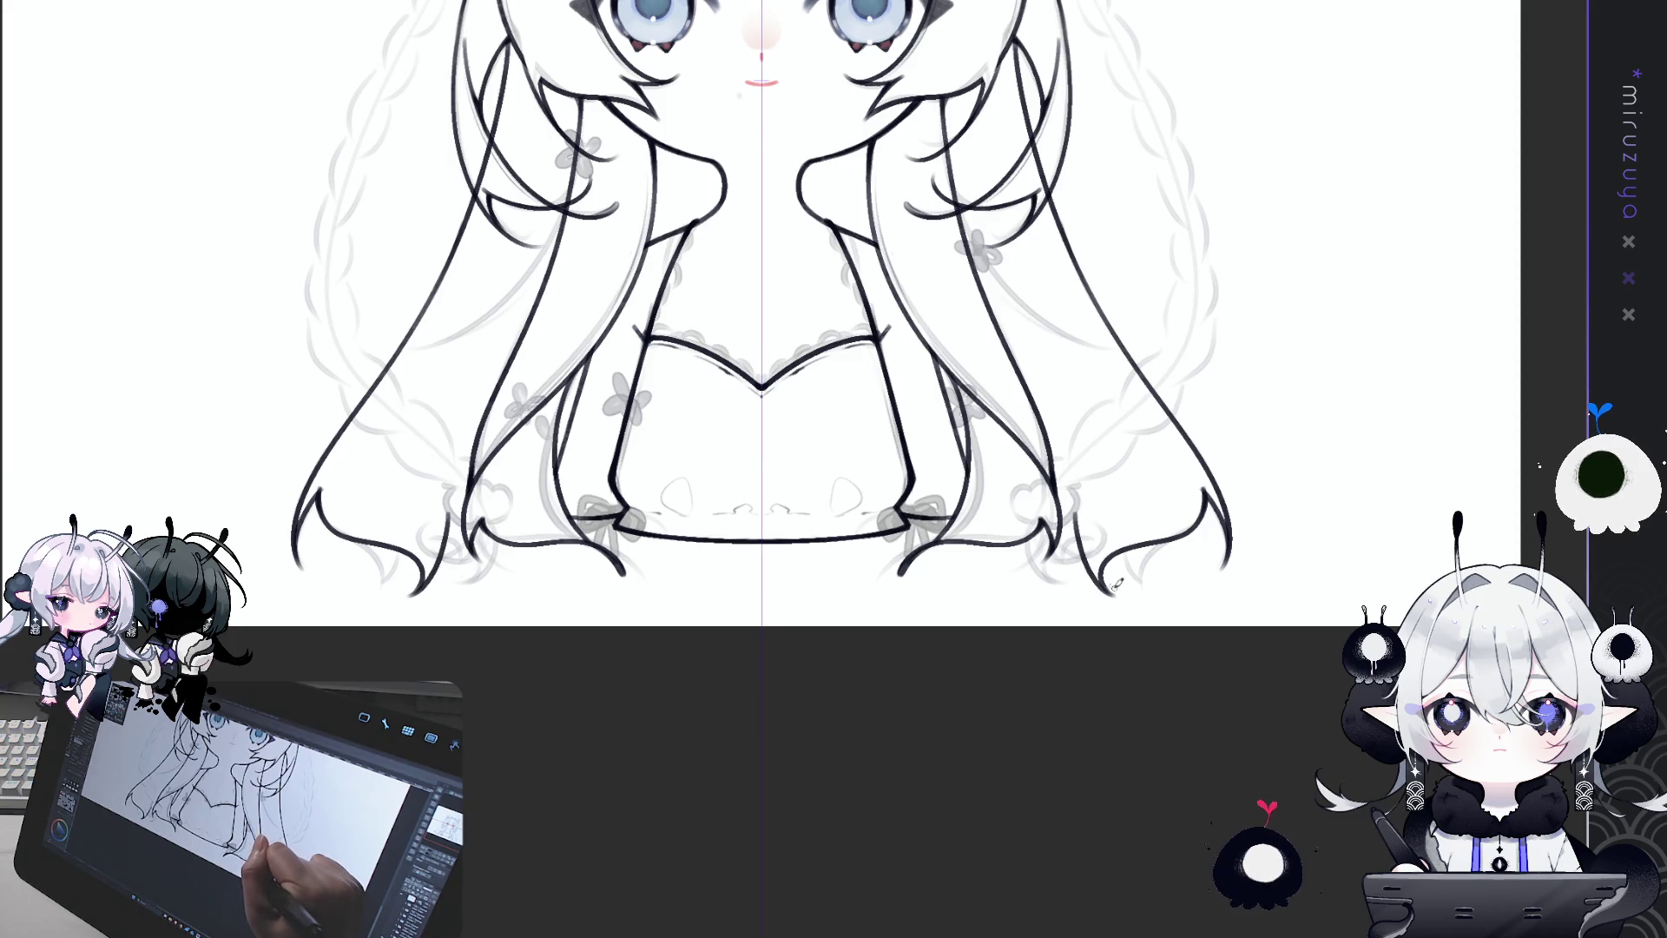
{"action": "key", "text": "ctrl+z"}
{"action": "mouse_move", "coordinate": [1075, 501]}
{"action": "left_mouse_down"}
{"action": "mouse_move", "coordinate": [1118, 596]}
{"action": "mouse_move", "coordinate": [1083, 533]}
{"action": "mouse_move", "coordinate": [1108, 579]}
{"action": "left_mouse_up"}
{"action": "key", "text": "ctrl+z"}
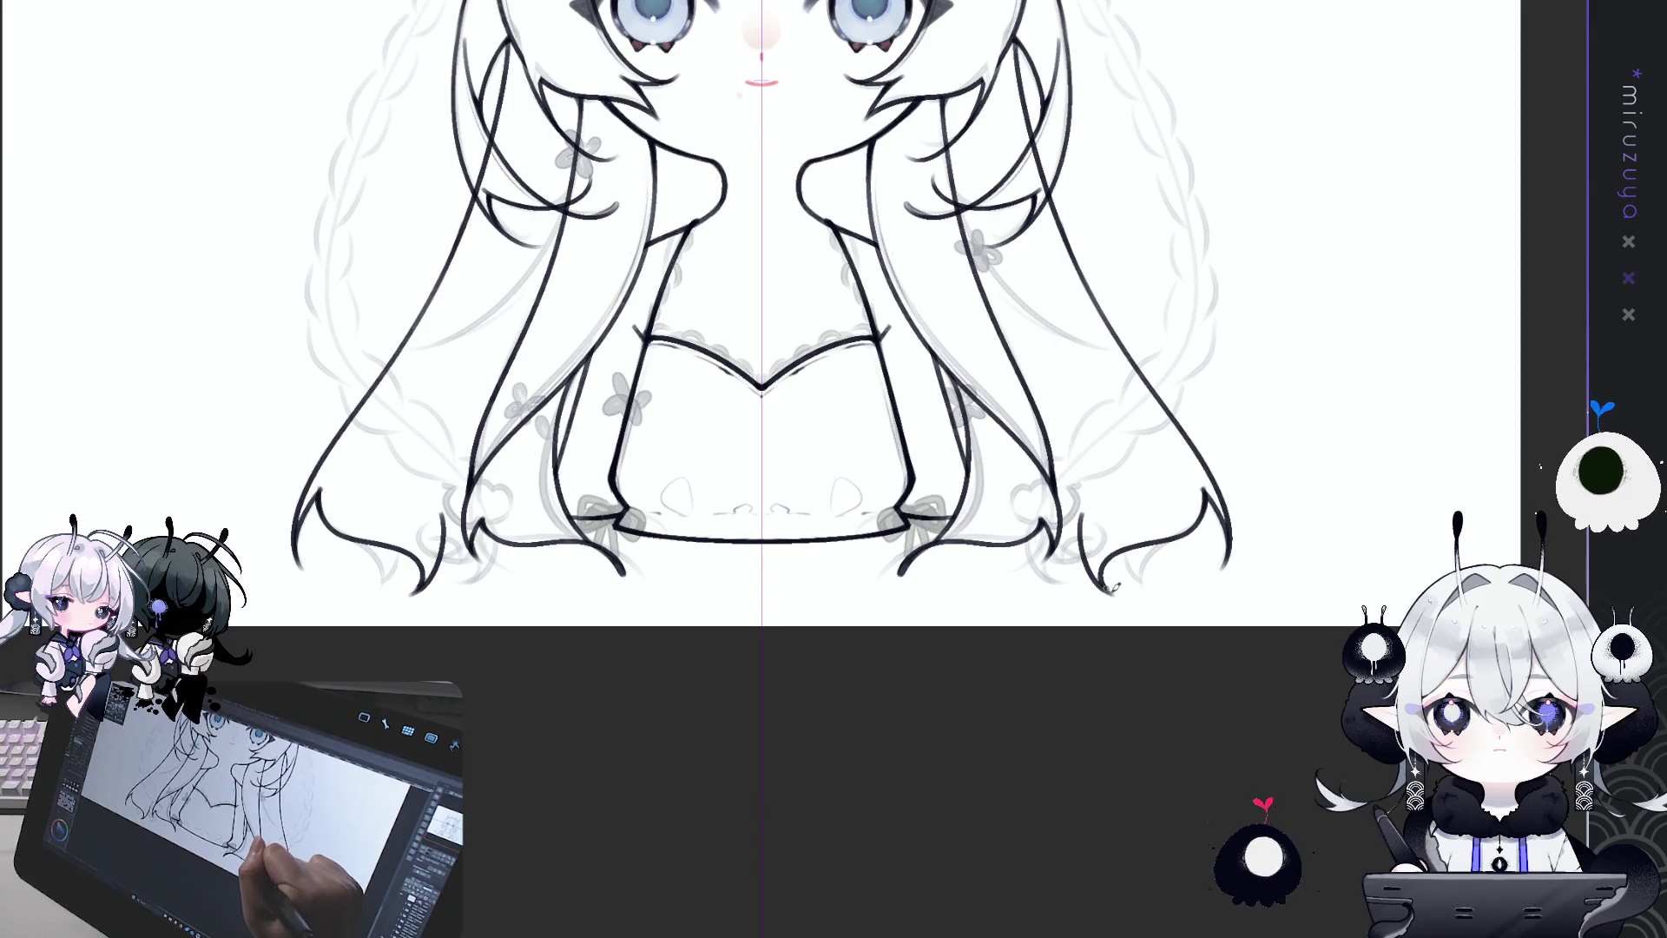
Step: Ink a strand curving down-left from the right hair tip, mirrored on the left side
{"action": "mouse_move", "coordinate": [1081, 523]}
{"action": "left_mouse_down"}
{"action": "mouse_move", "coordinate": [1023, 597]}
{"action": "mouse_move", "coordinate": [1076, 548]}
{"action": "mouse_move", "coordinate": [1007, 600]}
{"action": "left_mouse_up"}
{"action": "key", "text": "ctrl+z"}
{"action": "key", "text": "ctrl+z"}
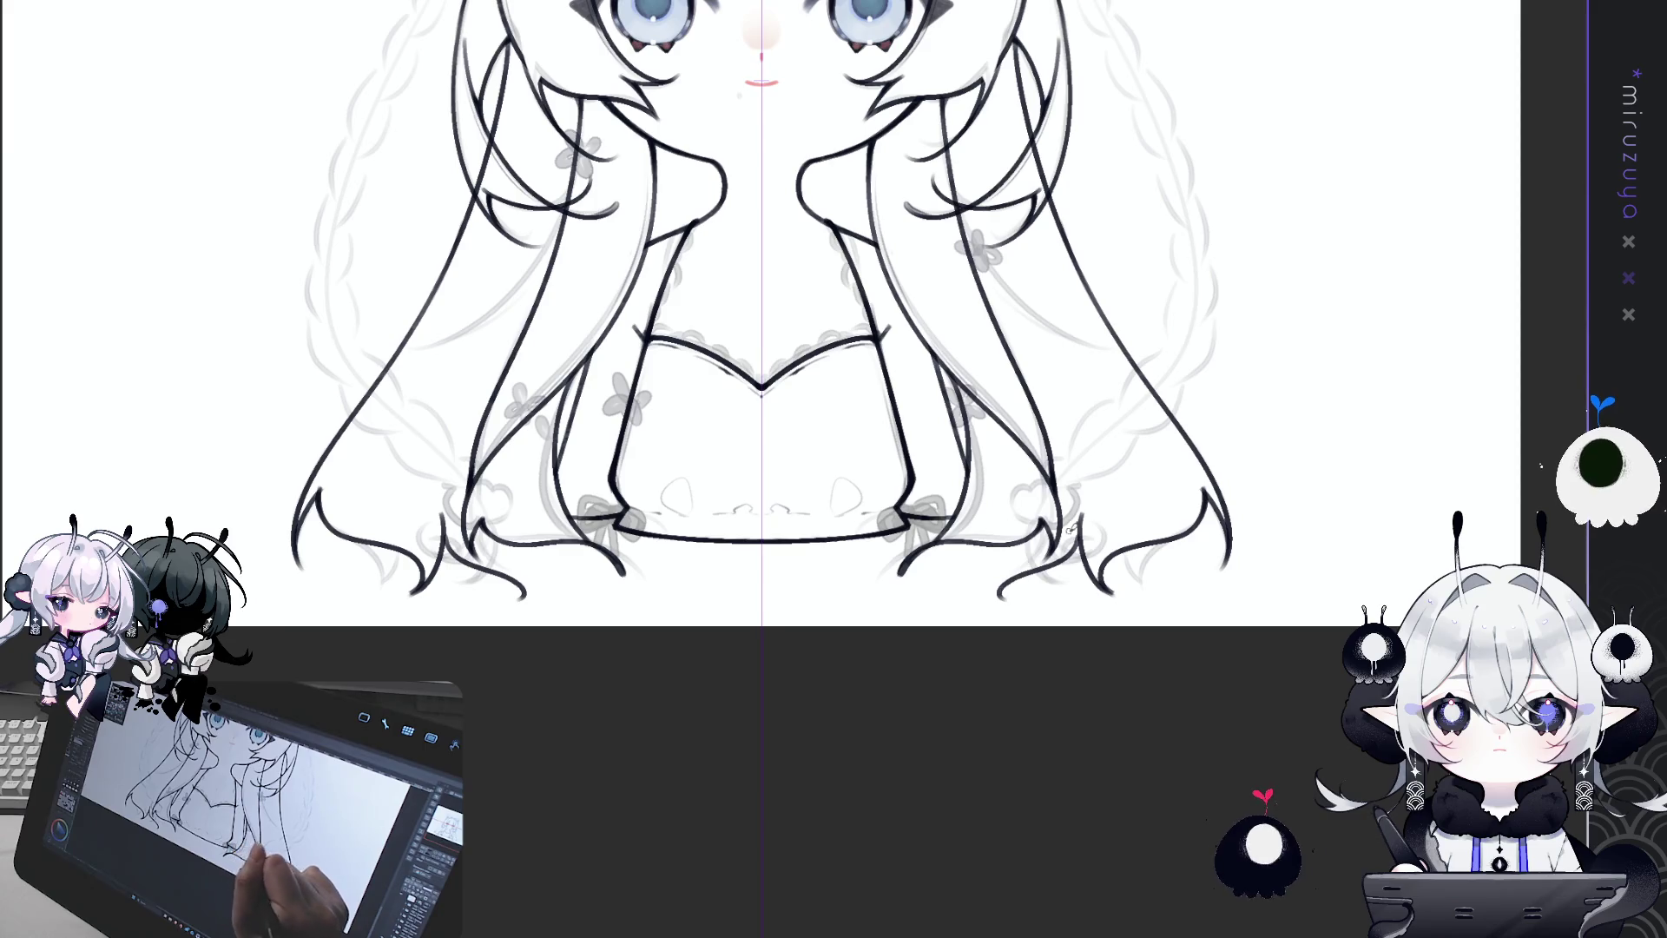
{"action": "key", "text": "ctrl+z"}
{"action": "mouse_move", "coordinate": [1083, 519]}
{"action": "left_mouse_down"}
{"action": "mouse_move", "coordinate": [1075, 552]}
{"action": "mouse_move", "coordinate": [981, 597]}
{"action": "left_mouse_up"}
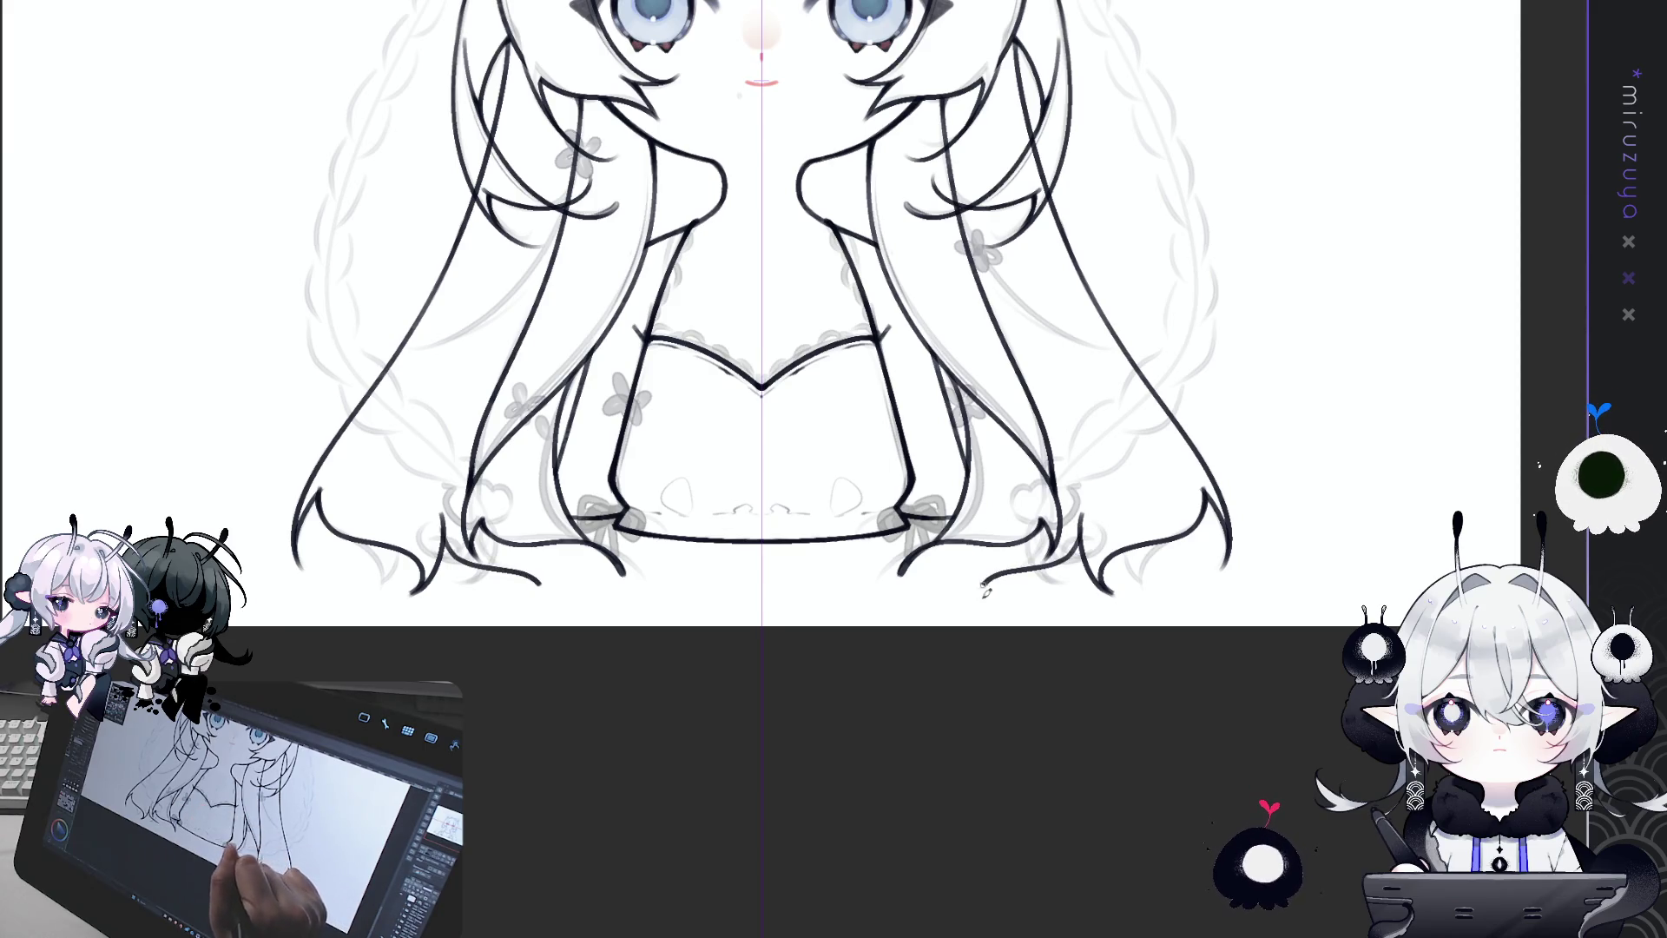
{"action": "left_click_drag", "start_coordinate": [998, 536], "coordinate": [979, 597]}
{"action": "key", "text": "ctrl+z"}
{"action": "left_click_drag", "start_coordinate": [997, 533], "coordinate": [979, 597]}
{"action": "key", "text": "ctrl+z"}
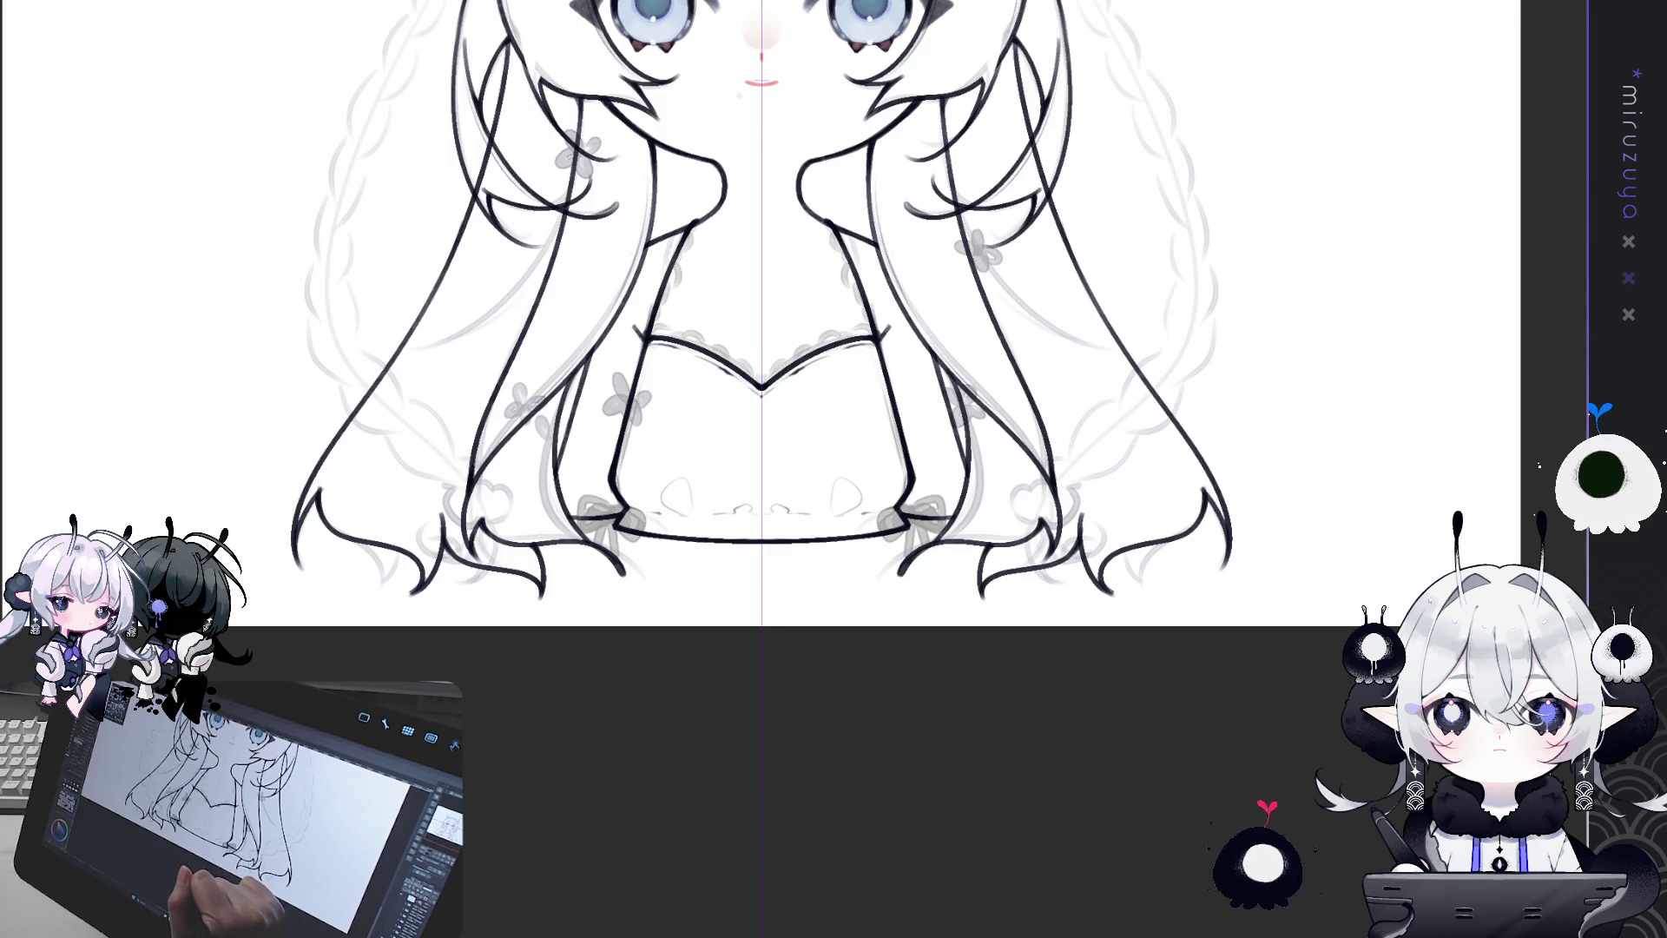
{"action": "mouse_move", "coordinate": [1243, 497]}
{"action": "left_mouse_down"}
{"action": "mouse_move", "coordinate": [1267, 542]}
{"action": "mouse_move", "coordinate": [1263, 509]}
{"action": "left_mouse_up"}
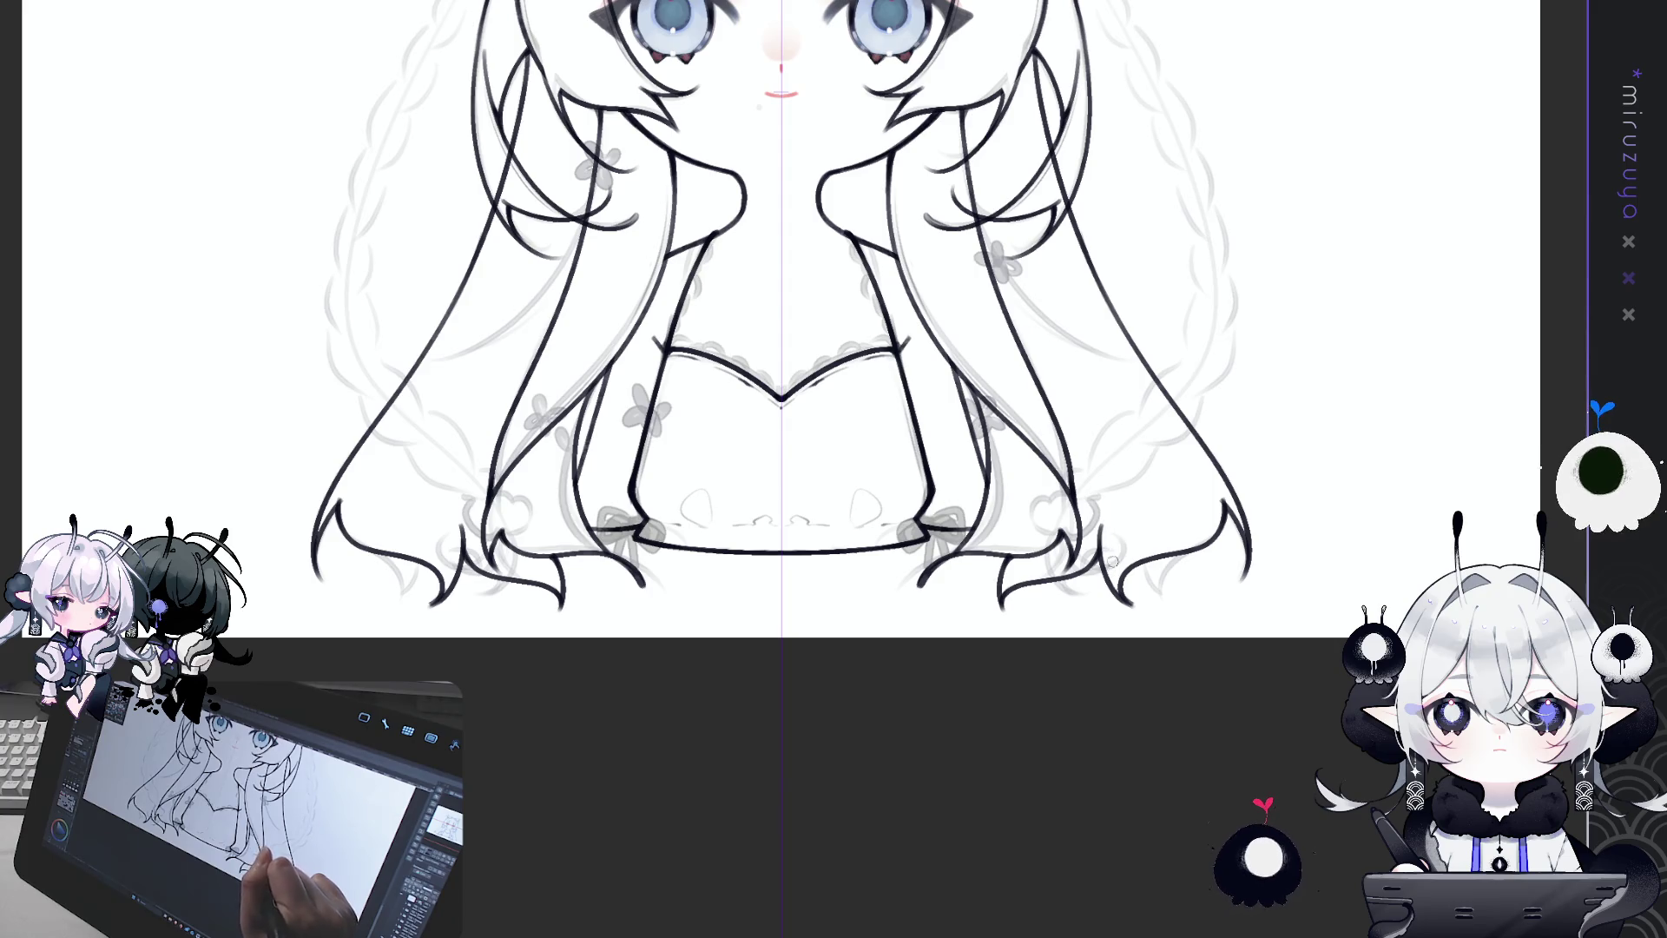
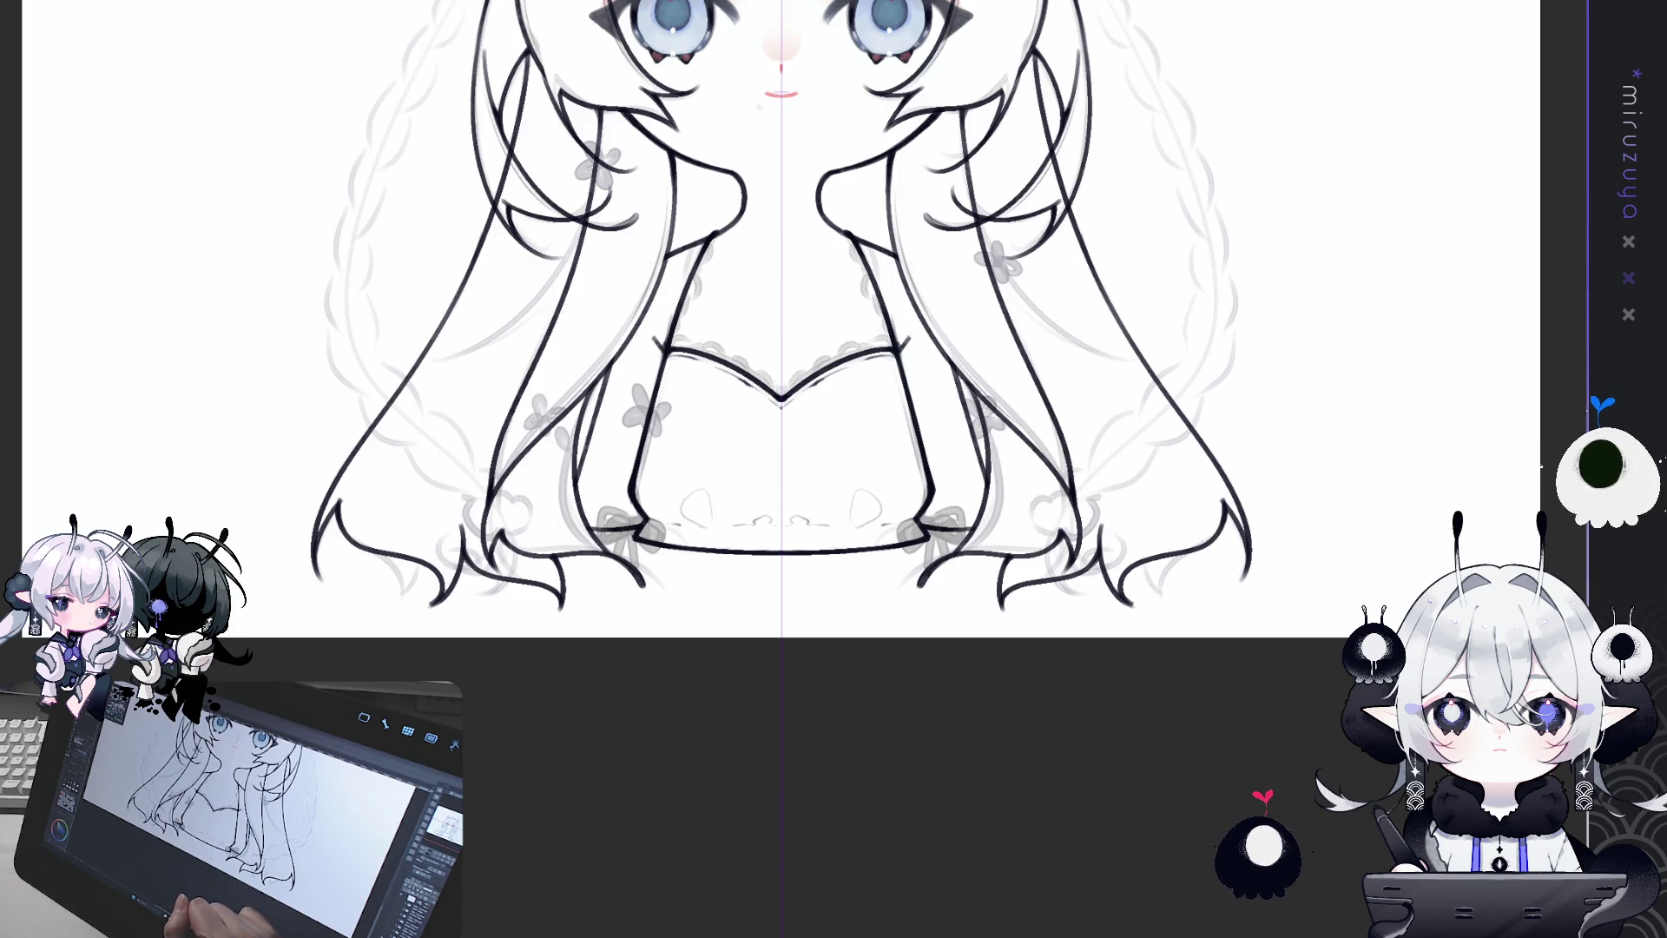
Step: Pan the canvas right and down until the girl's face and upper hair are centred
{"action": "left_click_drag", "start_coordinate": [955, 611], "coordinate": [959, 611]}
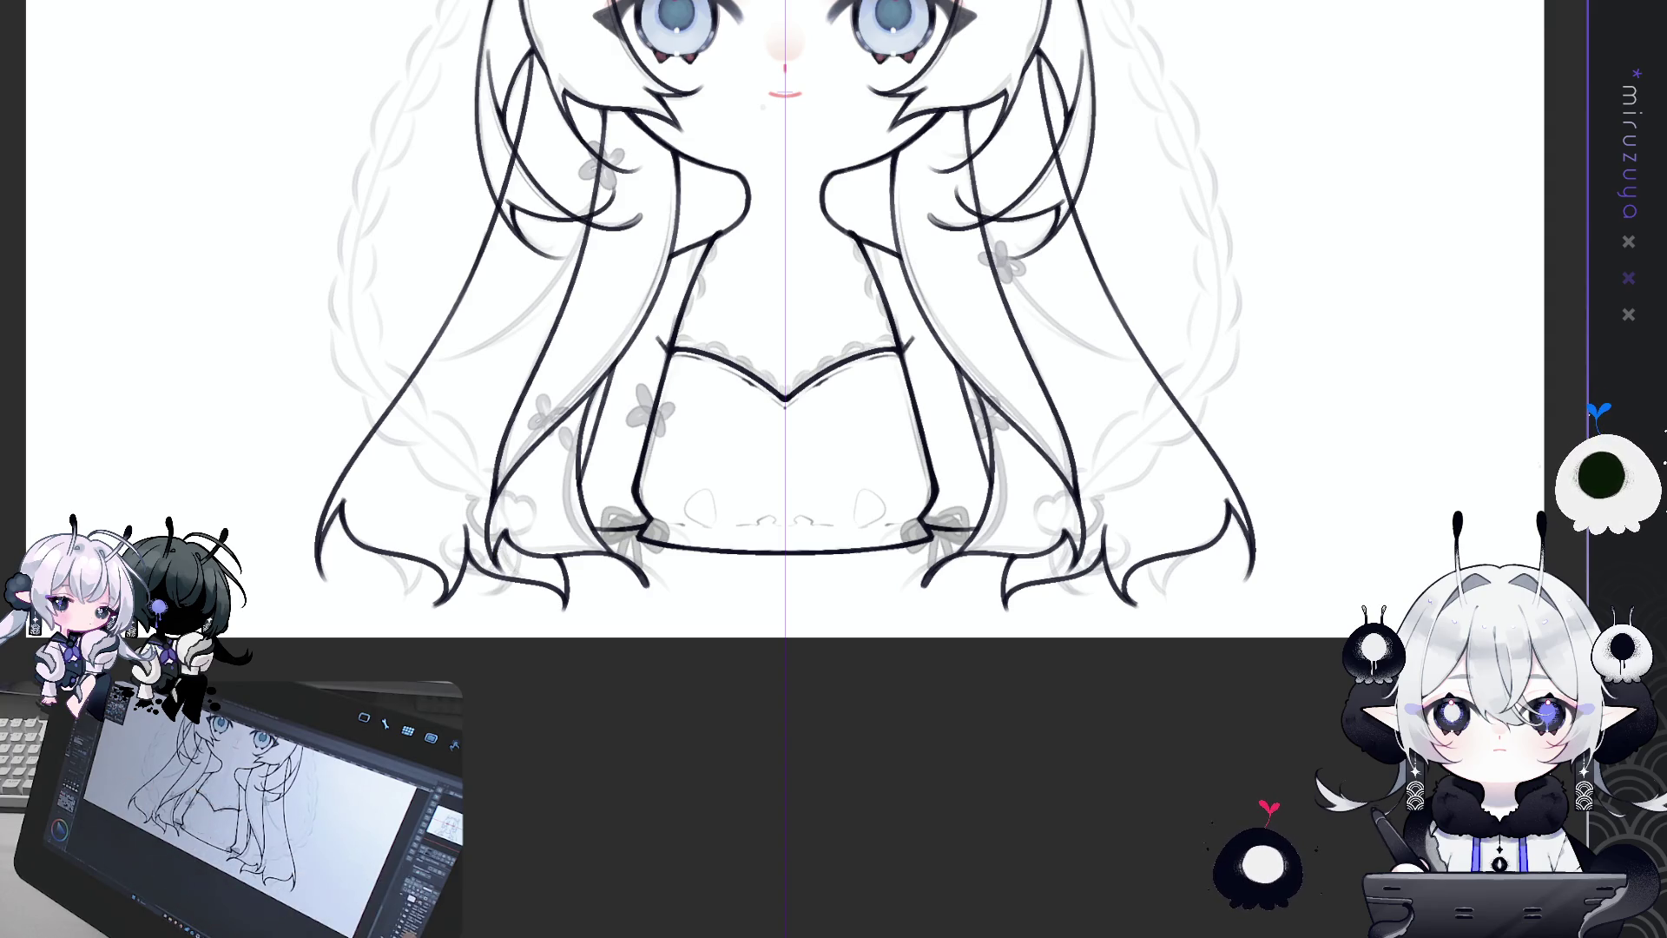
{"action": "mouse_move", "coordinate": [1354, 617]}
{"action": "left_mouse_down"}
{"action": "mouse_move", "coordinate": [1294, 693]}
{"action": "mouse_move", "coordinate": [1308, 802]}
{"action": "left_mouse_up"}
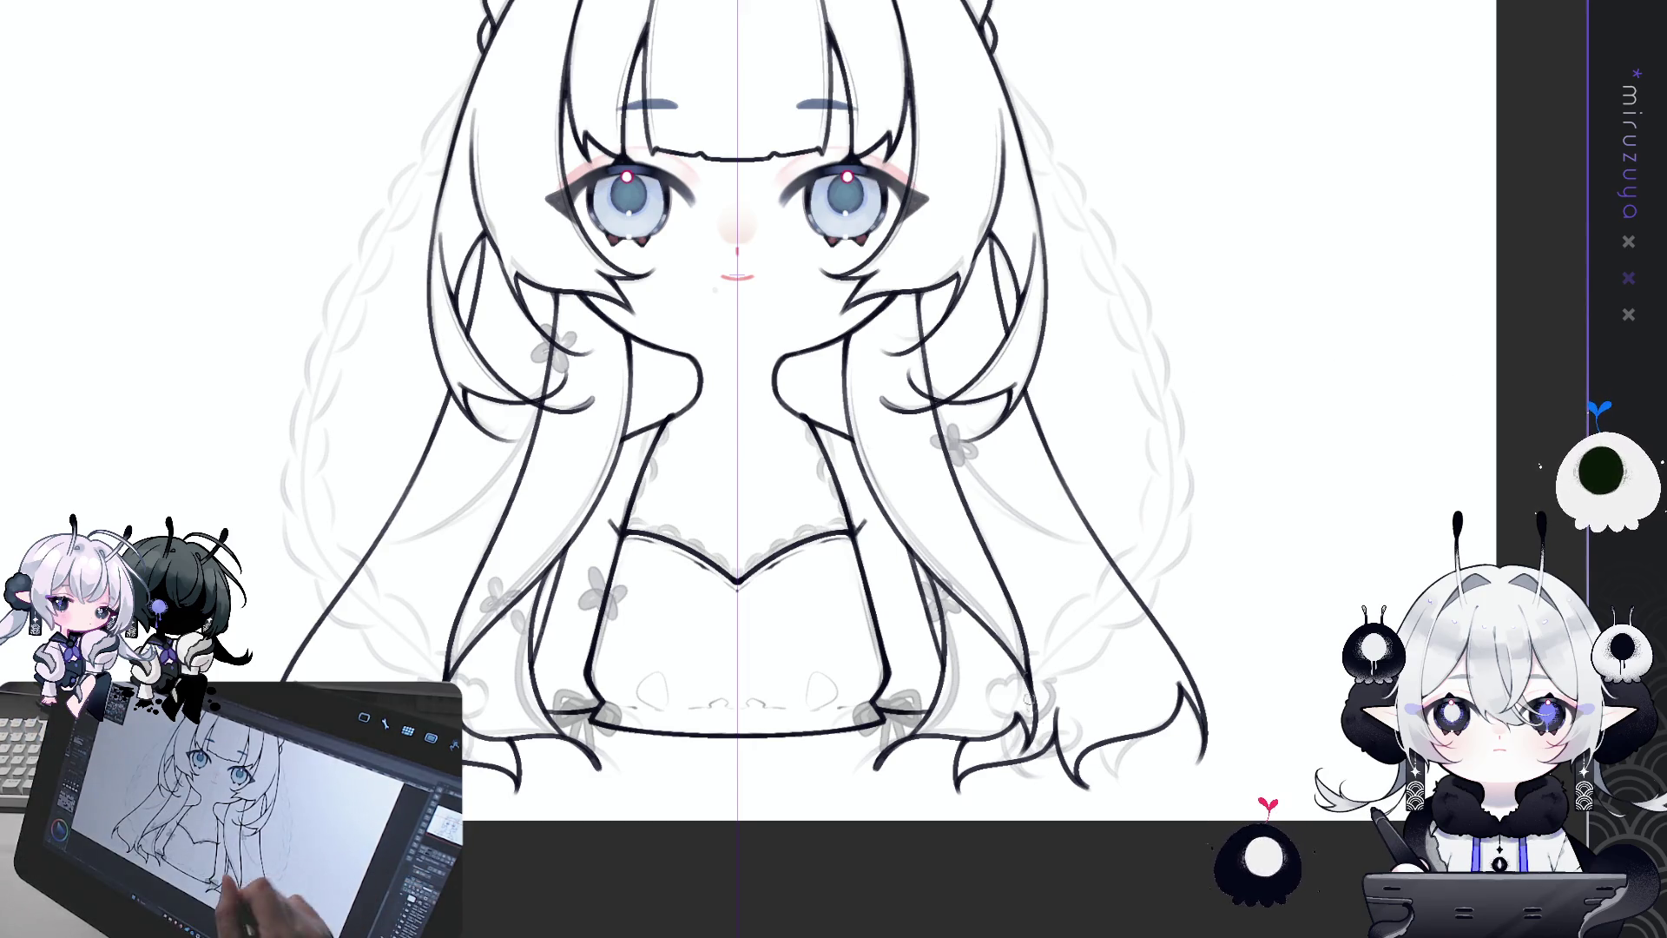
Step: Erase the stray dark line end beside the right of the neckline
{"action": "left_click_drag", "start_coordinate": [882, 511], "coordinate": [846, 526]}
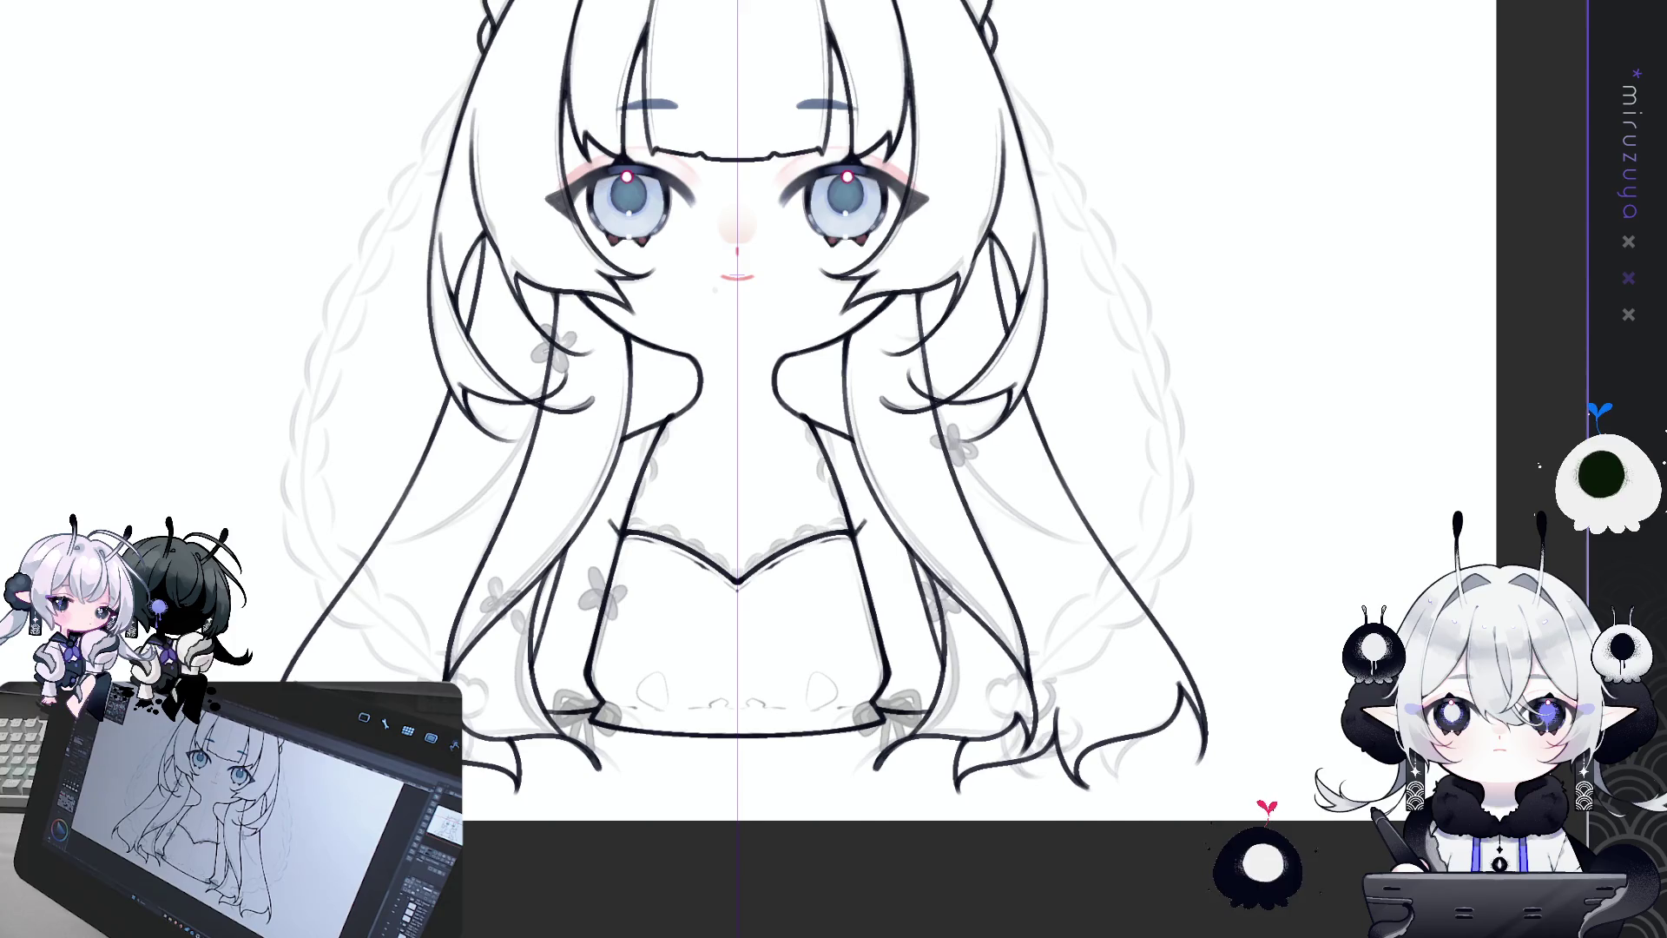
Step: Toggle the face elements until teal eyebrows, a pouting mouth and pale blue irises show
{"action": "key", "text": "ctrl+a"}
{"action": "key", "text": "Delete"}
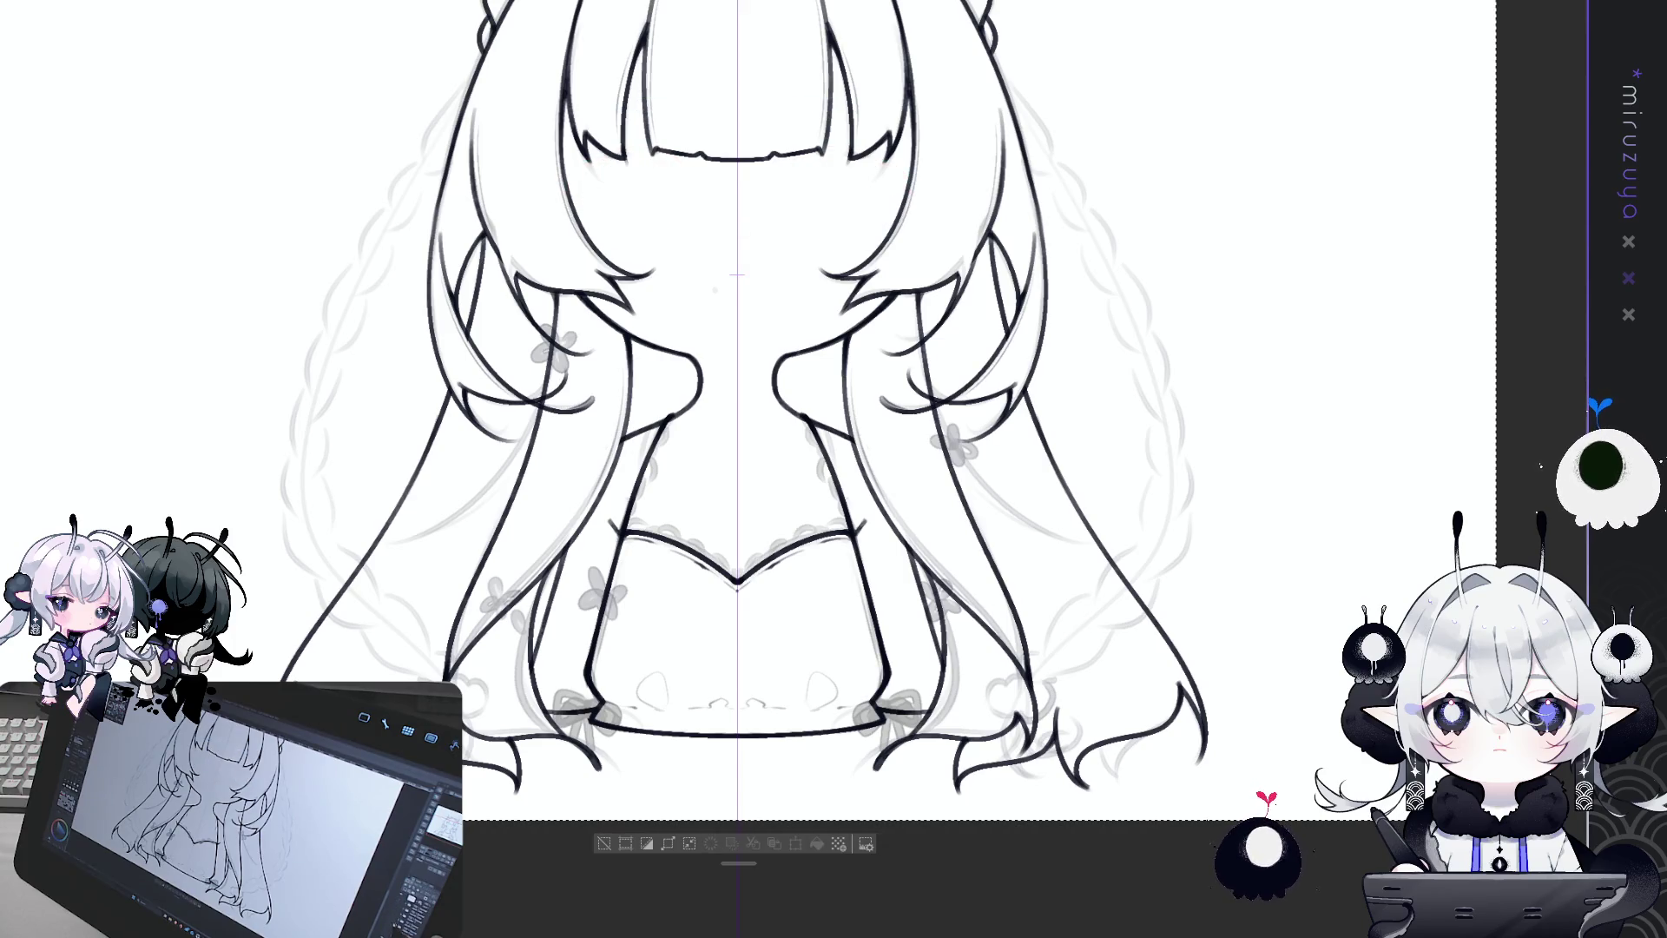
{"action": "key", "text": "ctrl+z"}
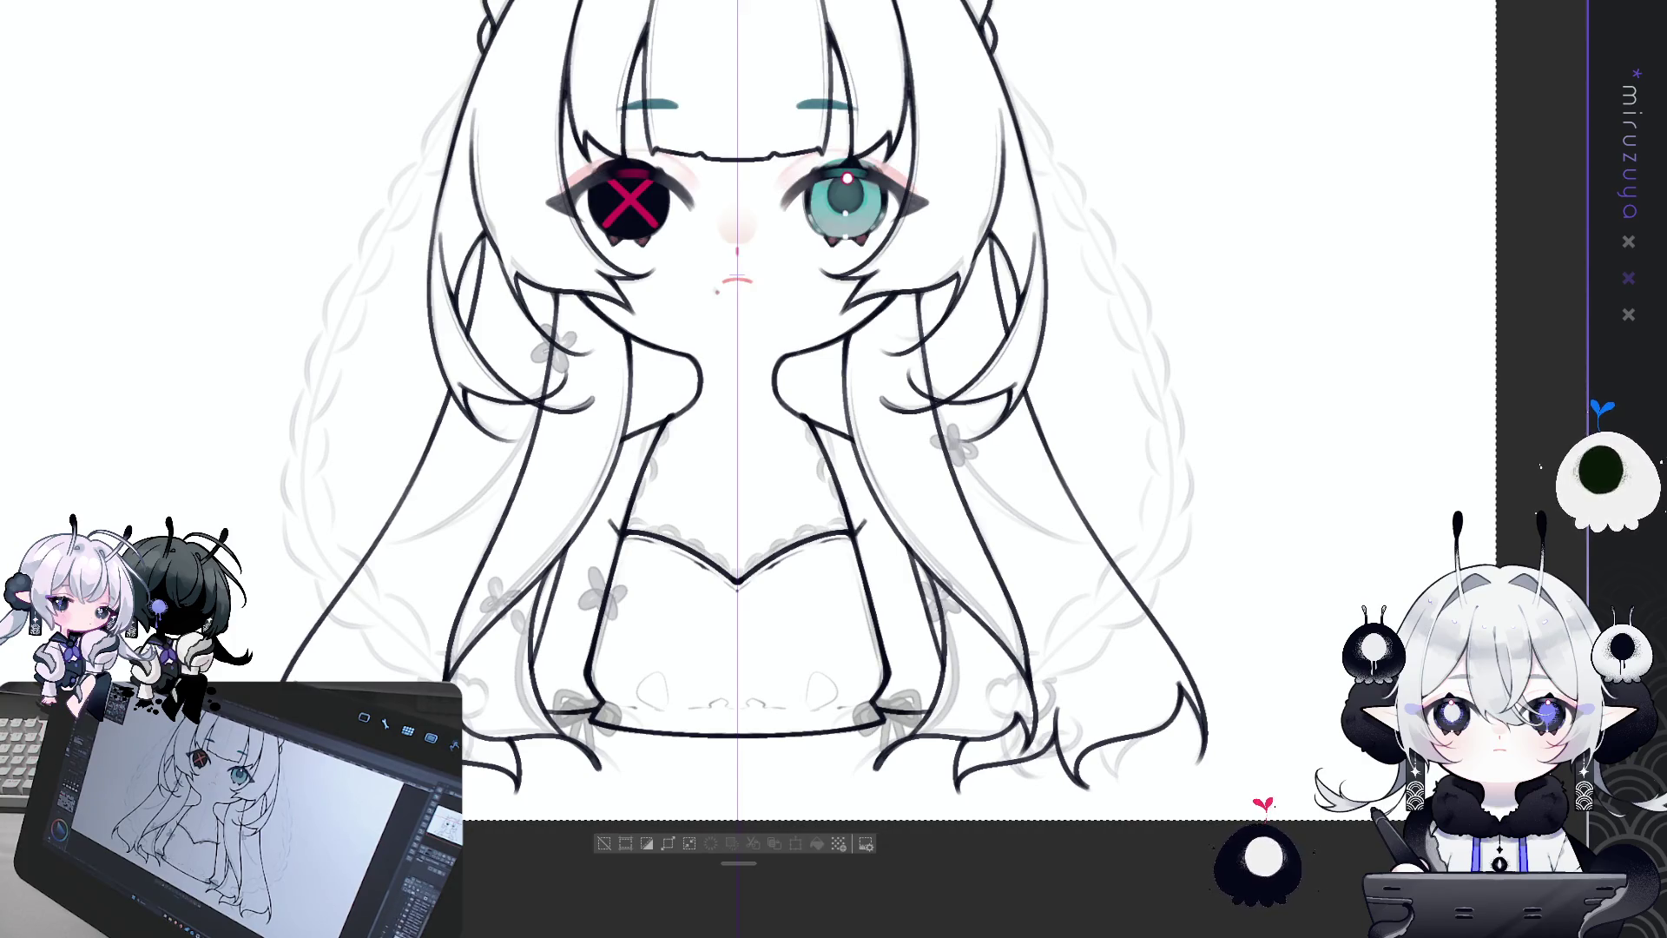
{"action": "key", "text": "Delete"}
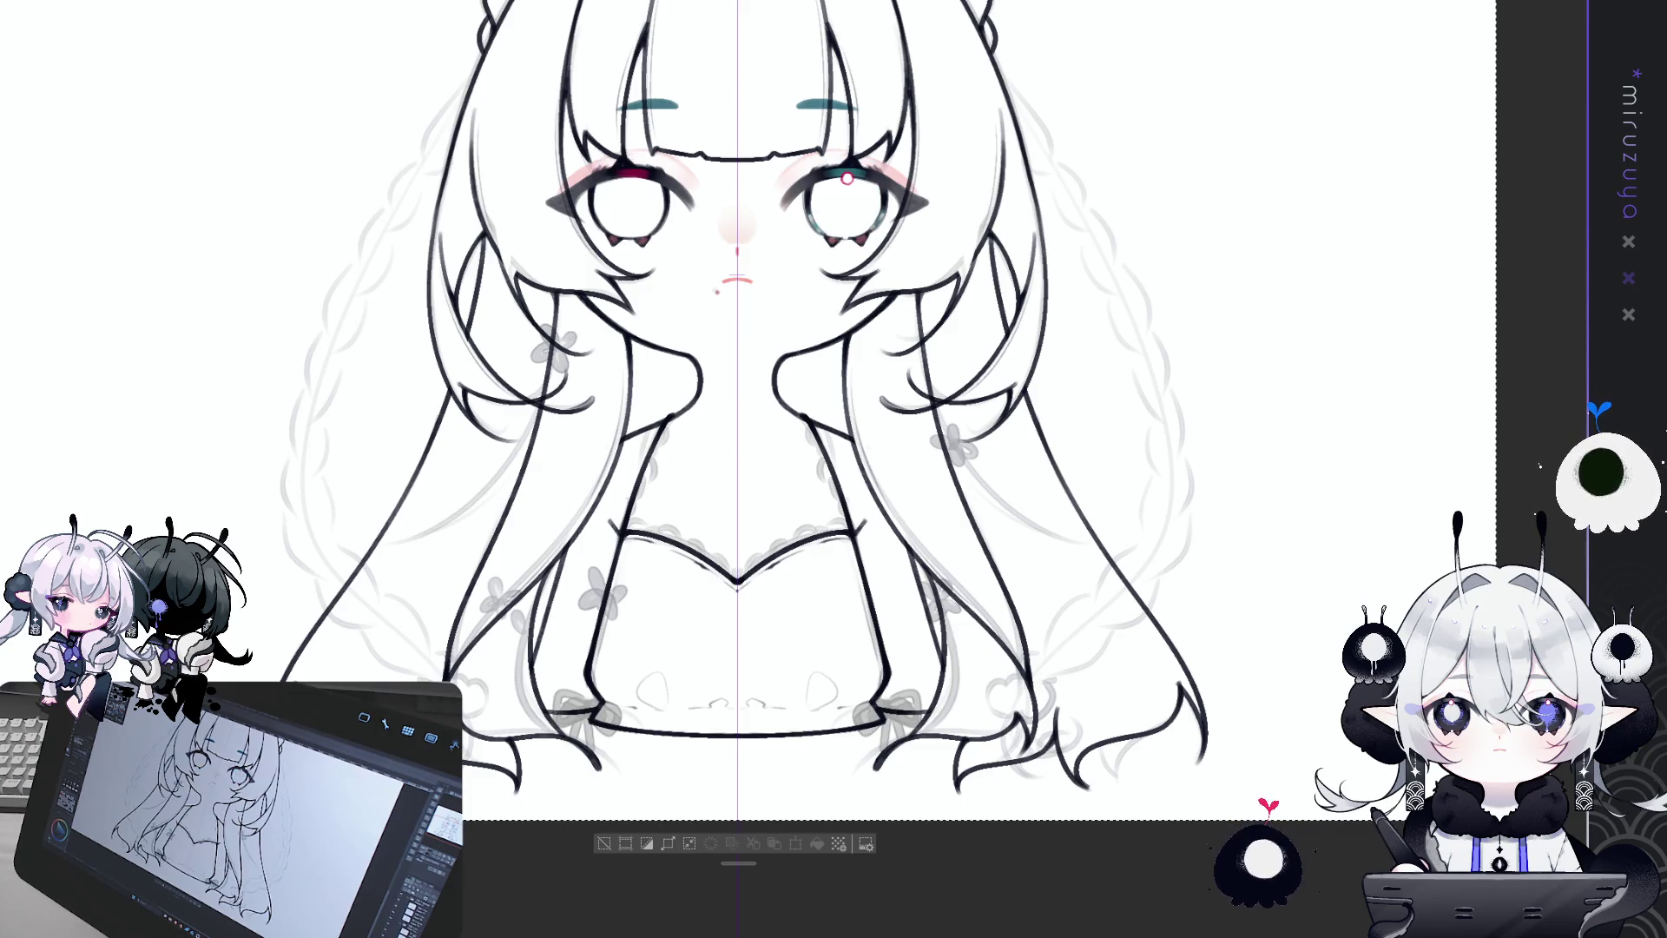
{"action": "key", "text": "Delete"}
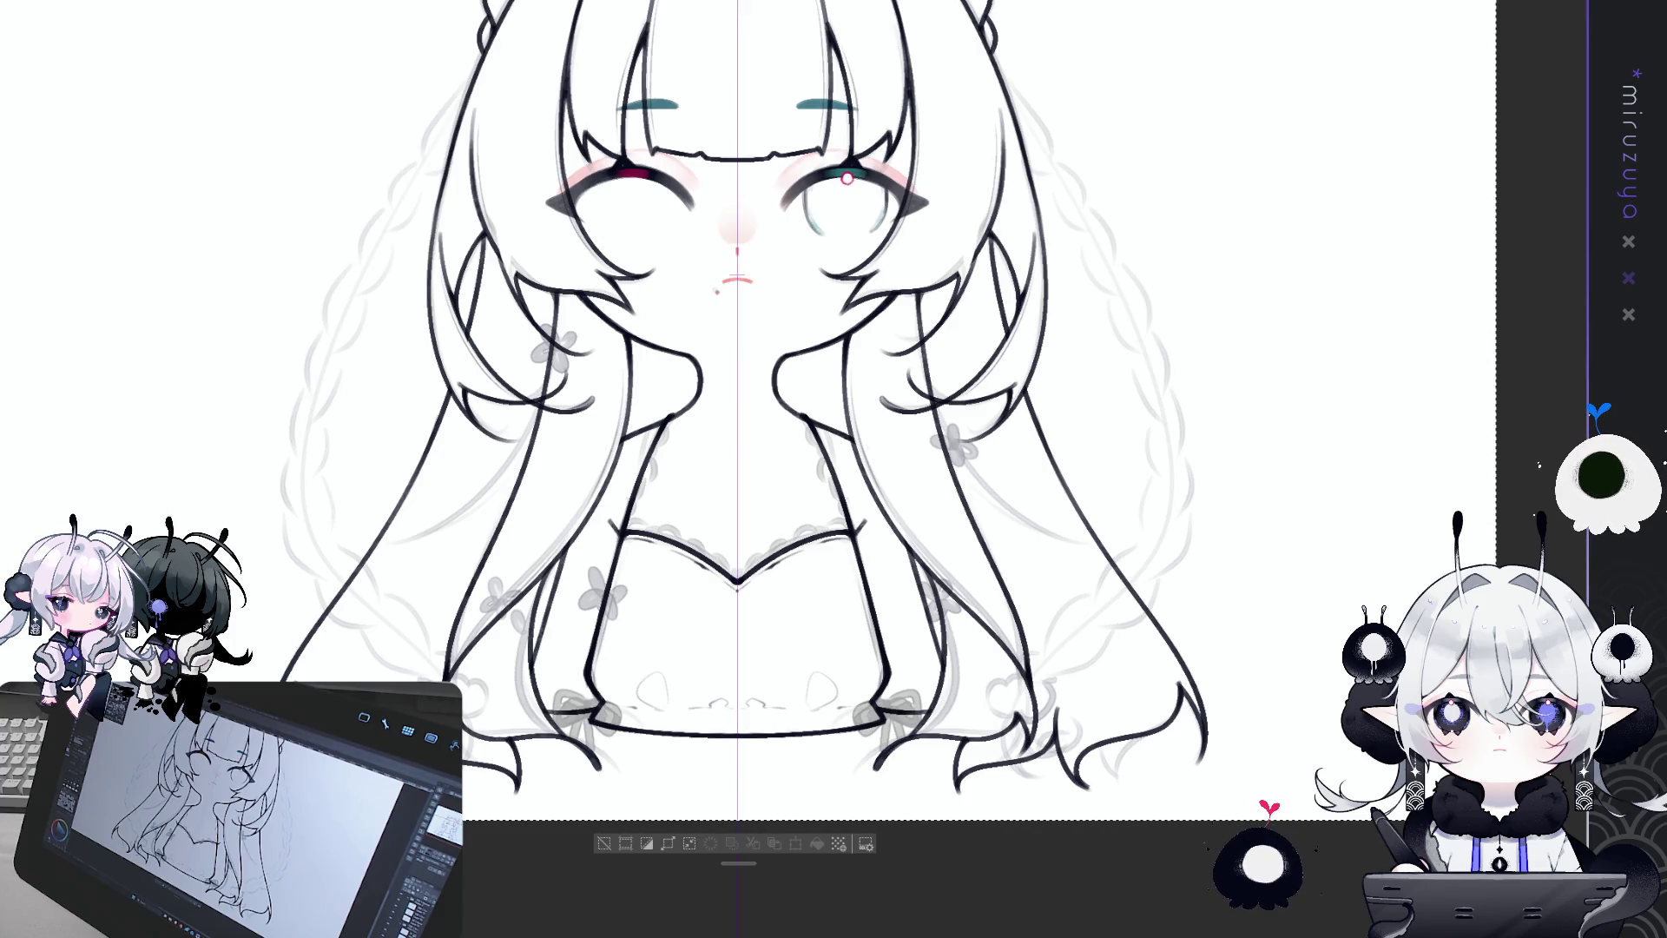
{"action": "key", "text": "ctrl+z"}
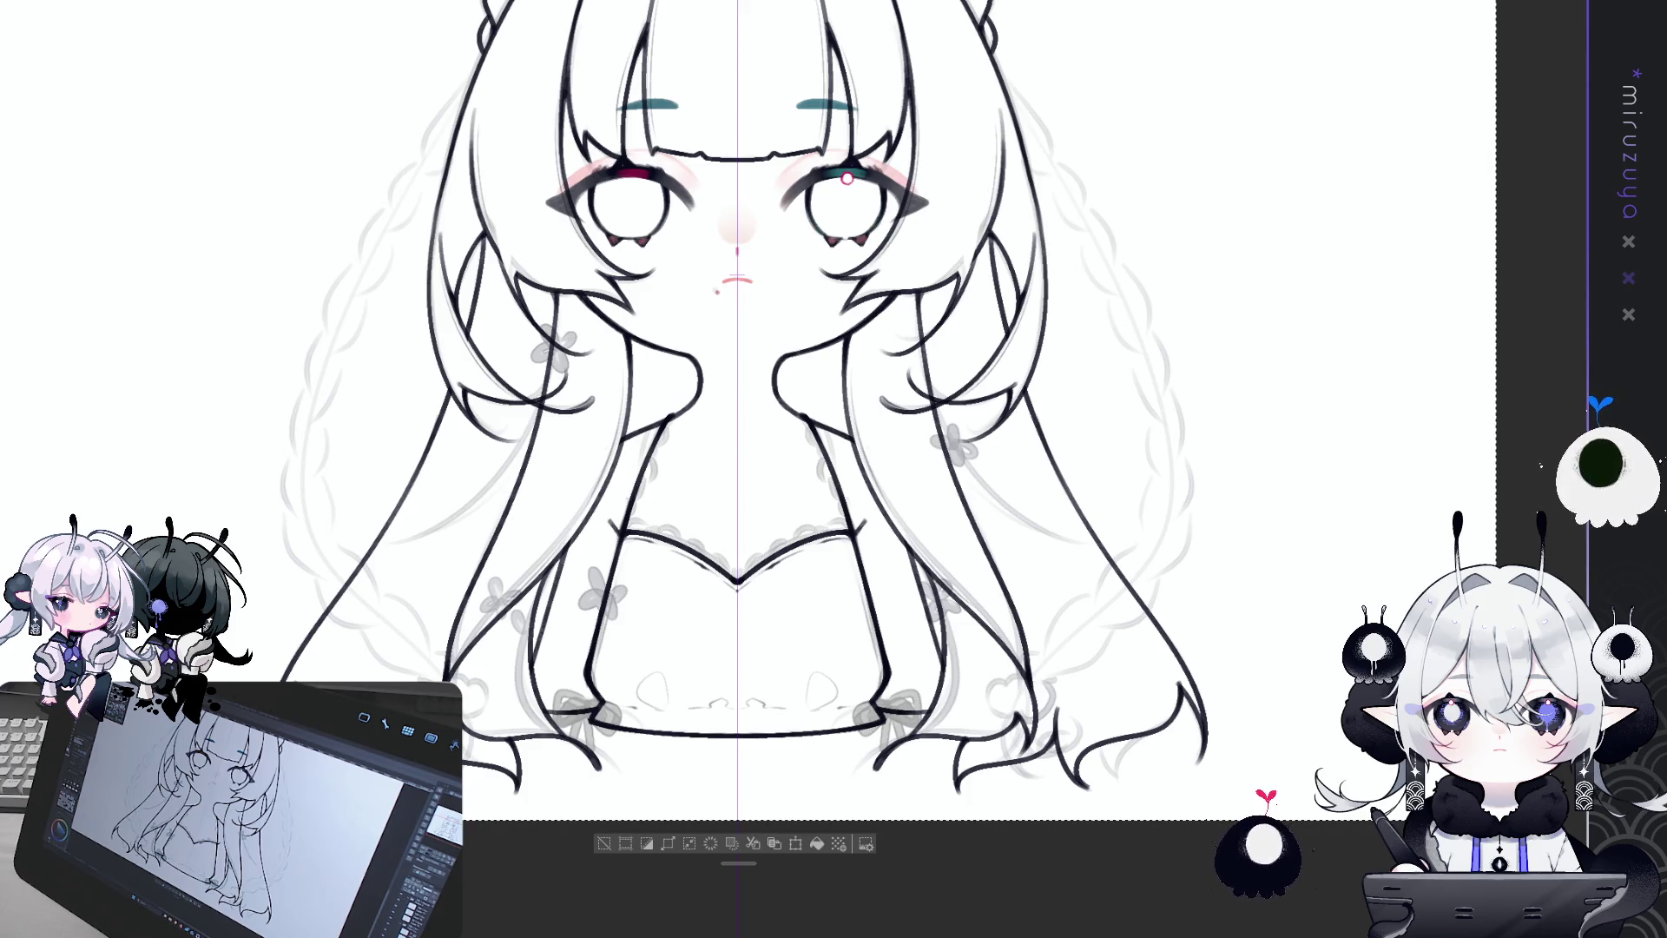
{"action": "key", "text": "ctrl+y"}
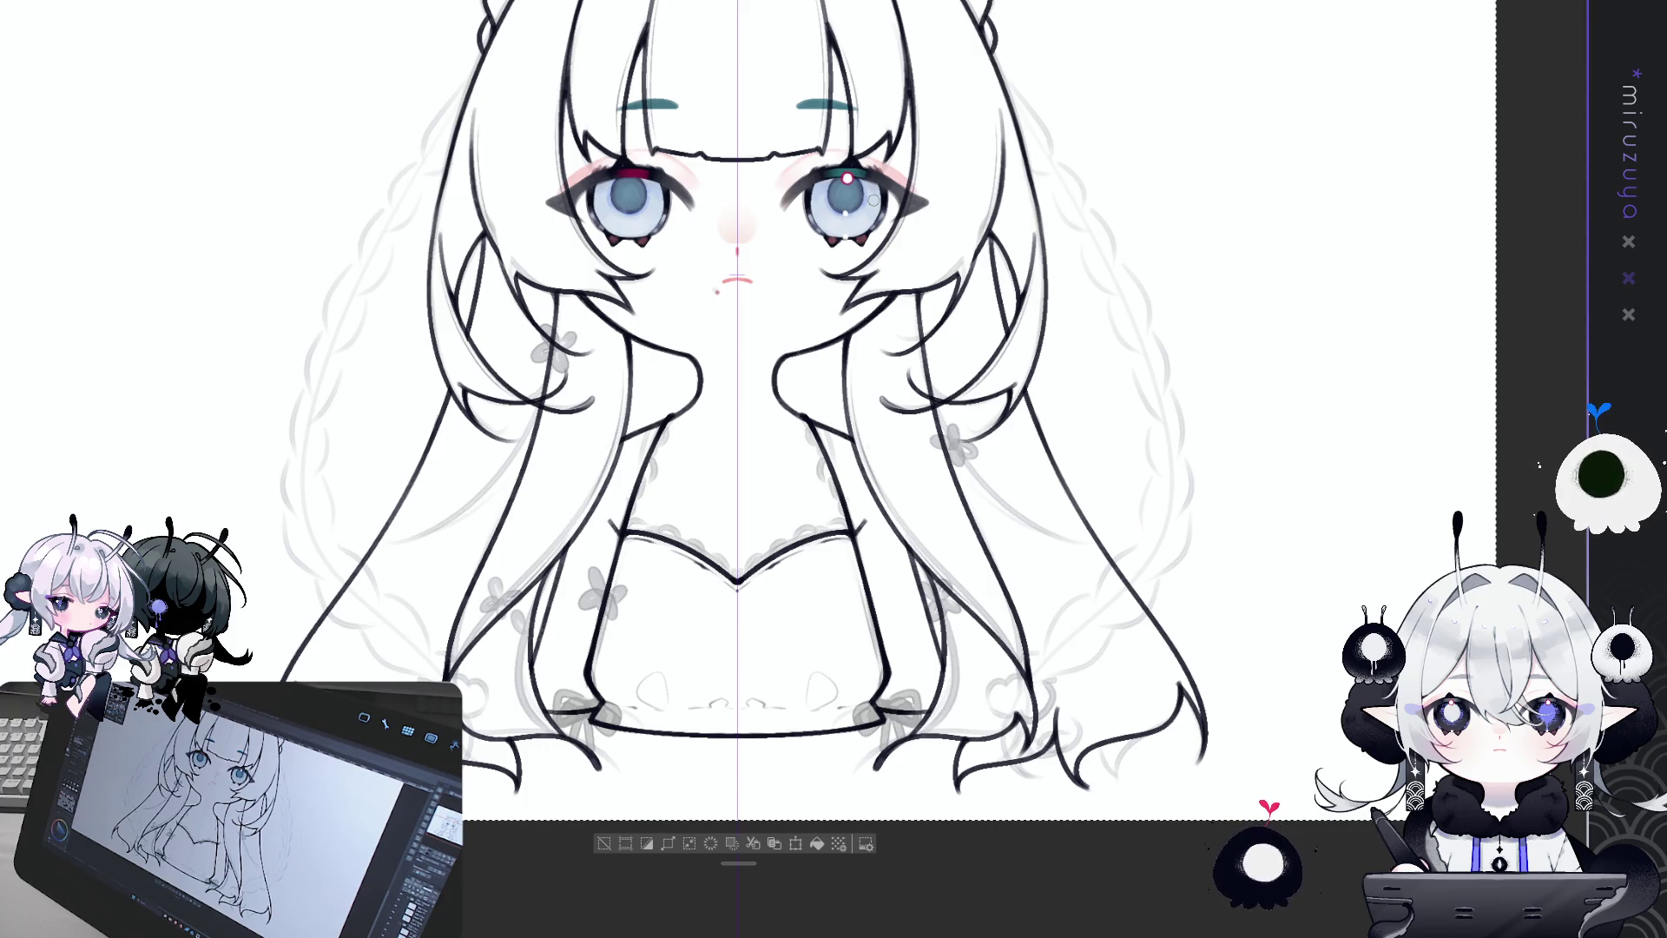
{"action": "scroll", "coordinate": [872, 199], "scroll_direction": "up", "scroll_amount": 2}
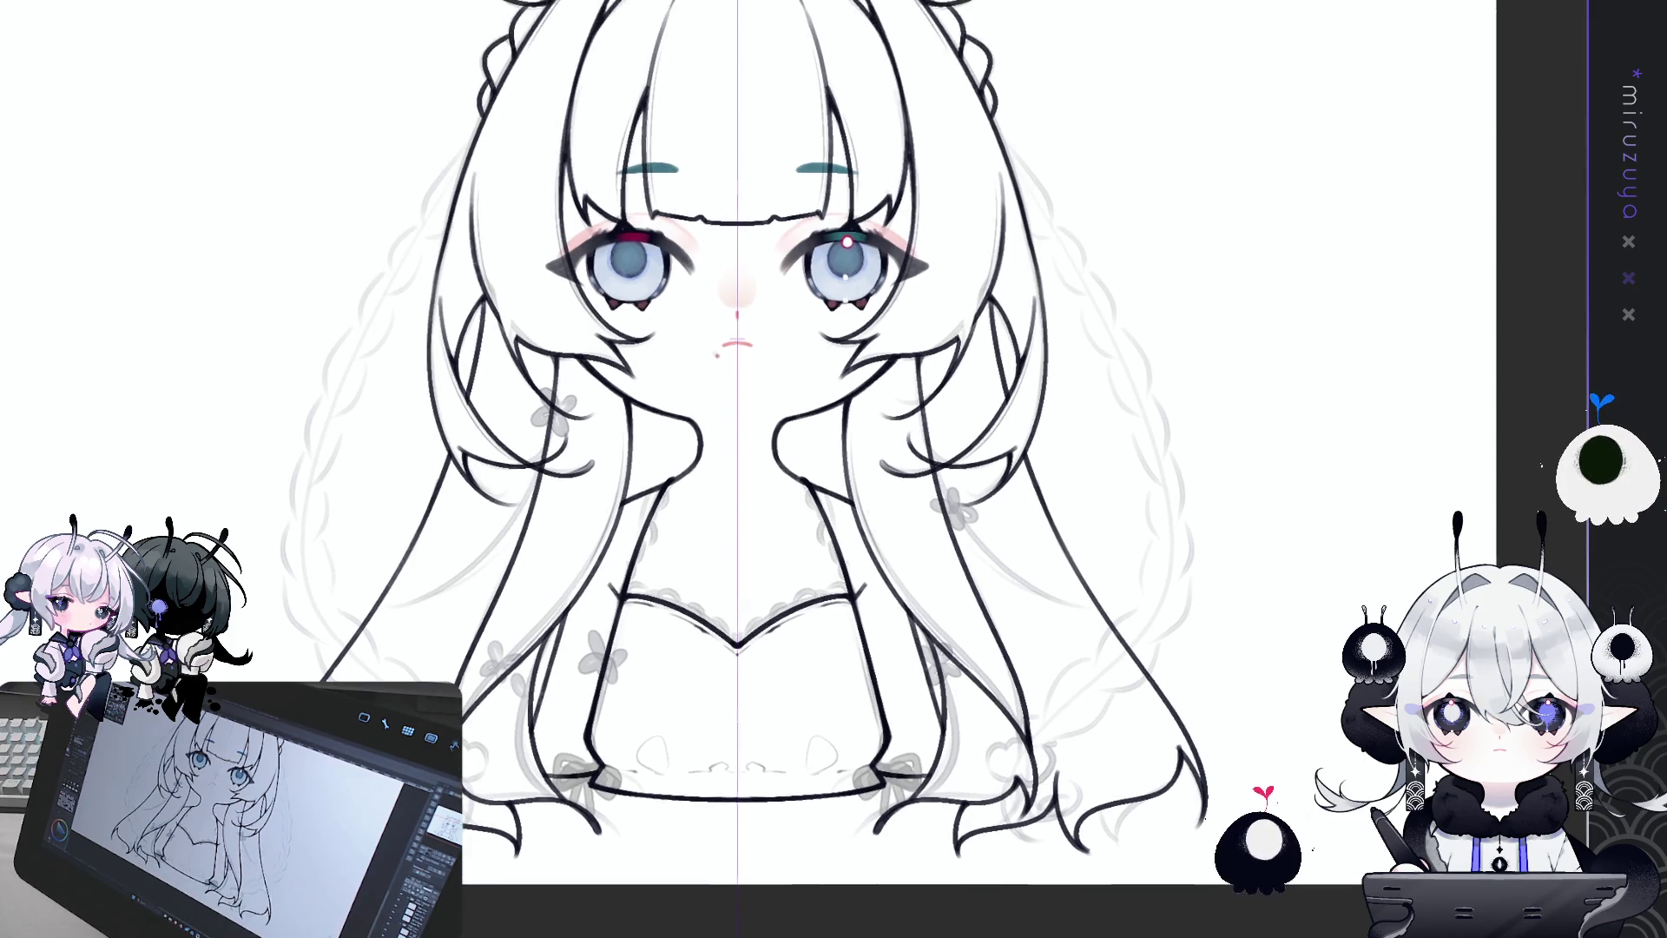
{"action": "scroll", "coordinate": [871, 329], "scroll_direction": "up", "scroll_amount": 1}
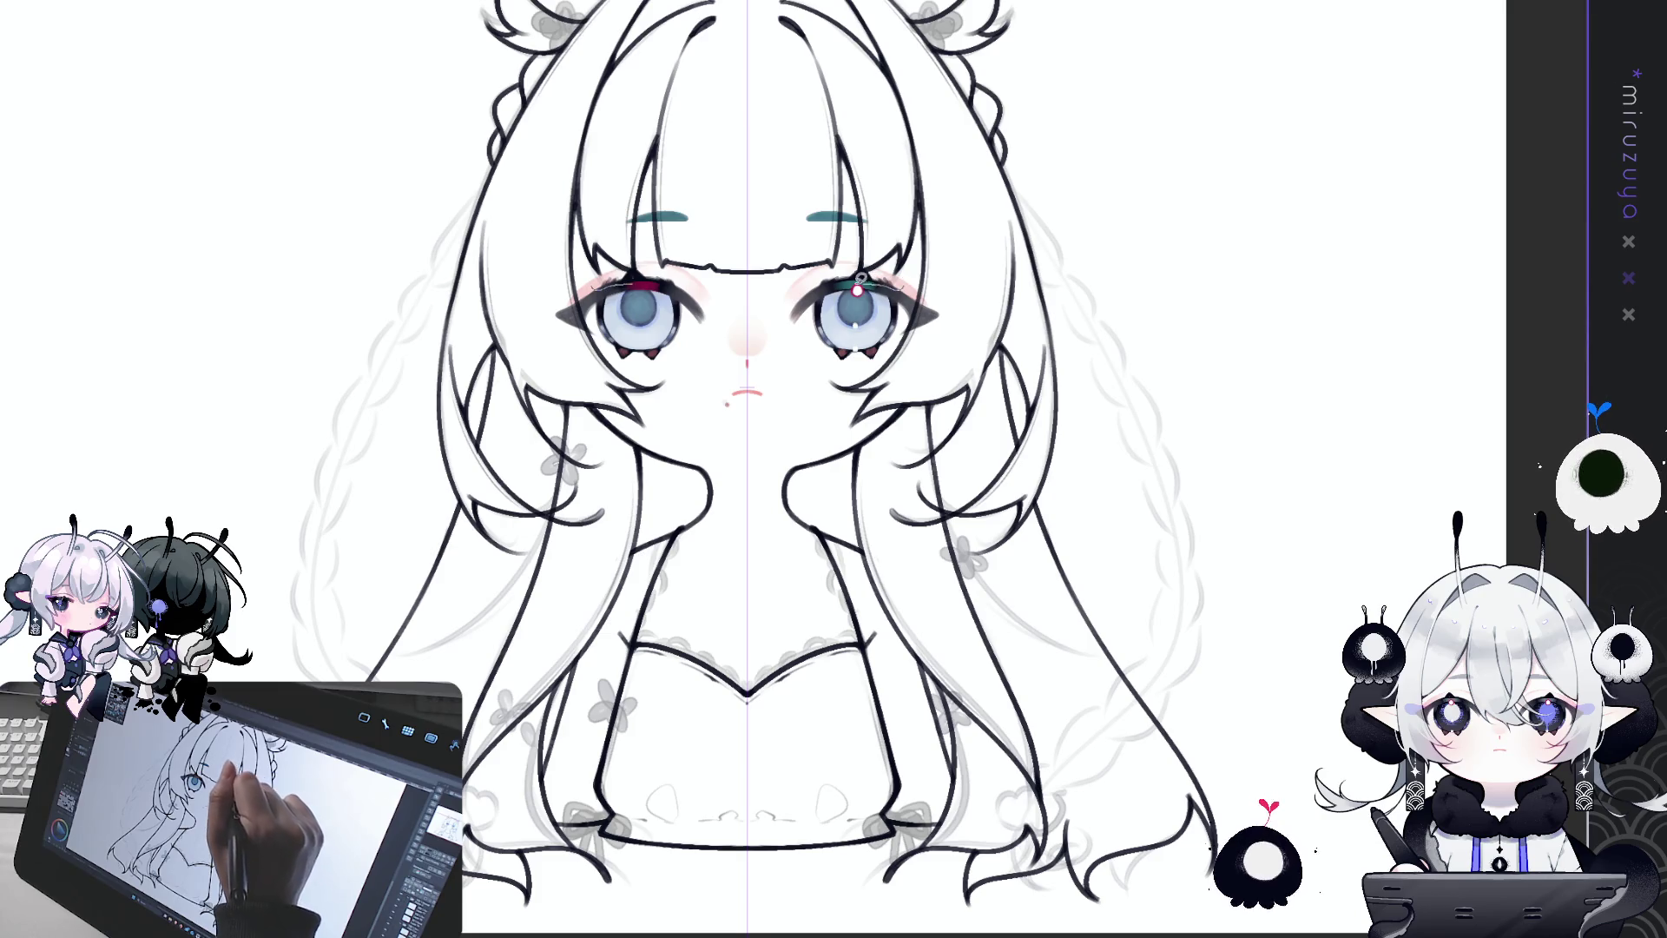
{"action": "left_click_drag", "start_coordinate": [603, 313], "coordinate": [886, 313]}
{"action": "key", "text": "ctrl+z"}
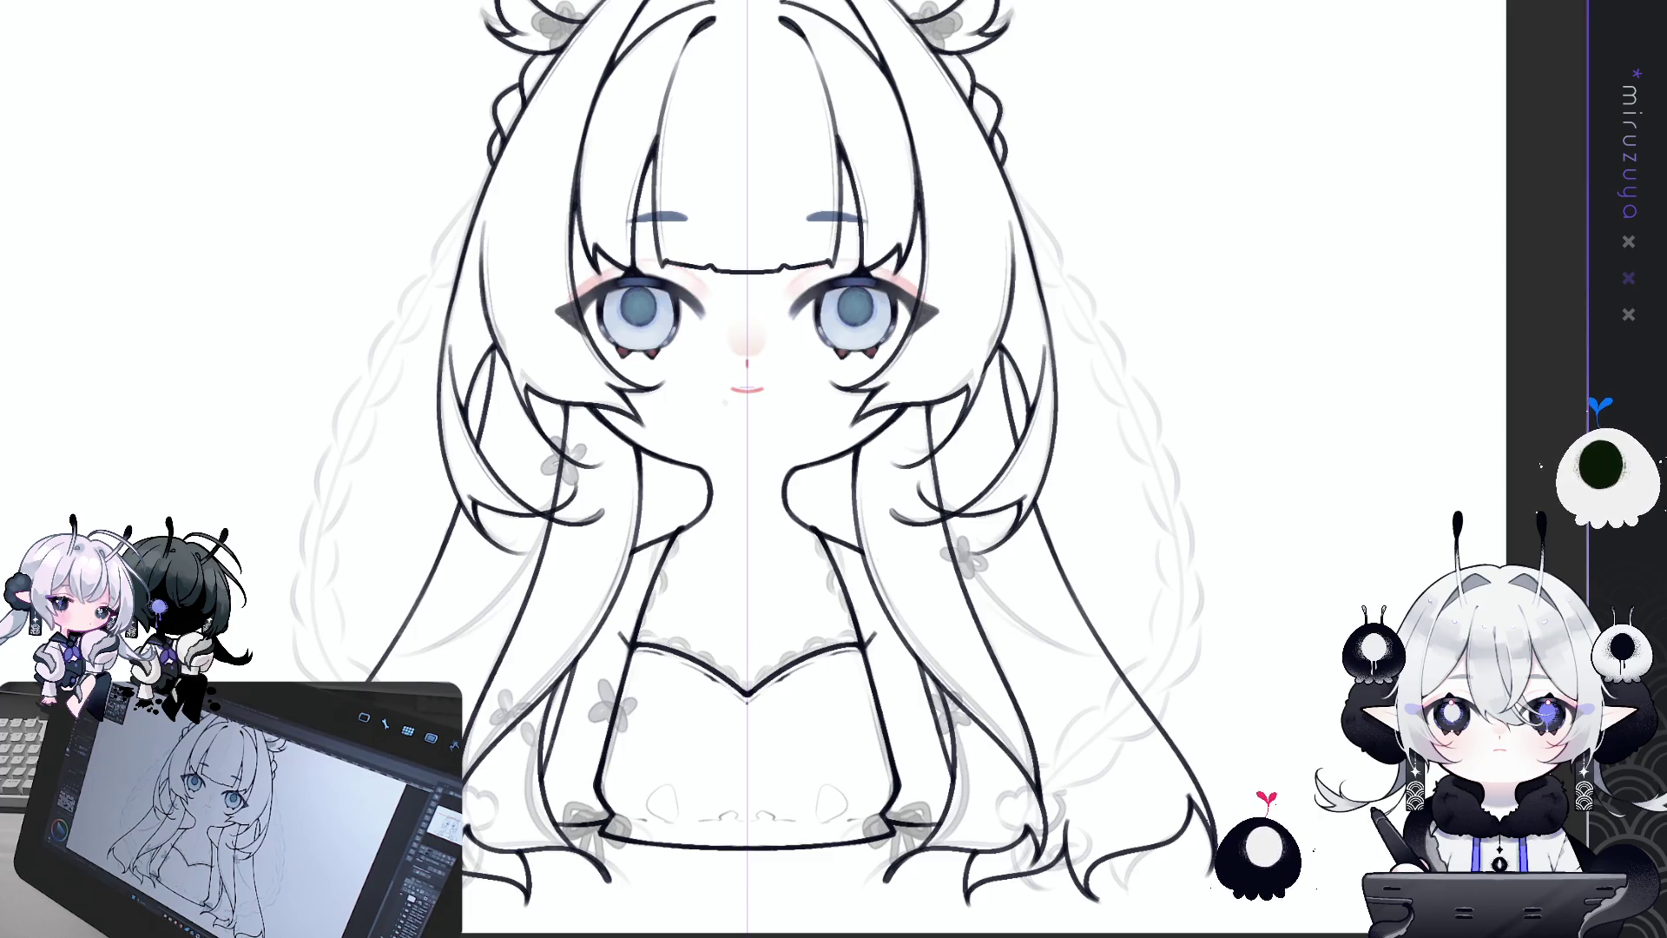
{"action": "key", "text": "ctrl+a"}
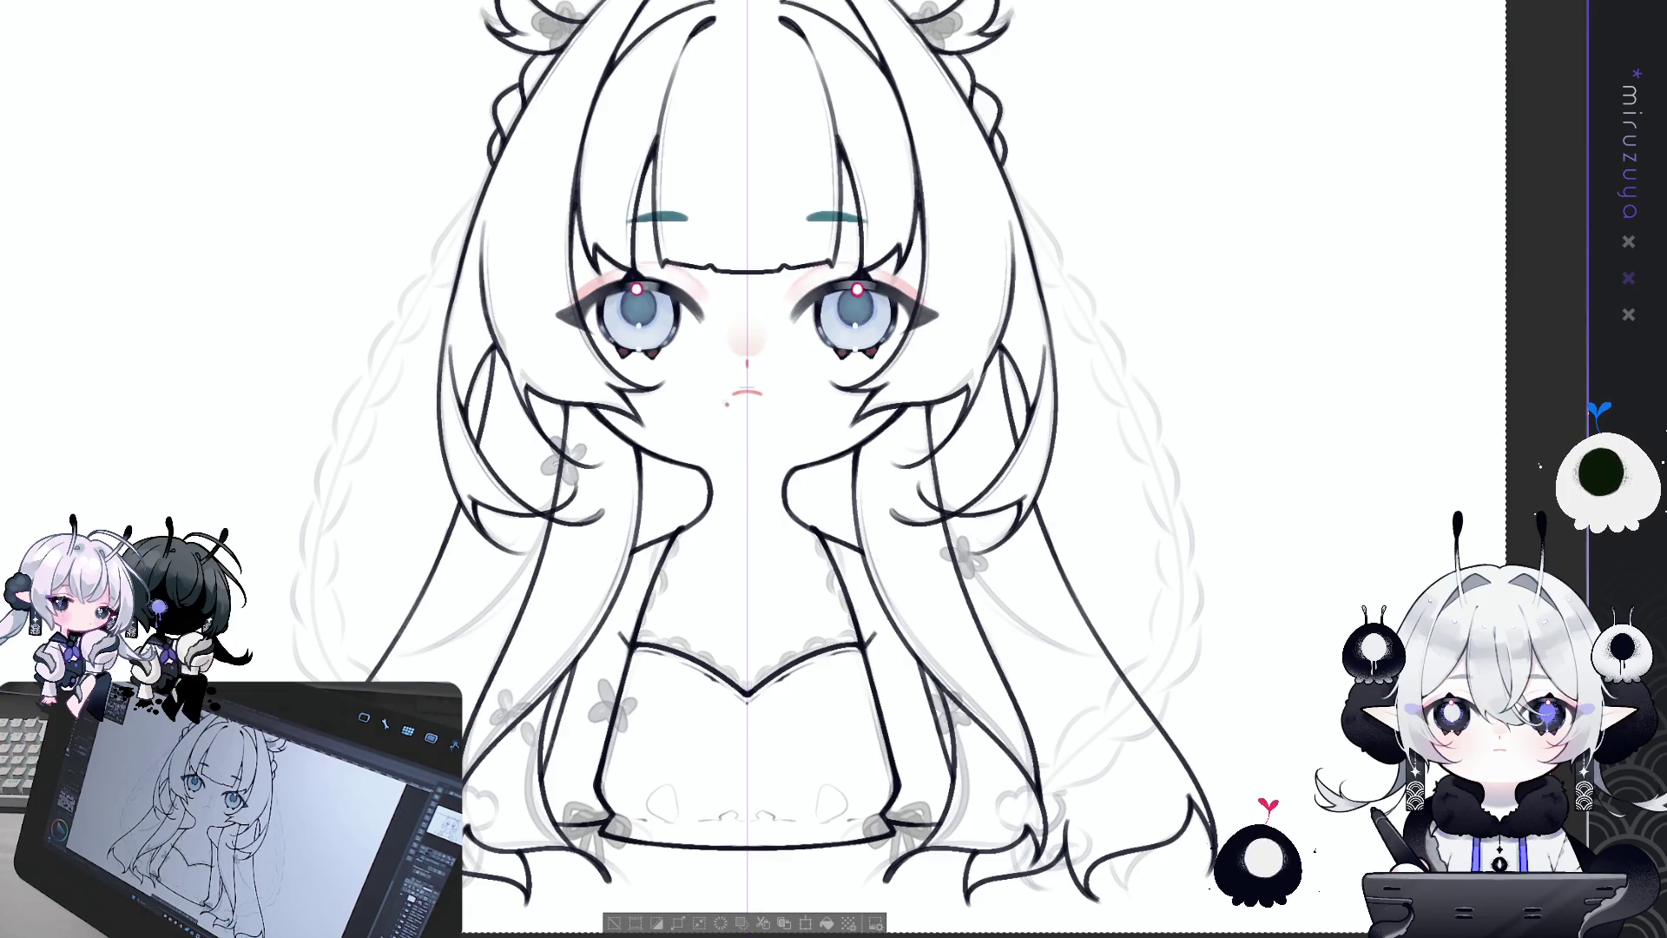
{"action": "key", "text": "ctrl+d"}
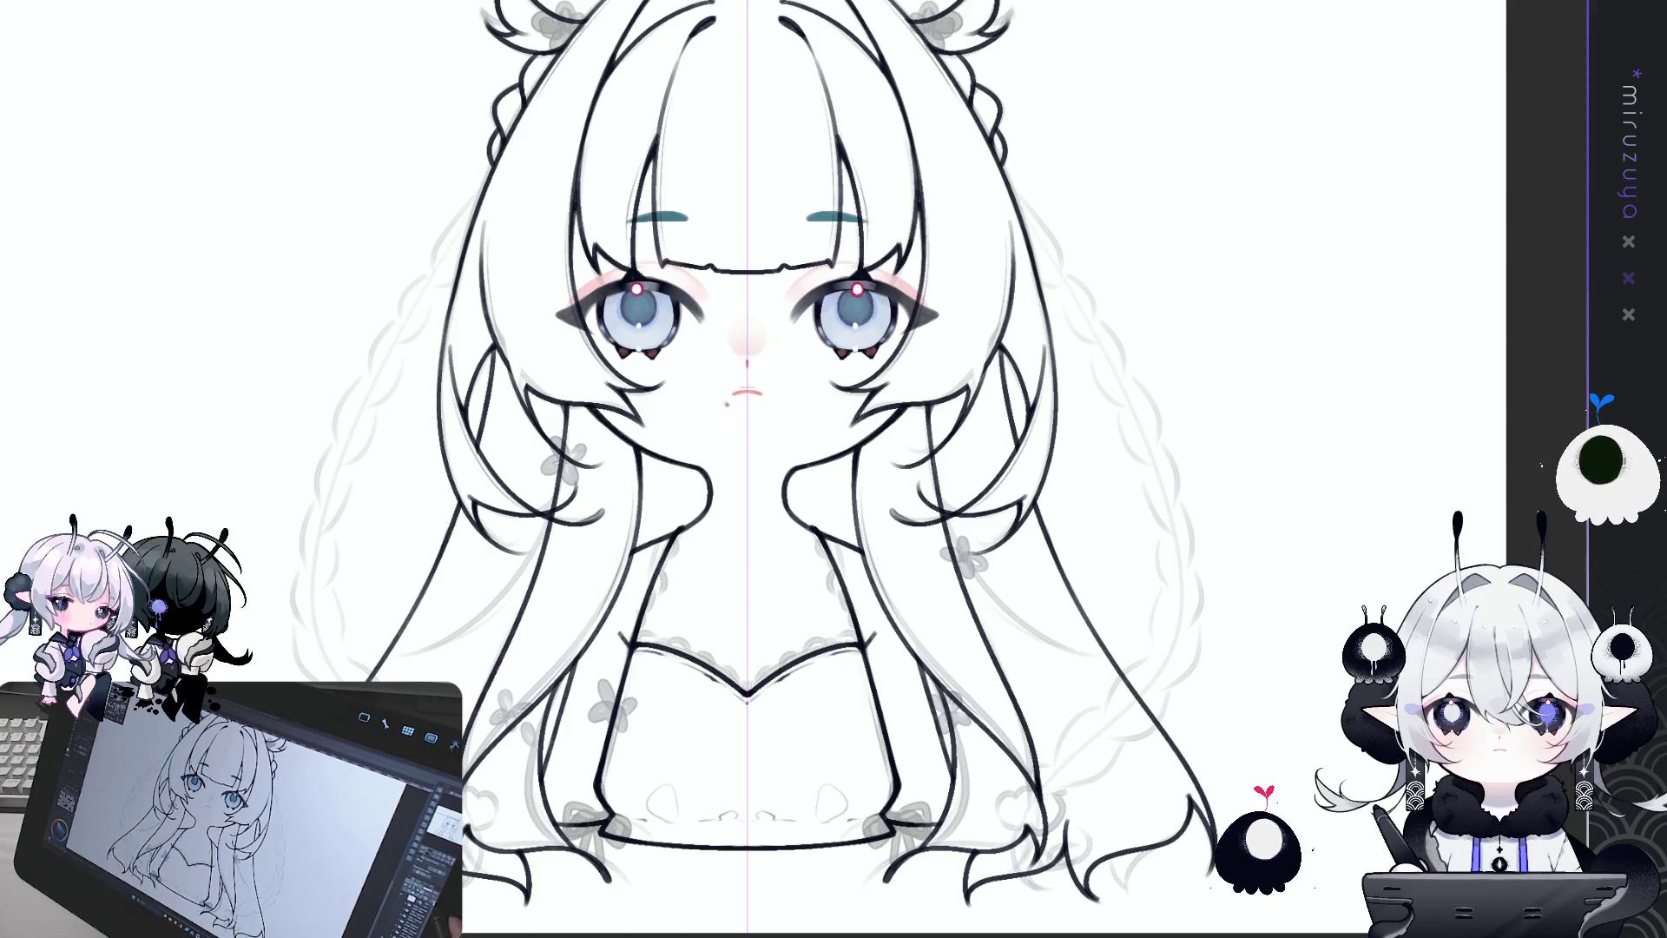
{"action": "left_click_drag", "start_coordinate": [725, 424], "coordinate": [771, 399]}
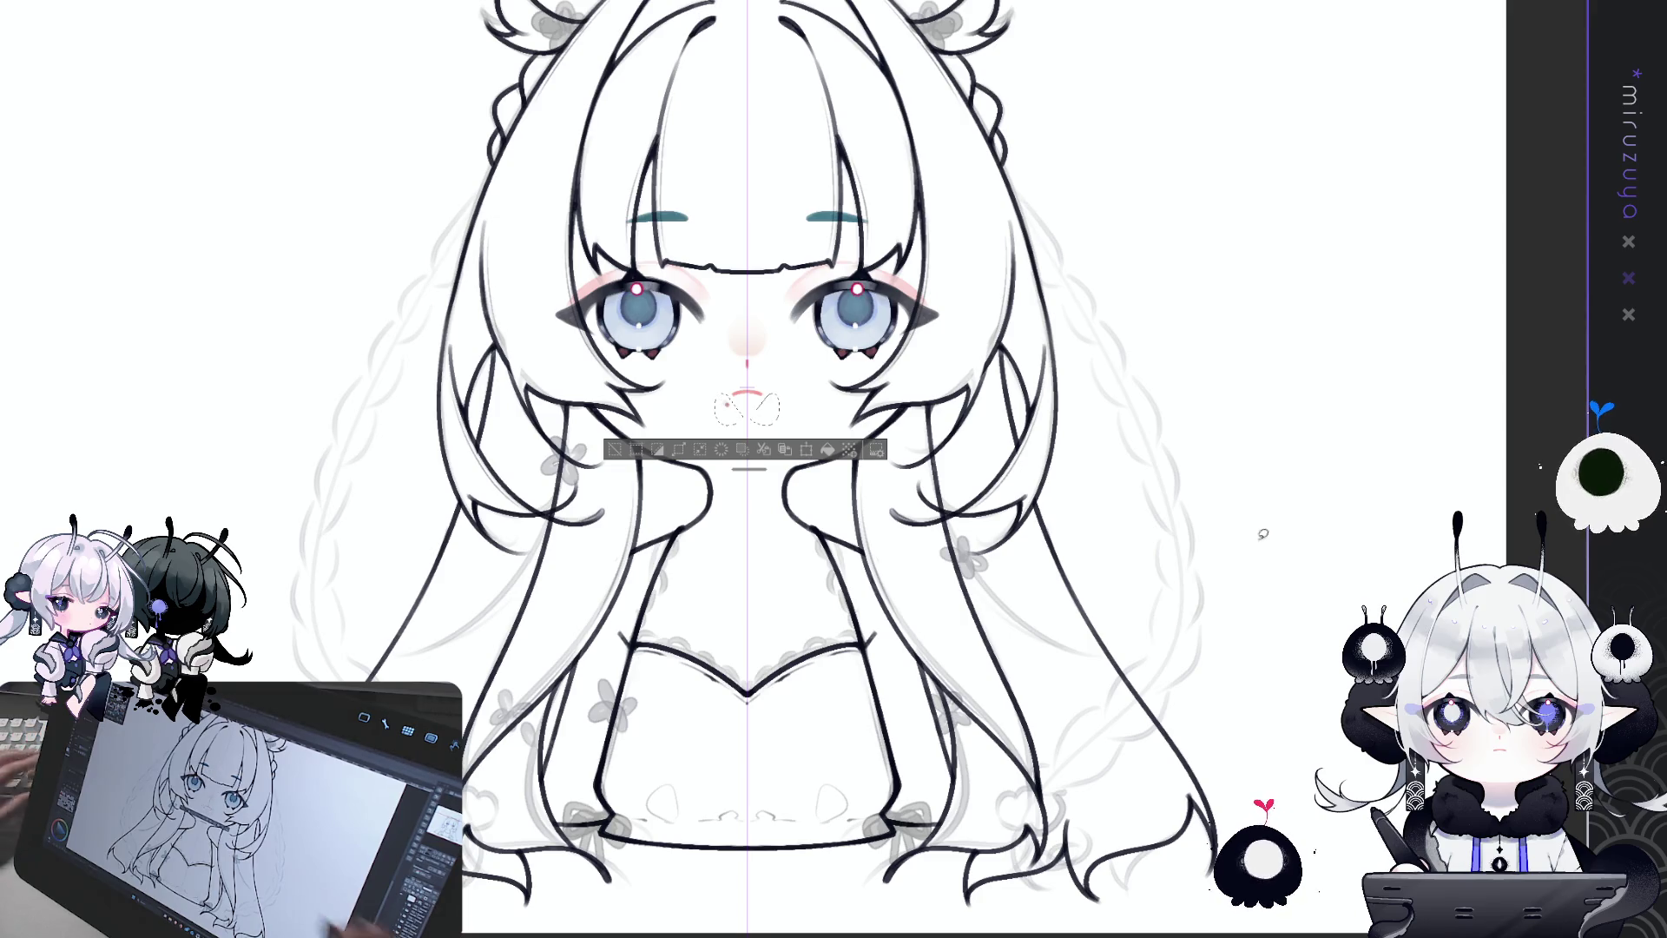
{"action": "key", "text": "ctrl+d"}
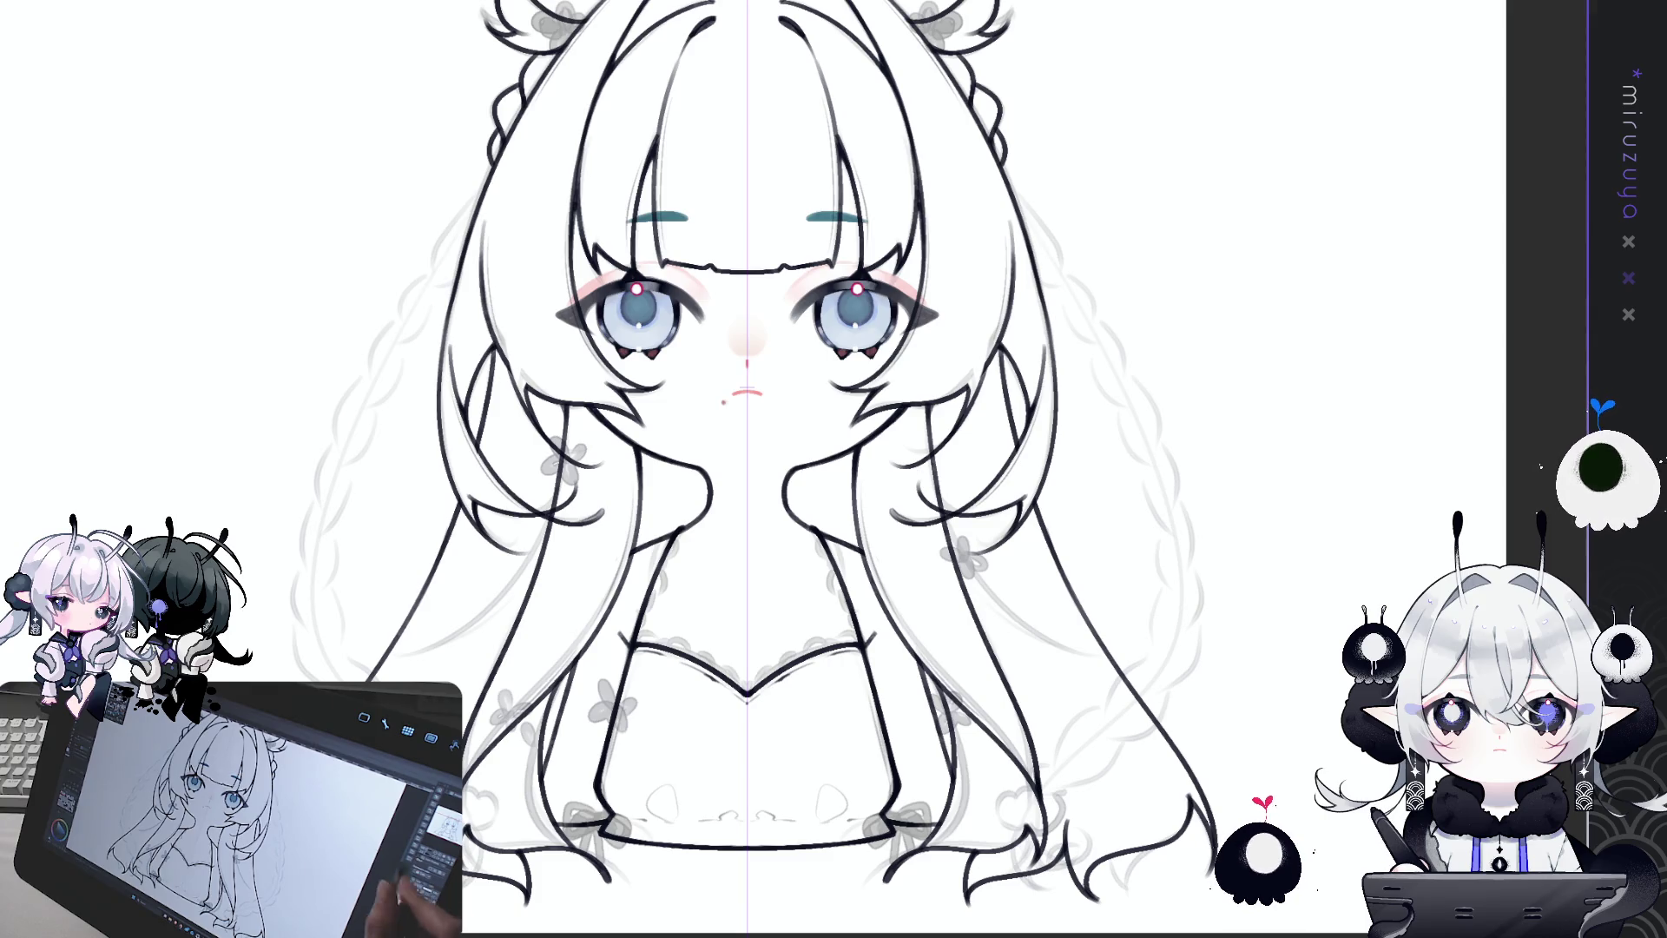
{"action": "scroll", "coordinate": [755, 469], "scroll_direction": "down", "scroll_amount": 1}
{"action": "scroll", "coordinate": [667, 832], "scroll_direction": "down", "scroll_amount": 1}
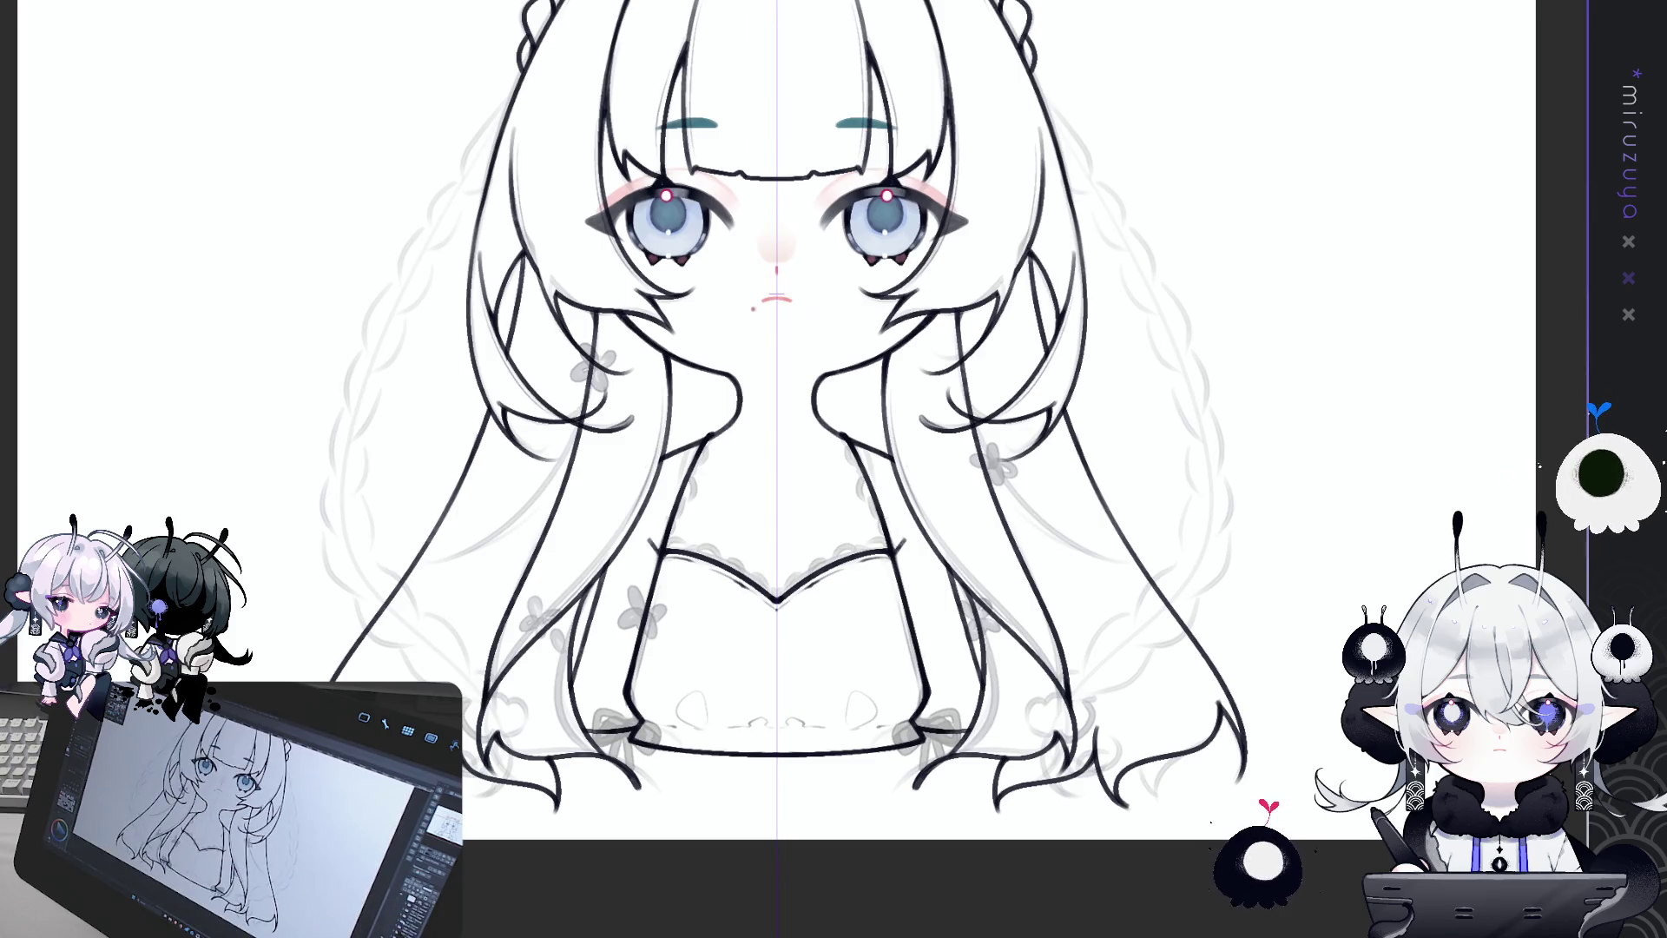
{"action": "left_click", "coordinate": [643, 862]}
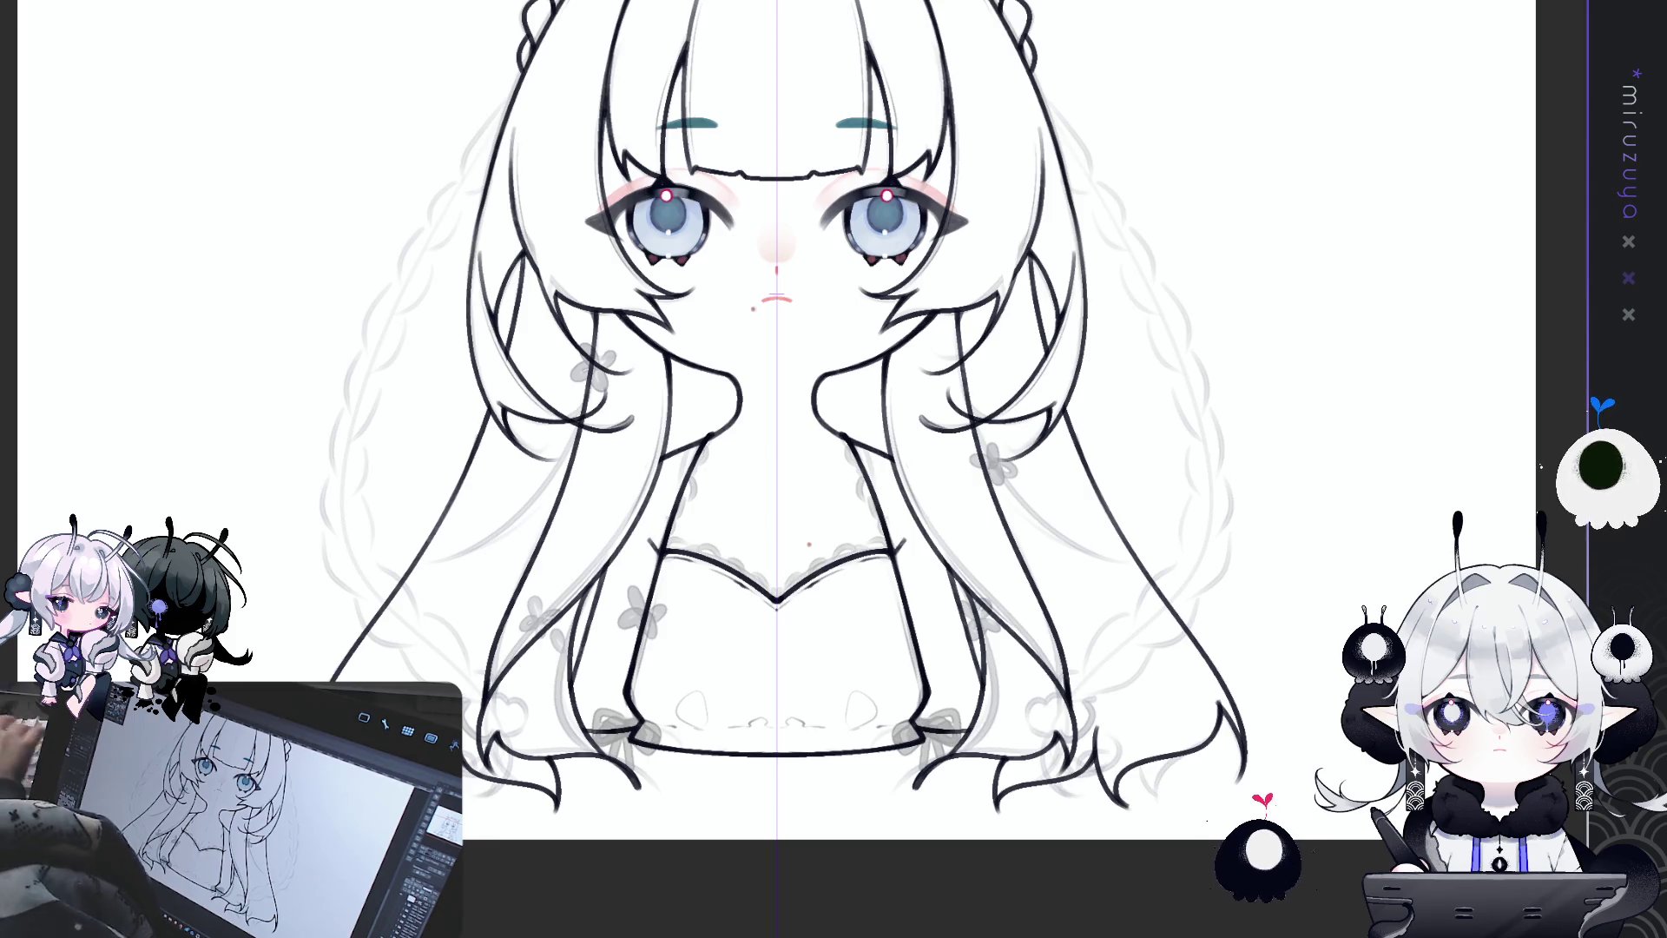
{"action": "scroll", "coordinate": [777, 469], "scroll_direction": "up", "scroll_amount": 3}
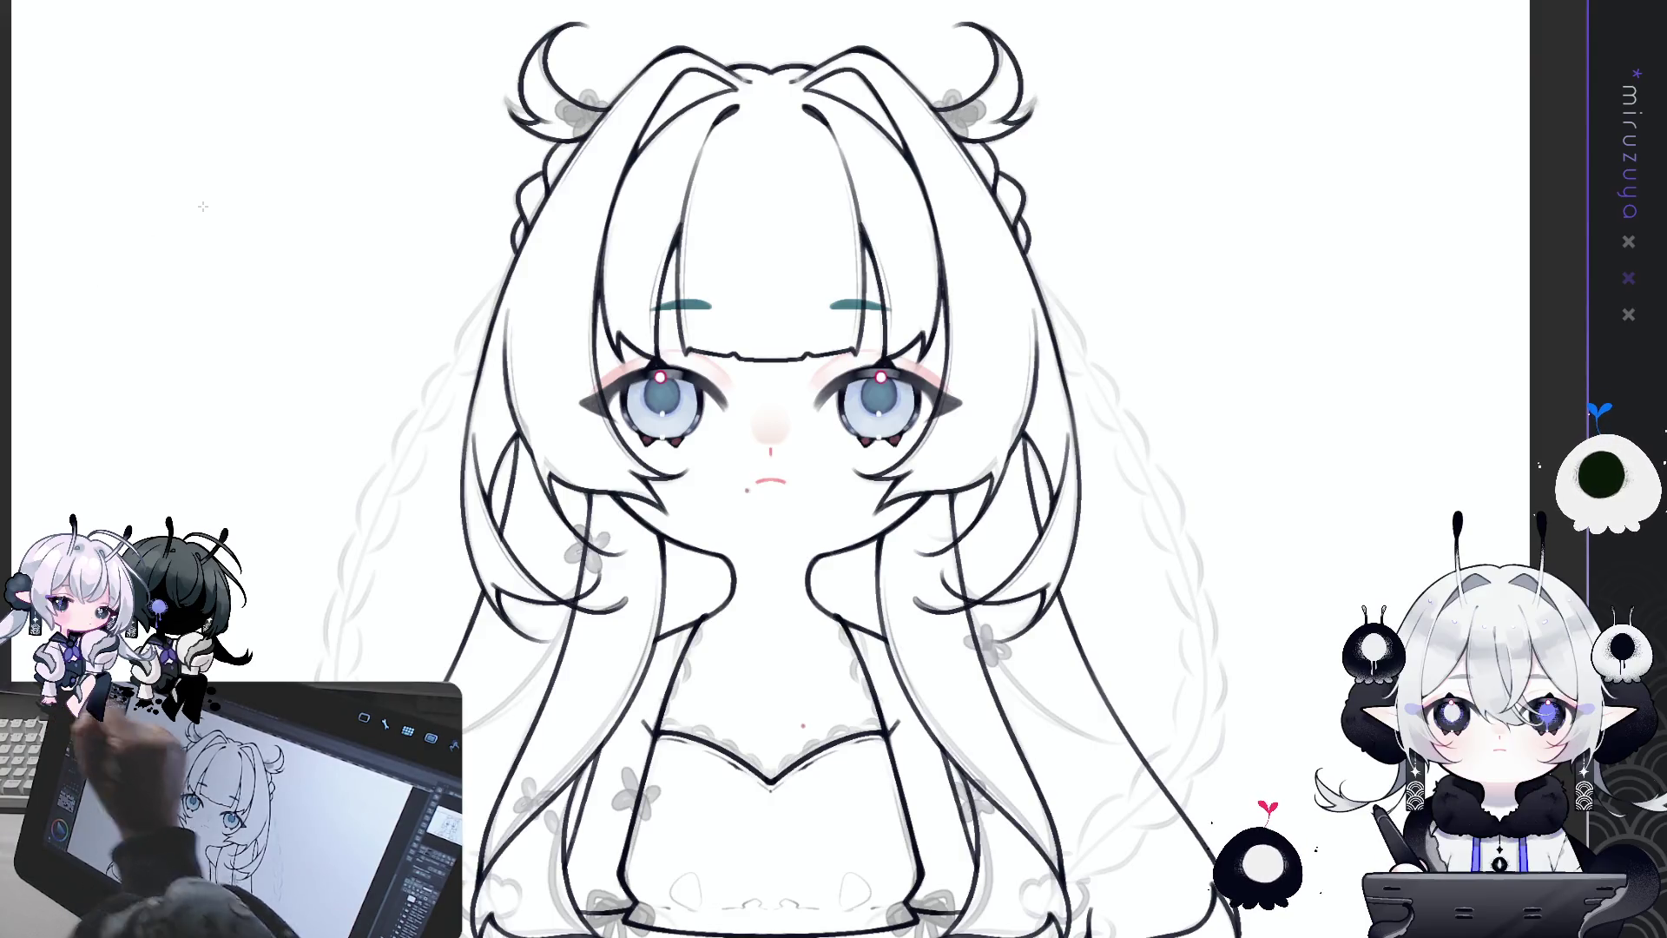
Step: Set a symmetry guide on the forehead centre and place the four-petal clover there
{"action": "left_click_drag", "start_coordinate": [766, 279], "coordinate": [766, 130]}
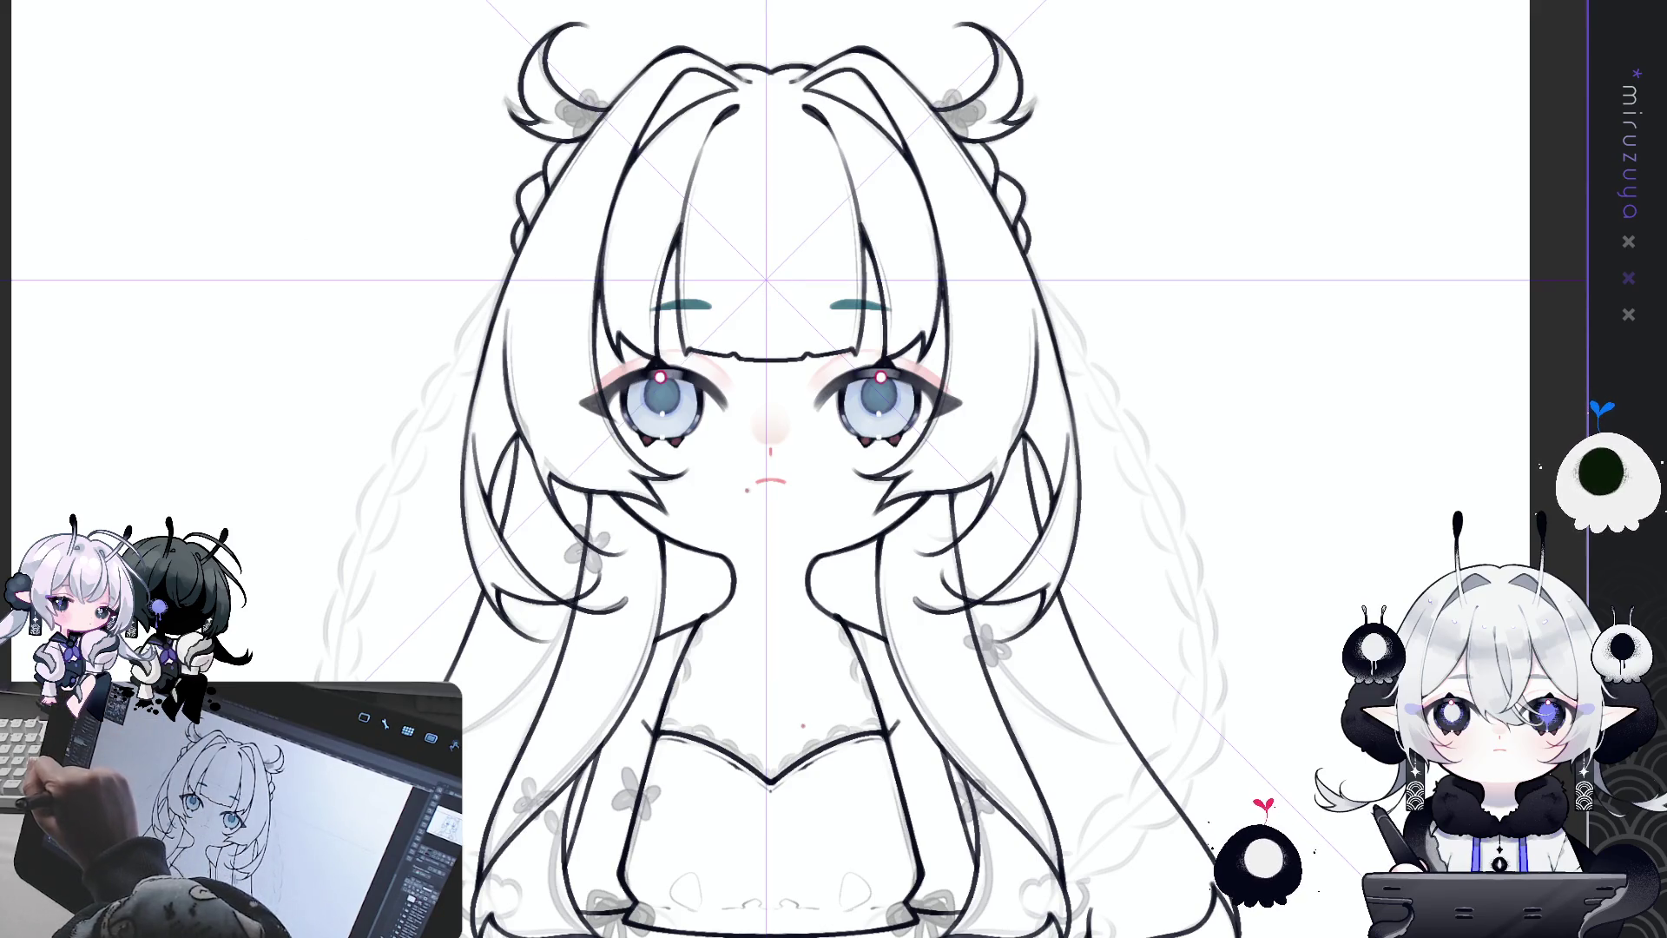
{"action": "left_click", "coordinate": [765, 277]}
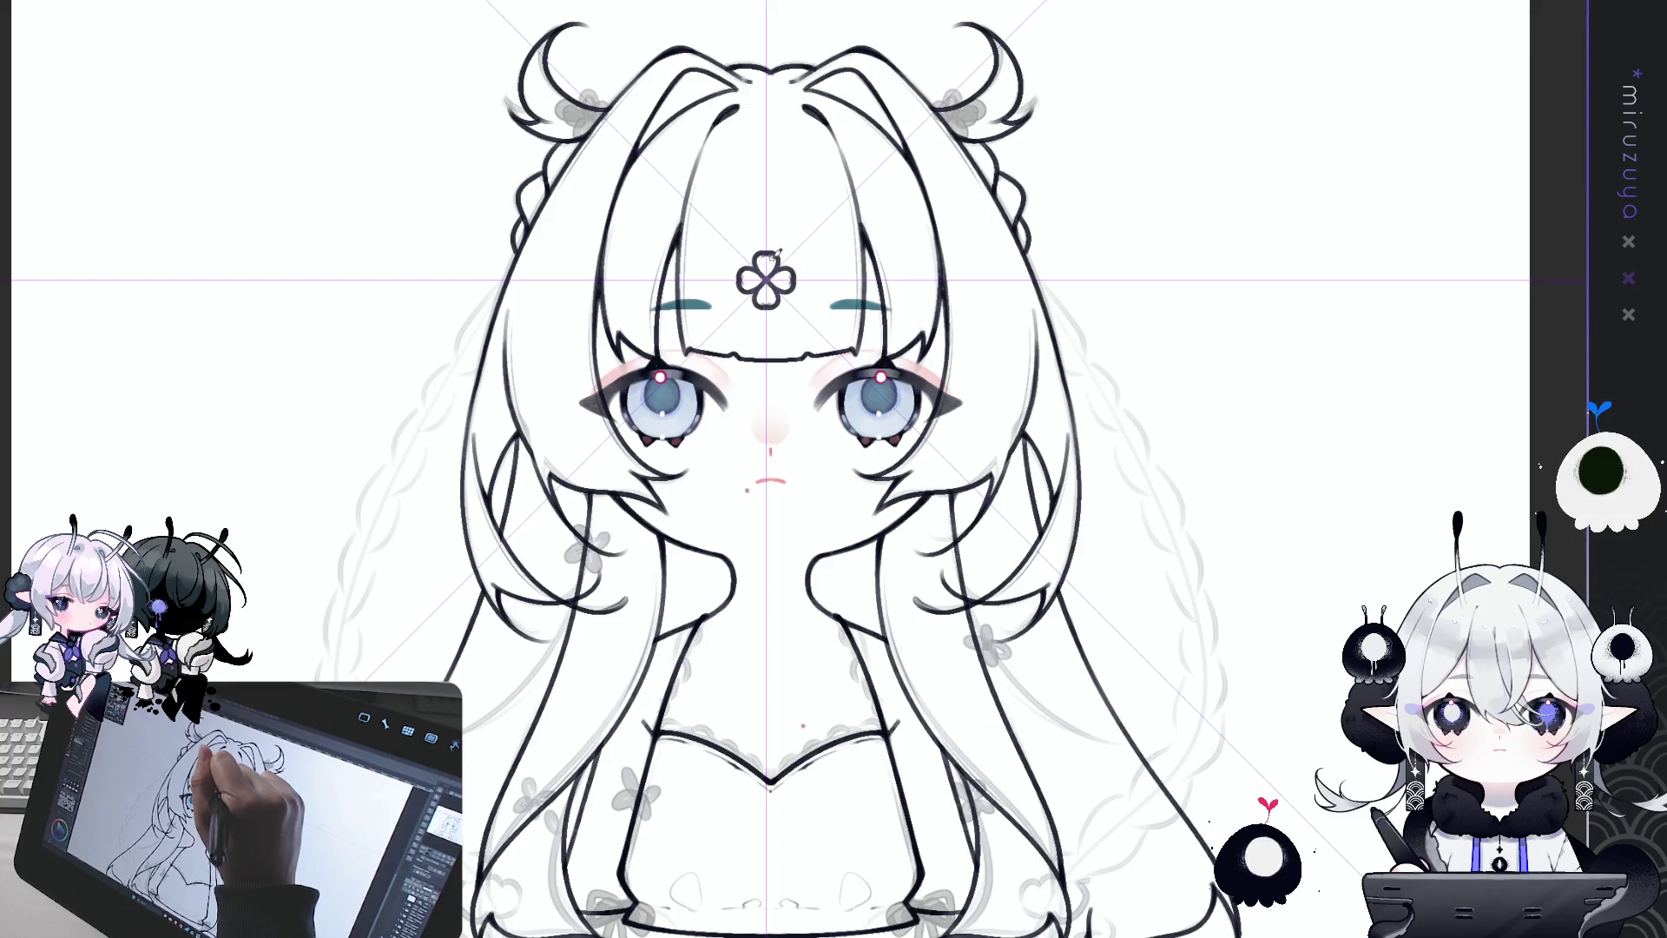
{"action": "key", "text": "ctrl+z"}
{"action": "left_click", "coordinate": [766, 277]}
{"action": "key", "text": "ctrl+z"}
{"action": "left_click", "coordinate": [765, 278]}
{"action": "left_click", "coordinate": [763, 277]}
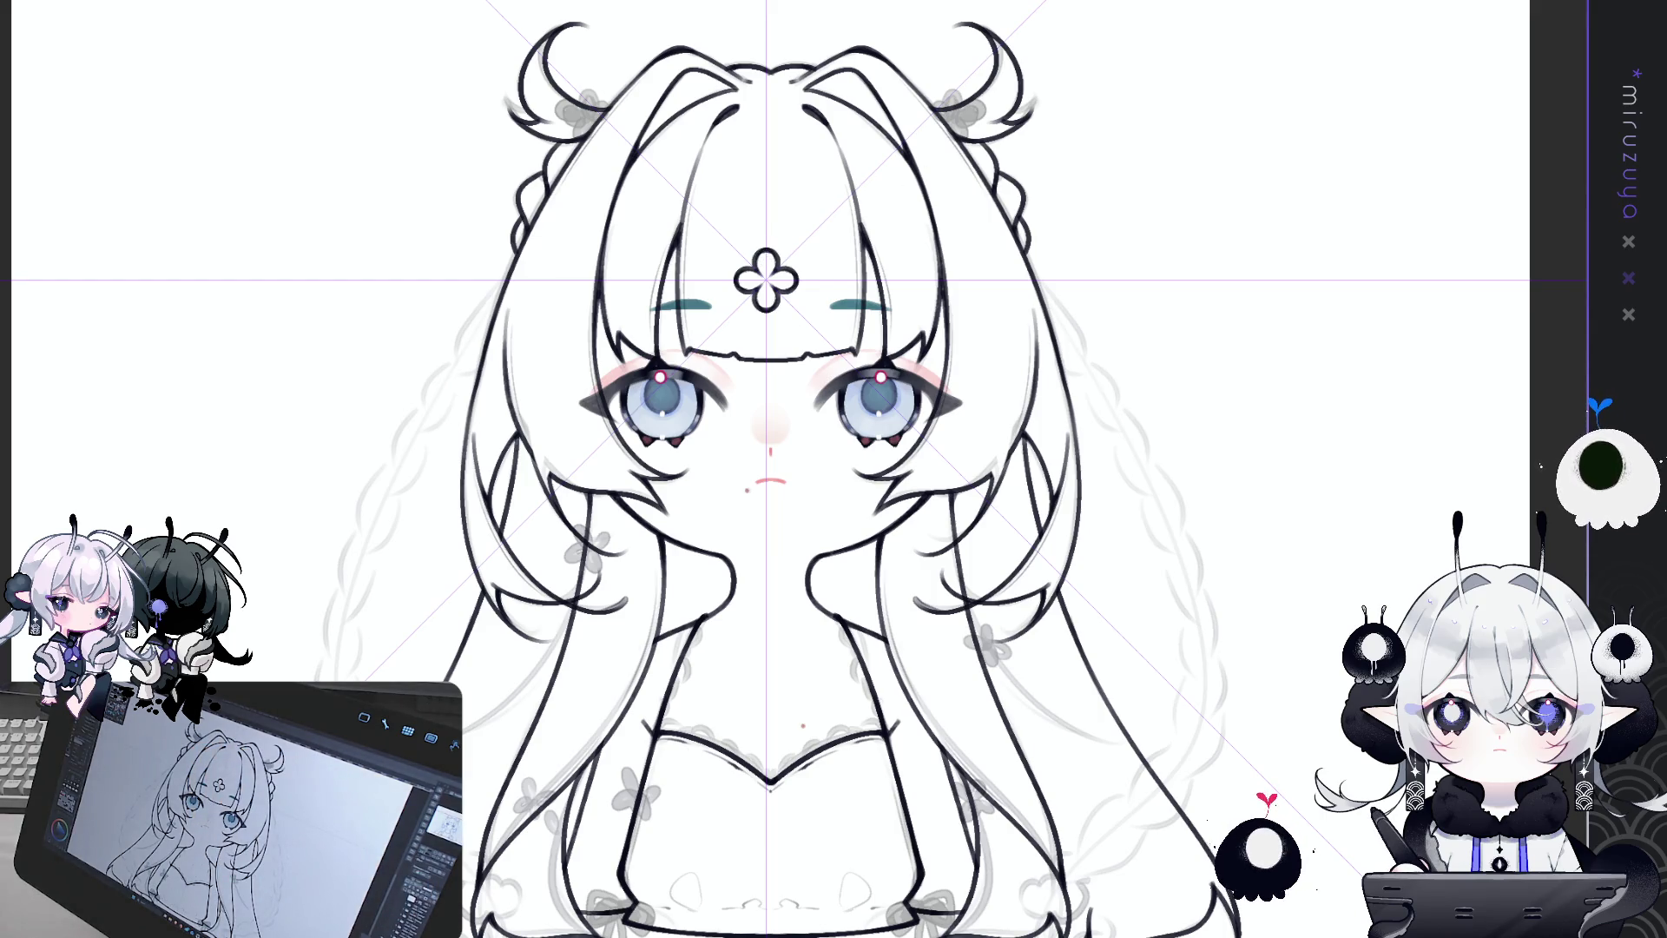
{"action": "key", "text": "ctrl+t"}
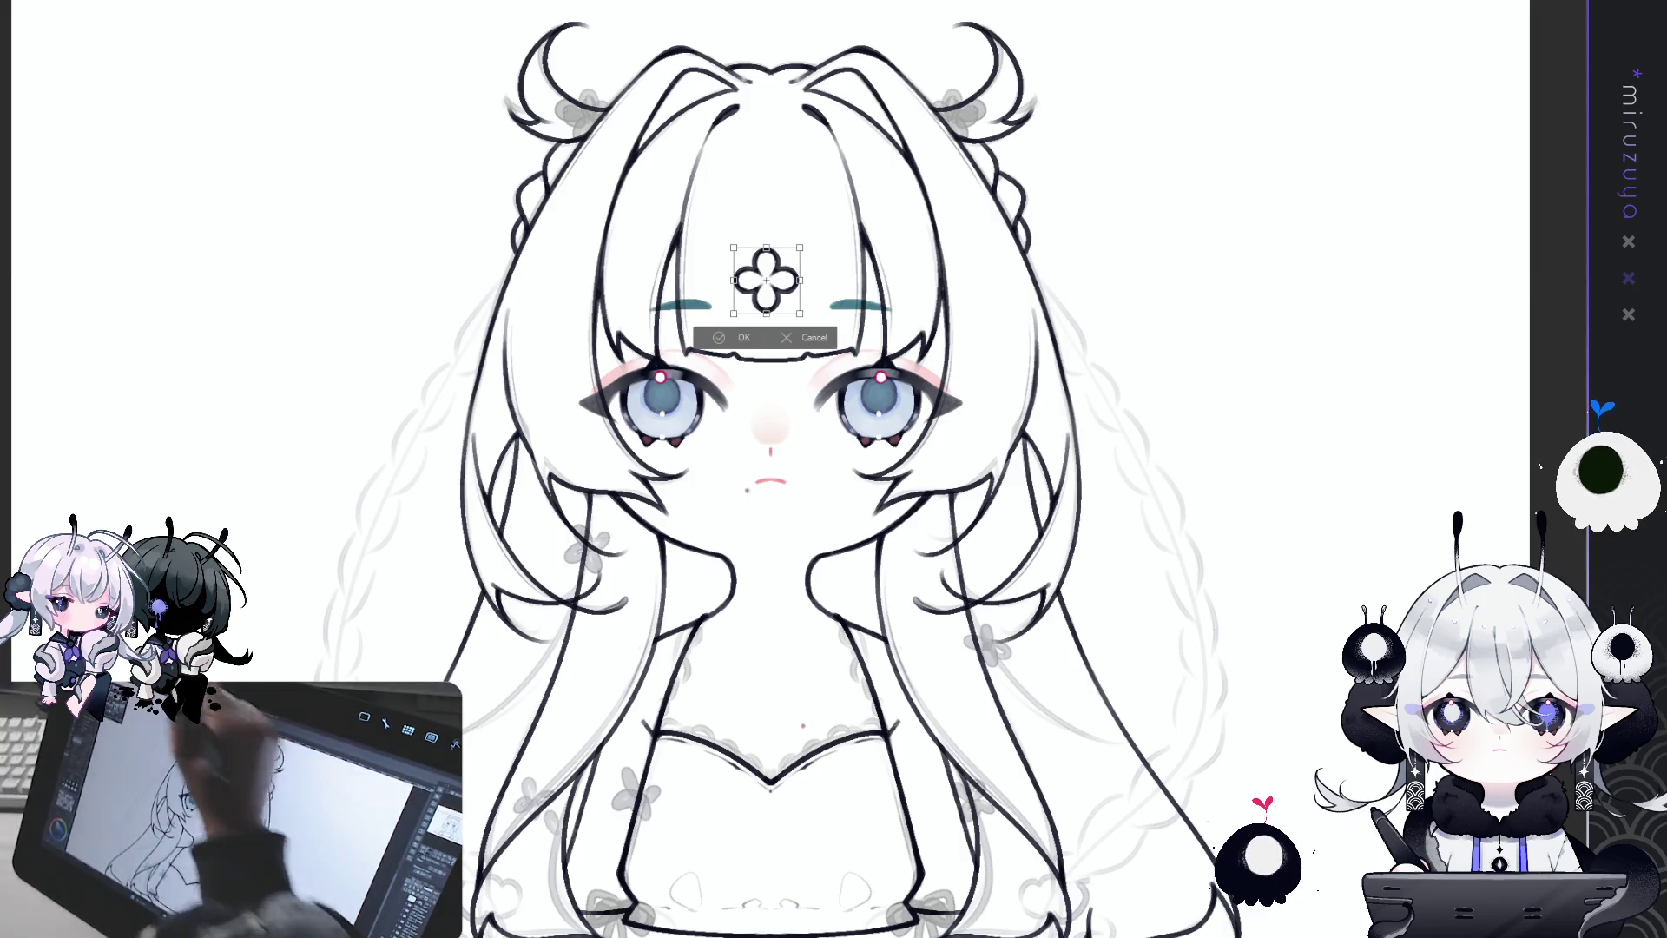
Step: Move the clover up onto the left hair bun and commit its position
{"action": "mouse_move", "coordinate": [785, 271]}
{"action": "left_mouse_down"}
{"action": "mouse_move", "coordinate": [618, 103]}
{"action": "mouse_move", "coordinate": [647, 73]}
{"action": "left_mouse_up"}
{"action": "key", "text": "Return"}
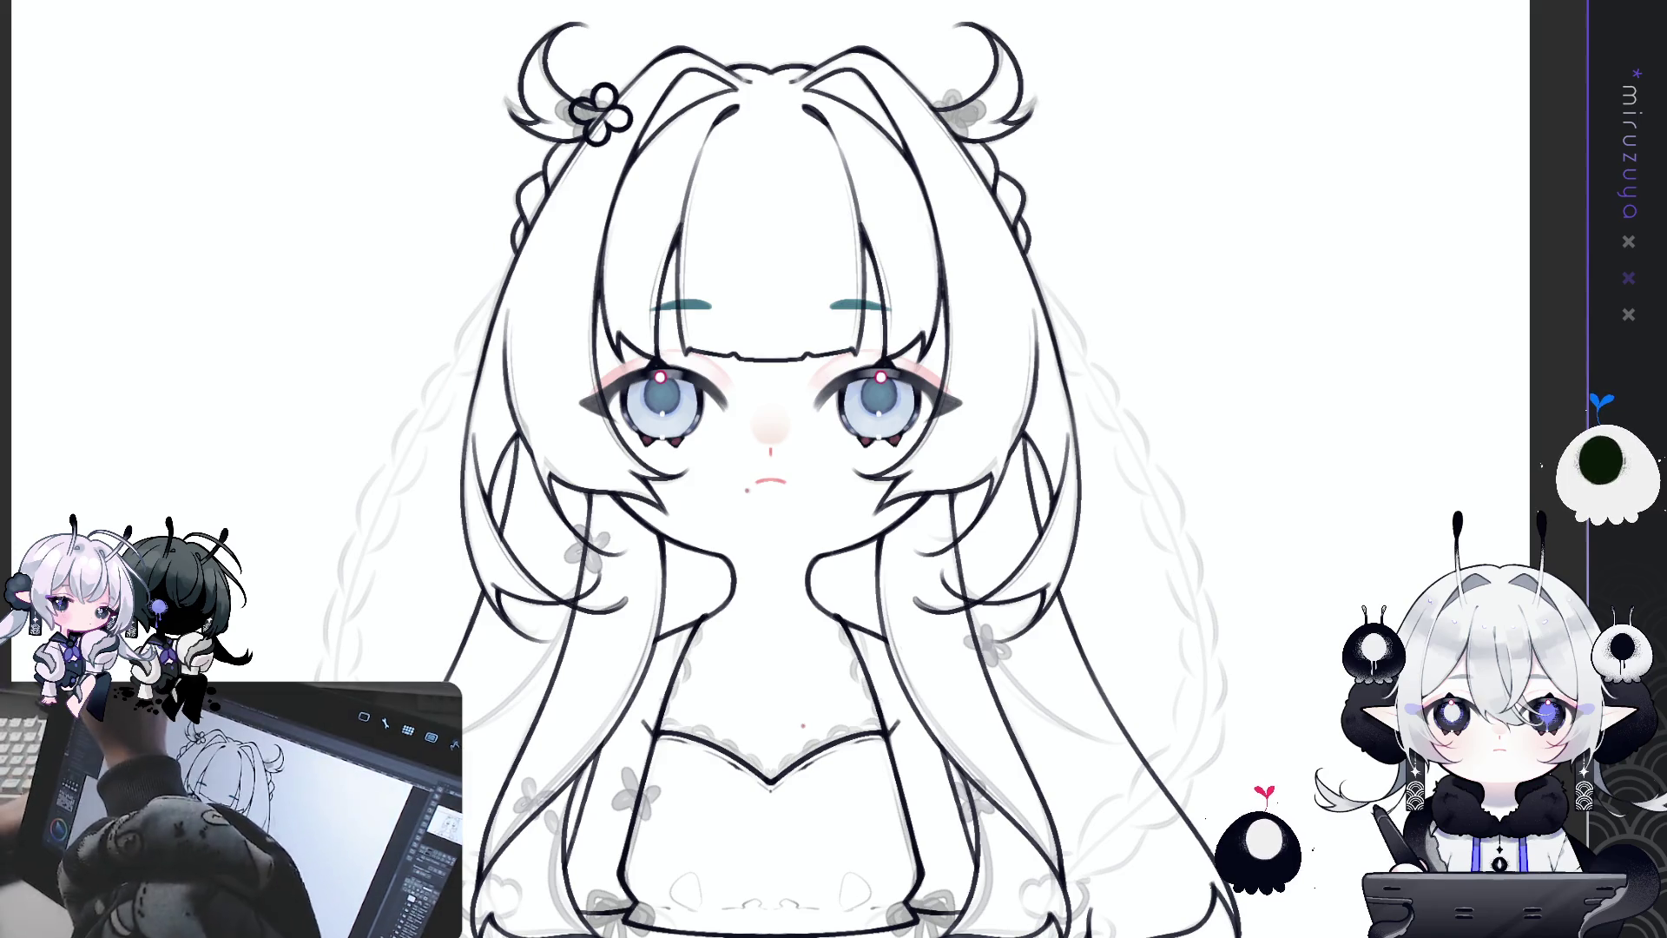
{"action": "key", "text": "ctrl+t"}
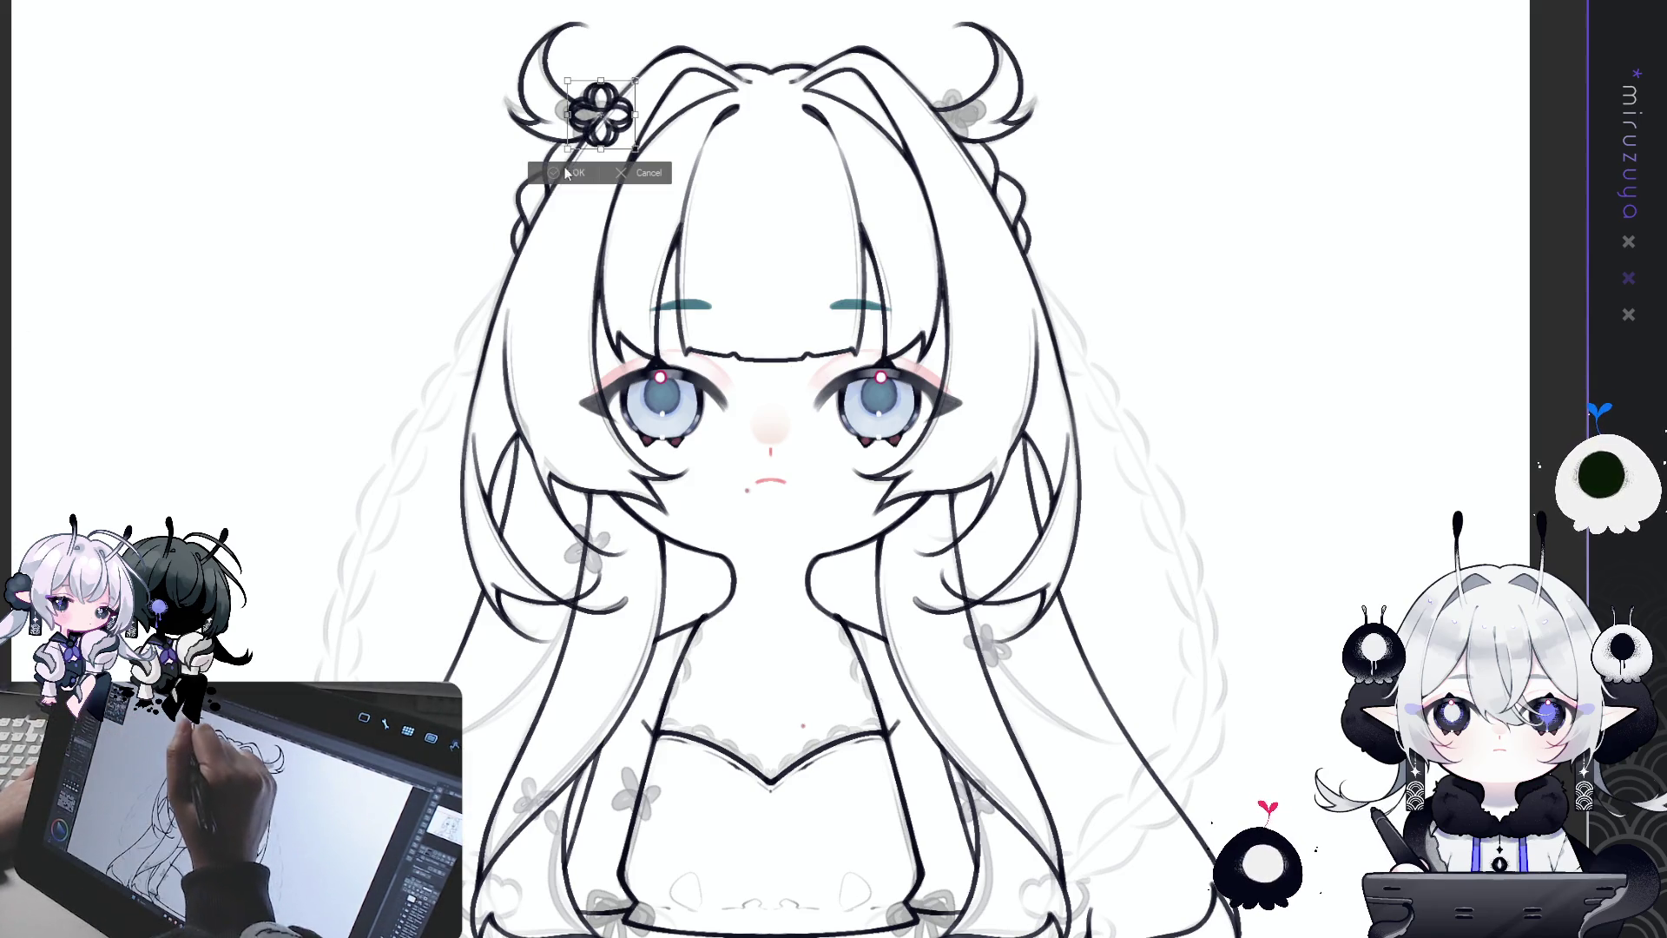
{"action": "left_click", "coordinate": [565, 167]}
Step: Copy the clover and slide the duplicate over to the right hair bun
{"action": "key", "text": "ctrl+c"}
{"action": "key", "text": "ctrl+v"}
{"action": "left_click_drag", "start_coordinate": [609, 113], "coordinate": [653, 112]}
{"action": "key", "text": "ctrl+minus"}
{"action": "key", "text": "ctrl+minus"}
{"action": "key", "text": "ctrl+minus"}
{"action": "left_click_drag", "start_coordinate": [751, 351], "coordinate": [842, 351]}
{"action": "scroll", "coordinate": [788, 449], "scroll_direction": "up", "scroll_amount": 5}
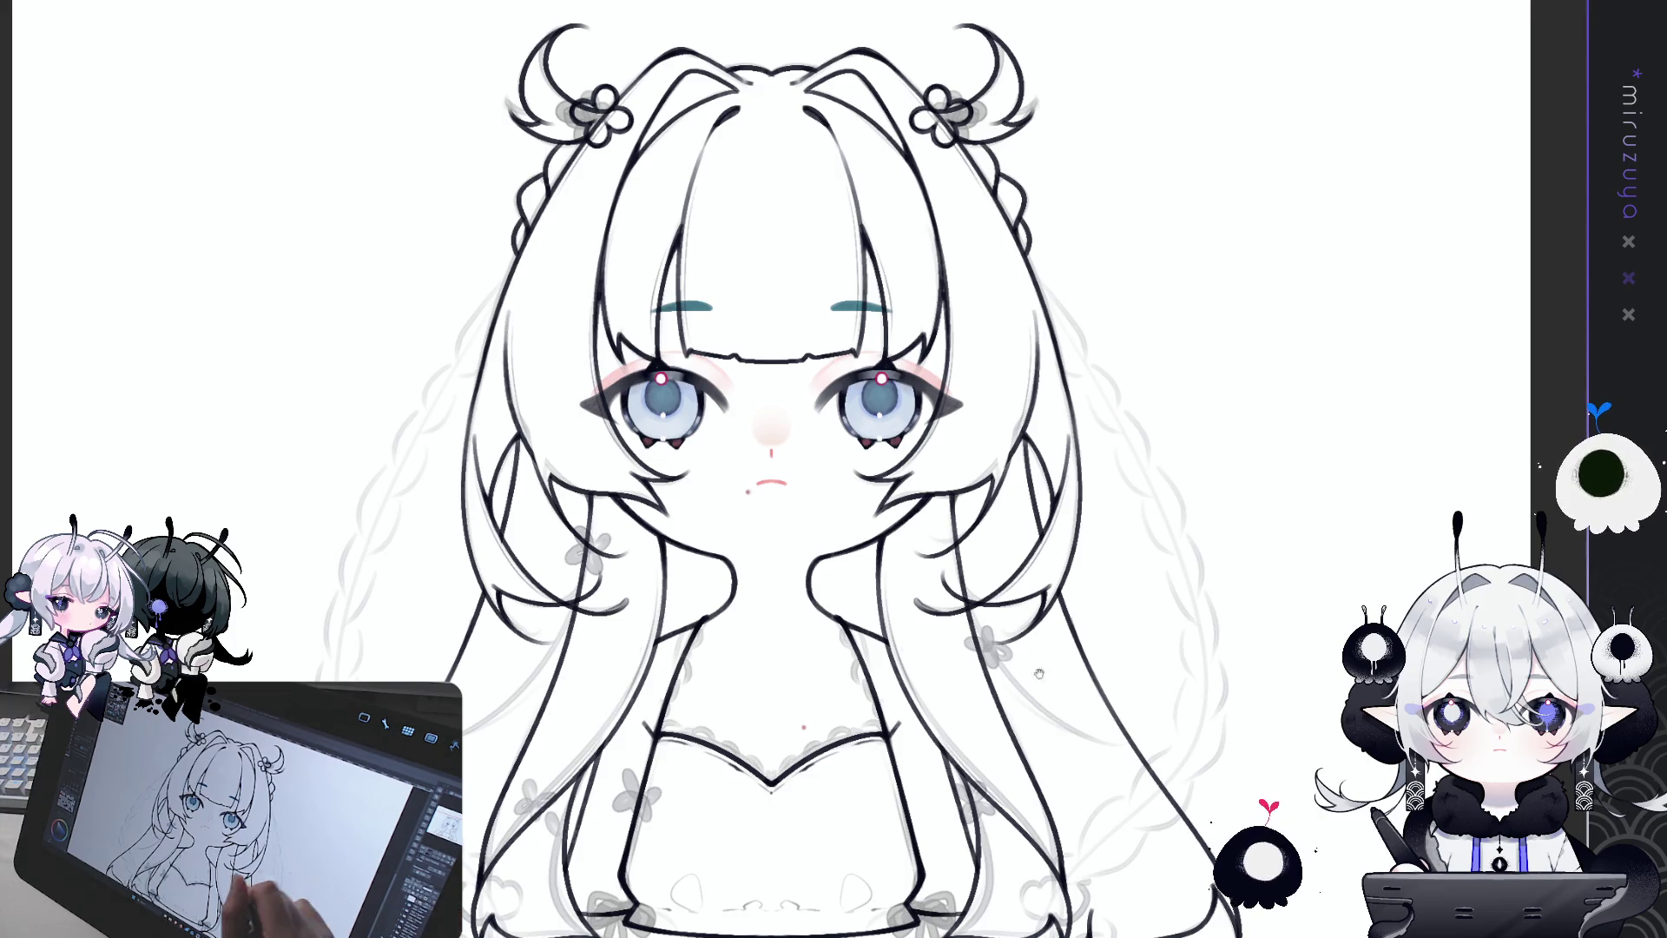
Step: Place a flower on the dress chest, rotated slightly counter-clockwise and nudged into position
{"action": "left_click_drag", "start_coordinate": [1070, 700], "coordinate": [1093, 627]}
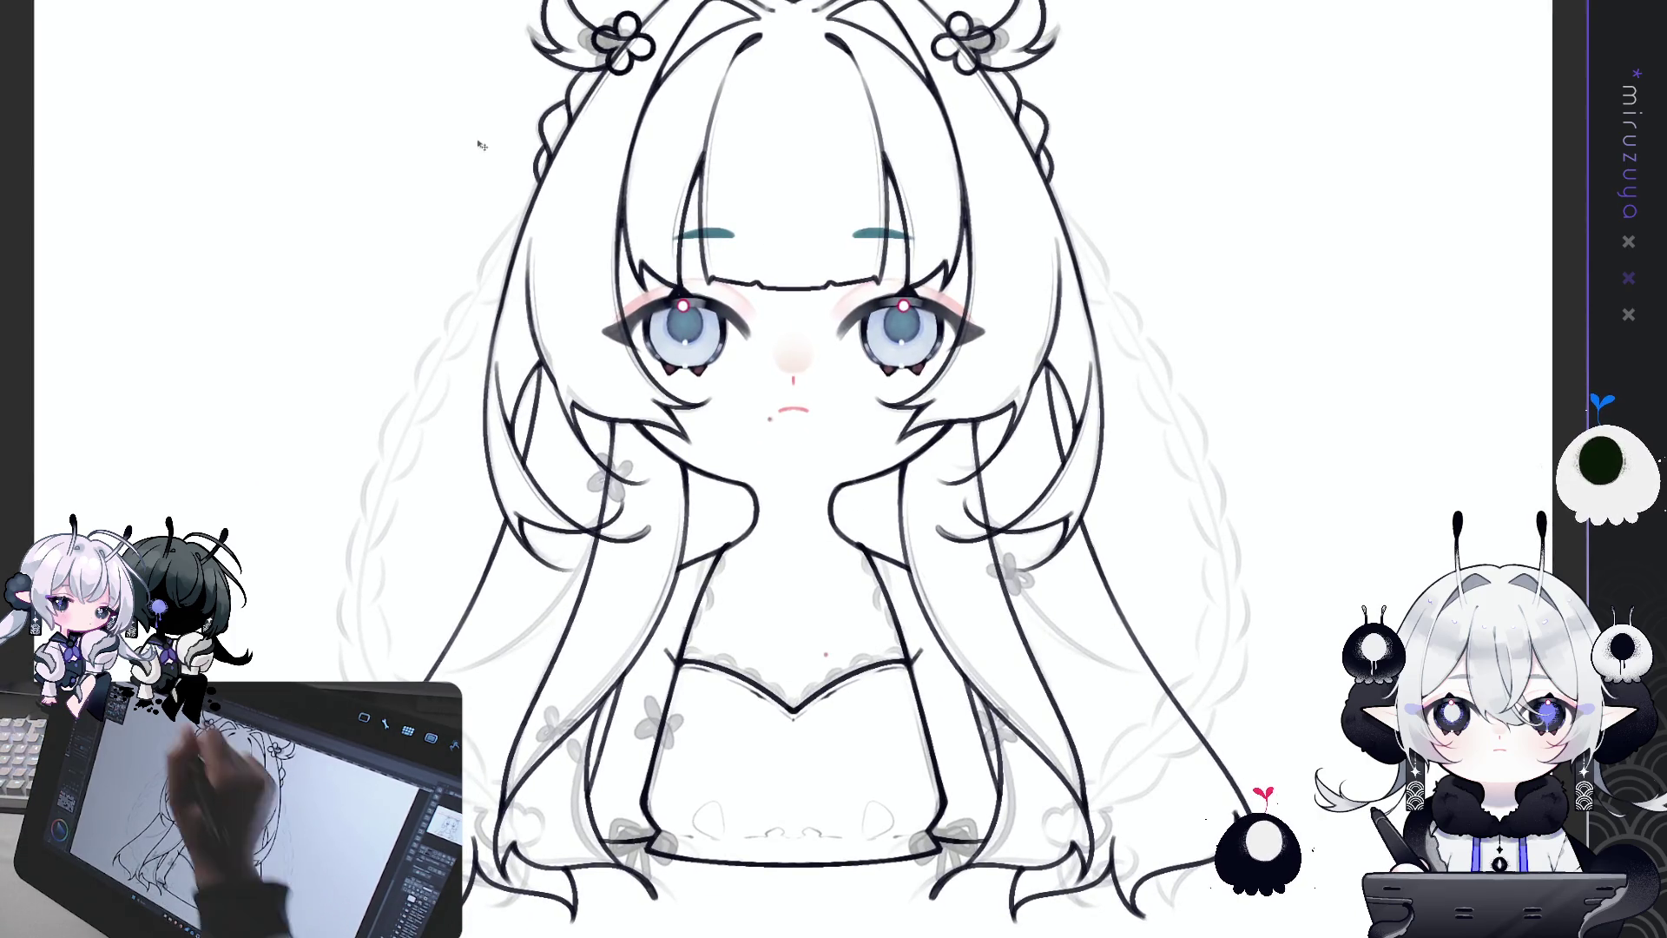
{"action": "mouse_move", "coordinate": [591, 378]}
{"action": "left_mouse_down"}
{"action": "mouse_move", "coordinate": [633, 698]}
{"action": "mouse_move", "coordinate": [656, 731]}
{"action": "left_mouse_up"}
{"action": "key", "text": "ctrl+t"}
{"action": "left_click_drag", "start_coordinate": [761, 510], "coordinate": [704, 491]}
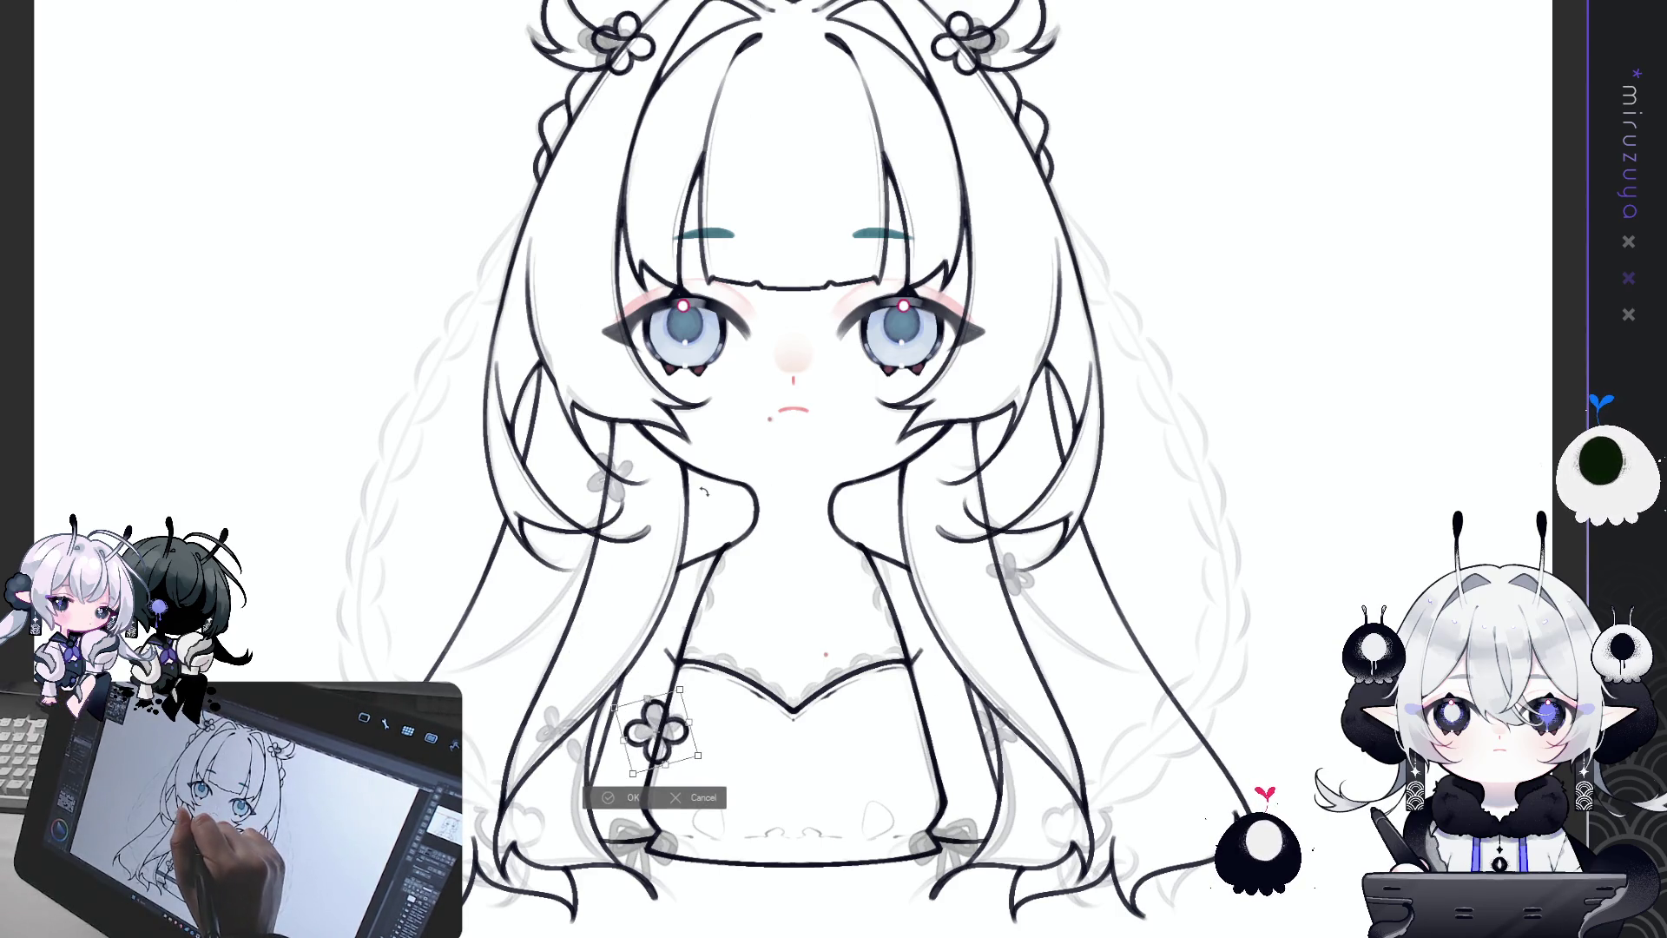
{"action": "left_click_drag", "start_coordinate": [656, 734], "coordinate": [656, 729]}
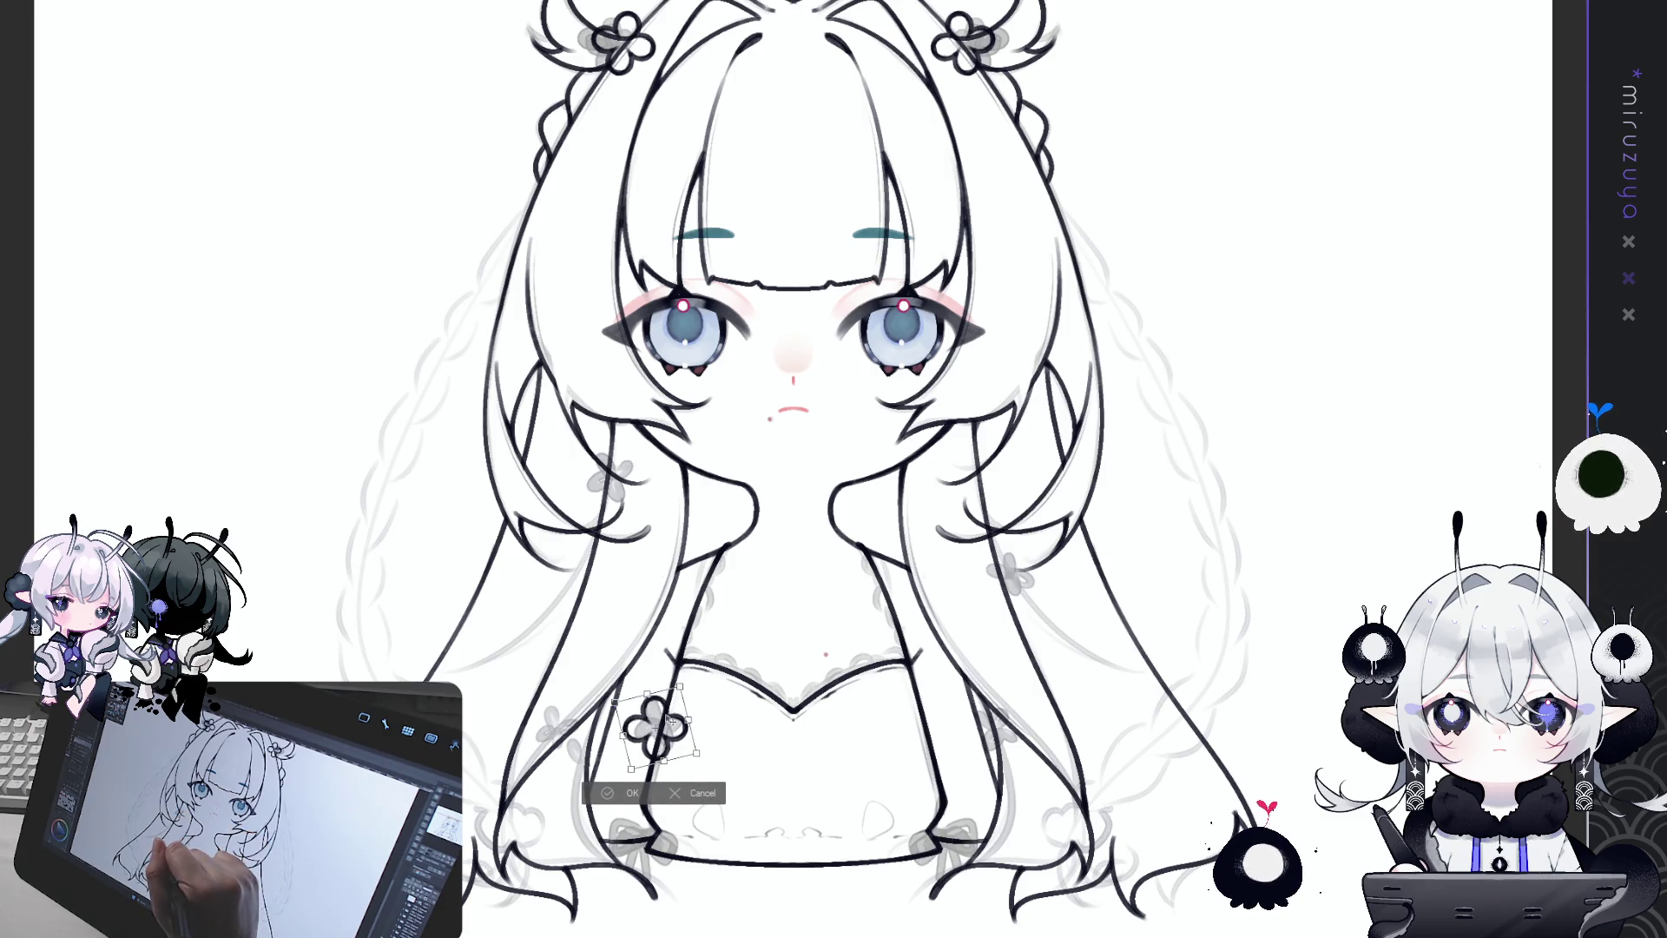
{"action": "left_click", "coordinate": [631, 792]}
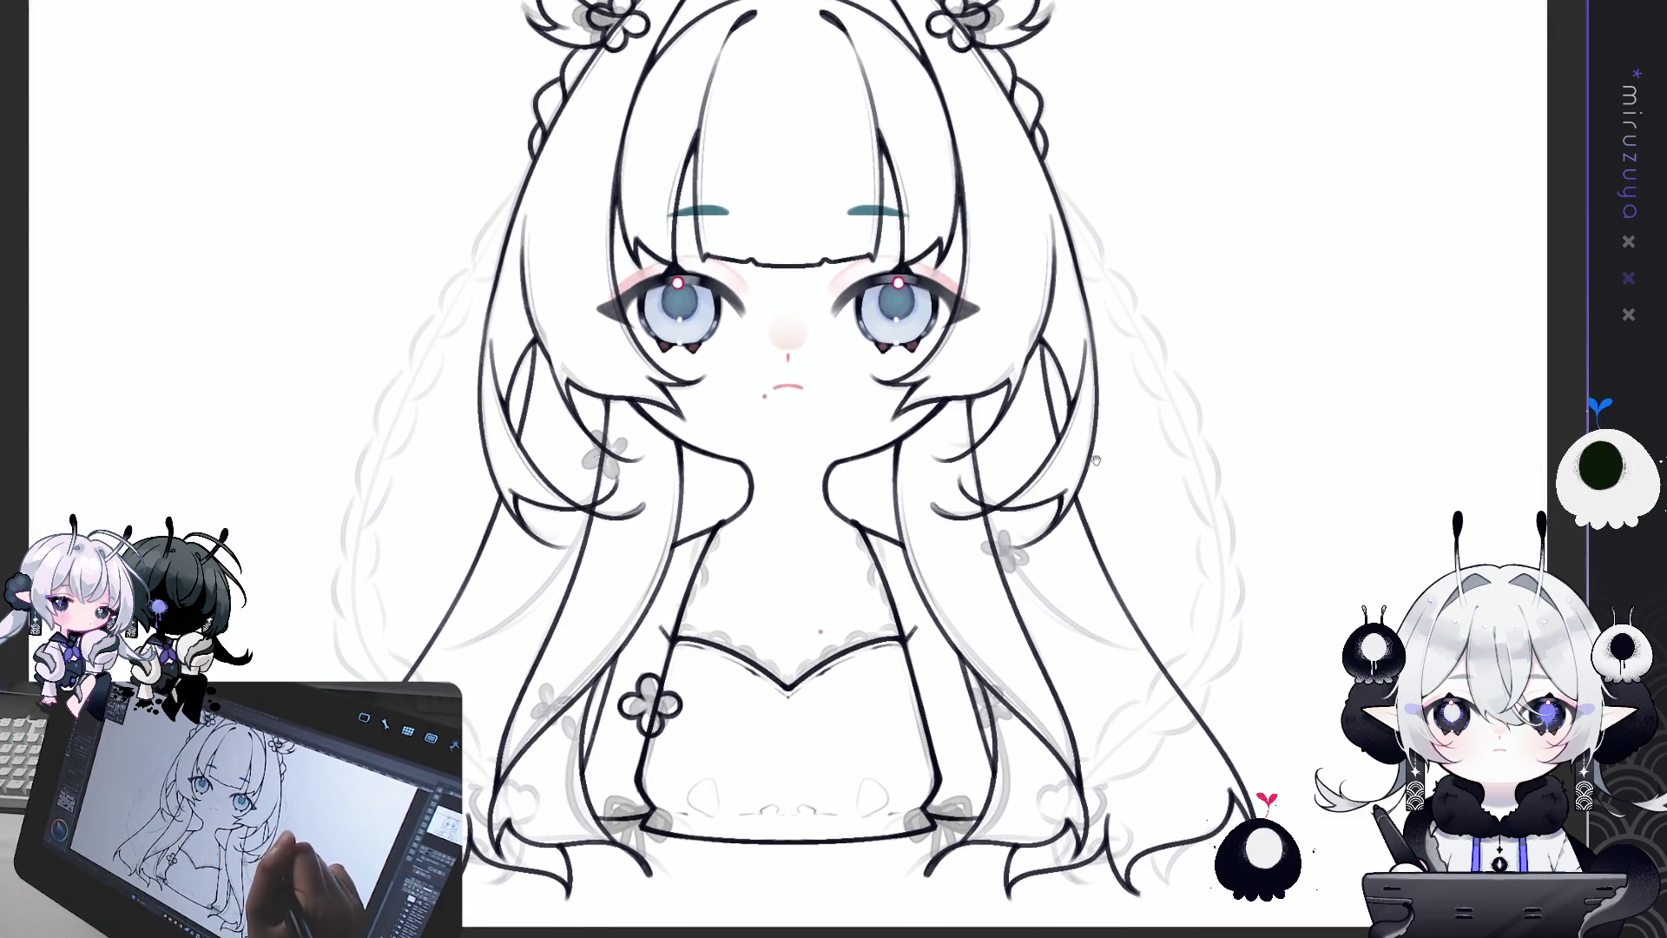
{"action": "left_click_drag", "start_coordinate": [752, 645], "coordinate": [757, 649]}
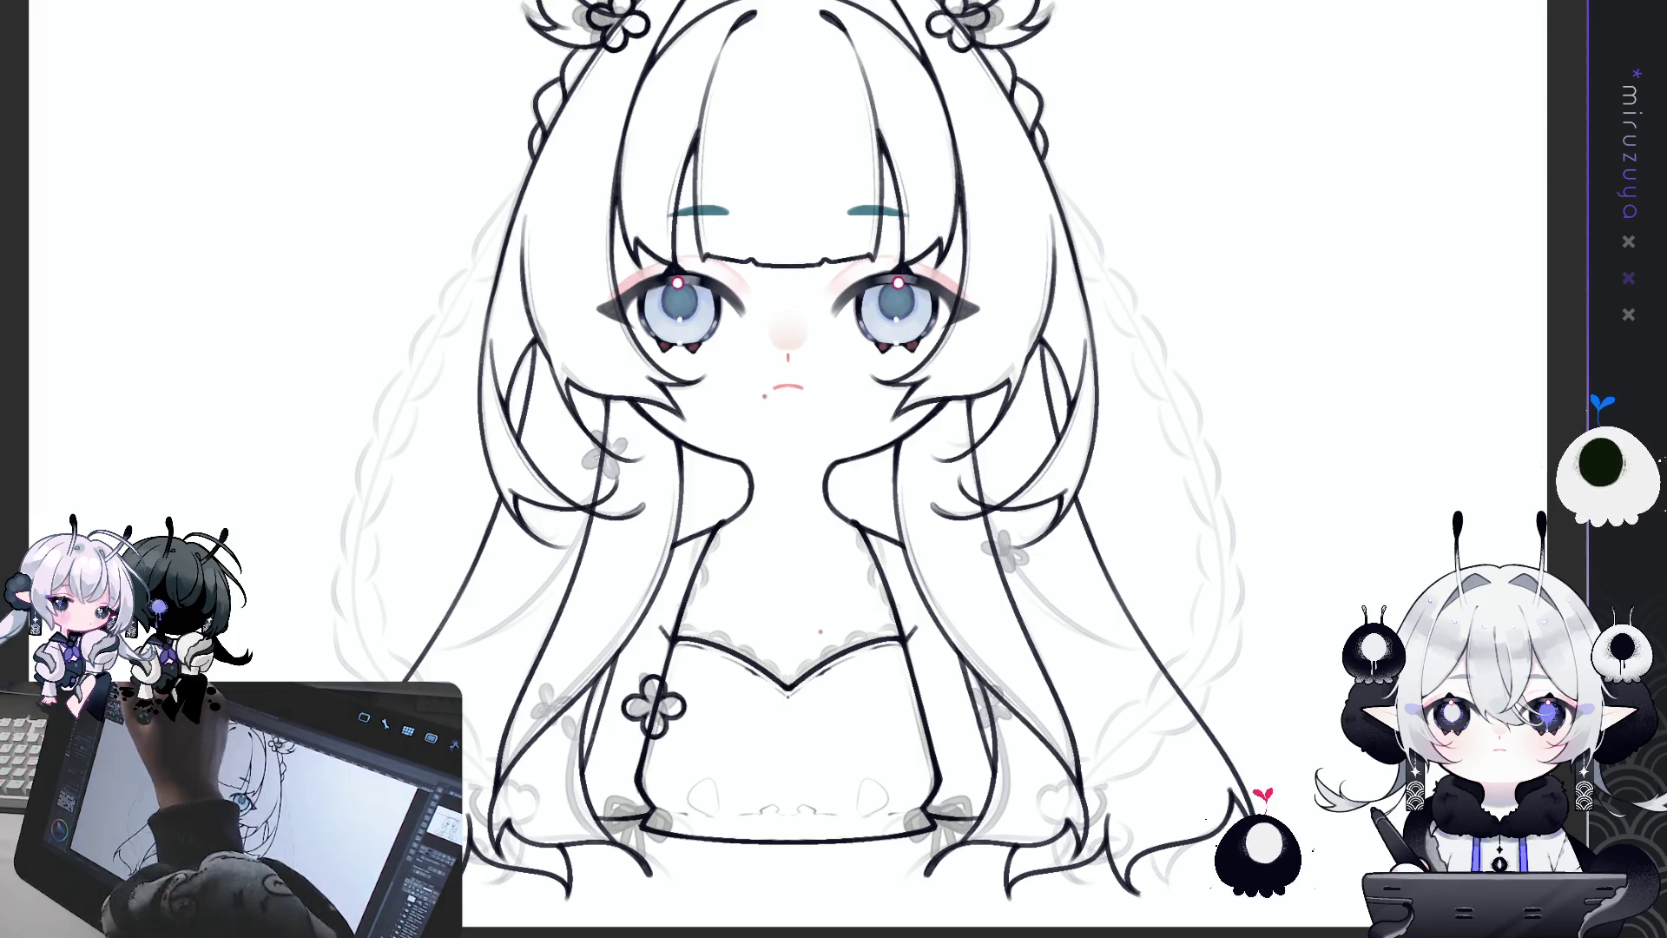
Step: Add a second flower beside the chest flower, adjusting its size and angle
{"action": "key", "text": "ctrl+t"}
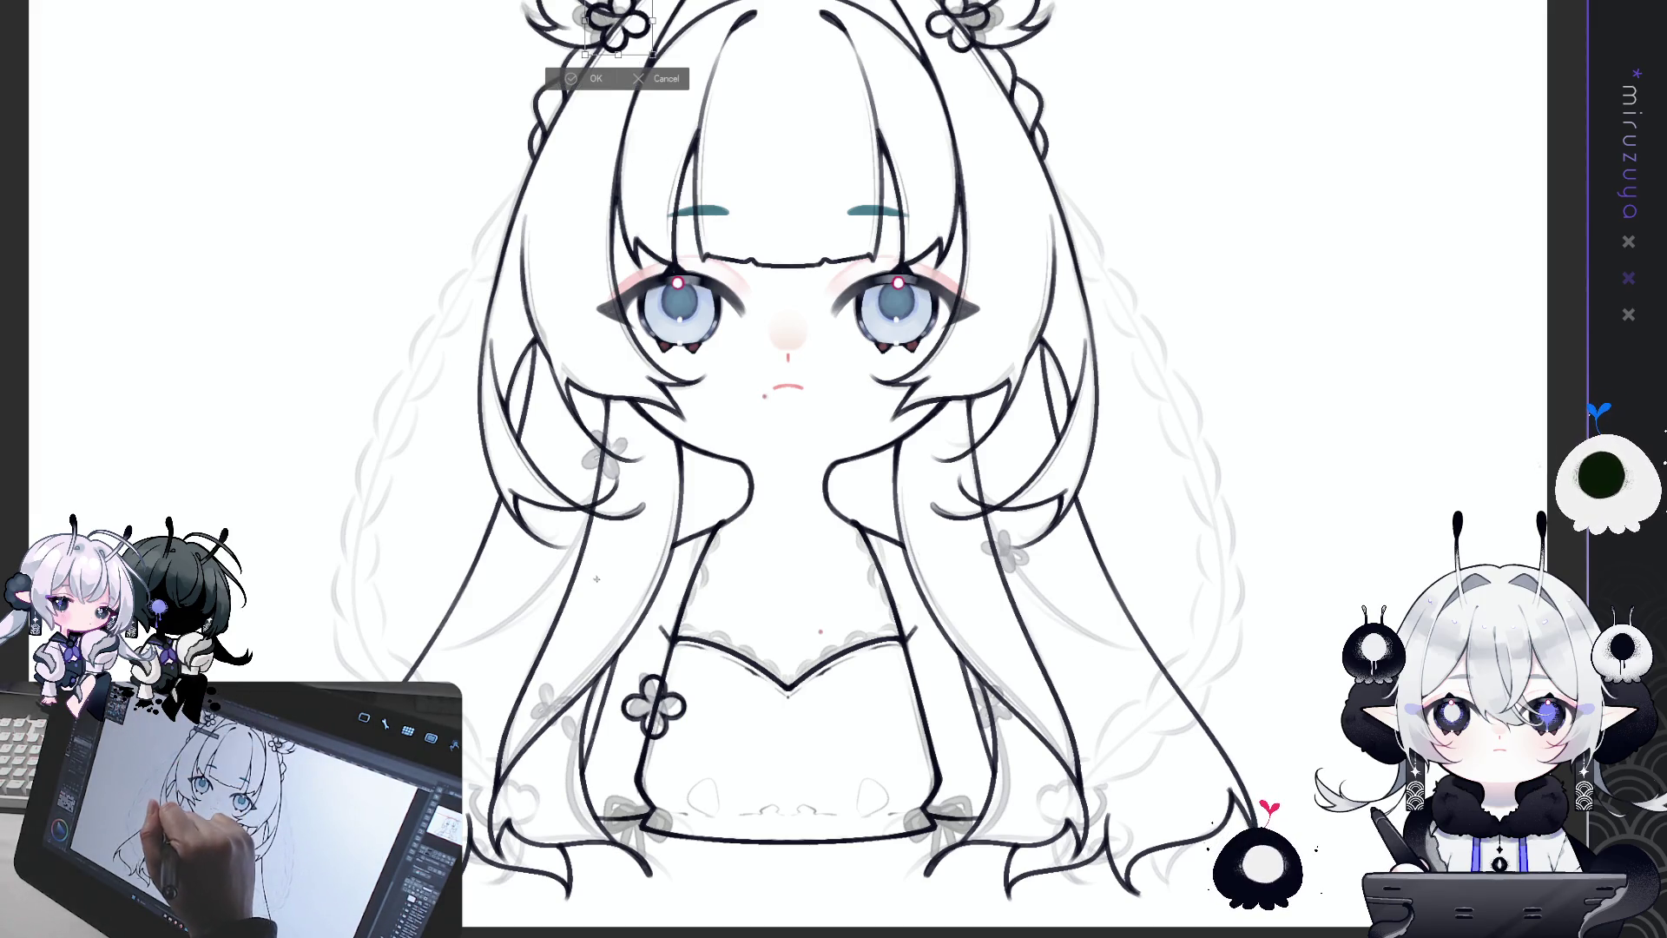
{"action": "left_click", "coordinate": [595, 78]}
{"action": "mouse_move", "coordinate": [660, 445]}
{"action": "left_mouse_down"}
{"action": "mouse_move", "coordinate": [667, 644]}
{"action": "mouse_move", "coordinate": [547, 699]}
{"action": "mouse_move", "coordinate": [575, 677]}
{"action": "mouse_move", "coordinate": [556, 707]}
{"action": "mouse_move", "coordinate": [569, 699]}
{"action": "left_mouse_up"}
{"action": "key", "text": "ctrl+t"}
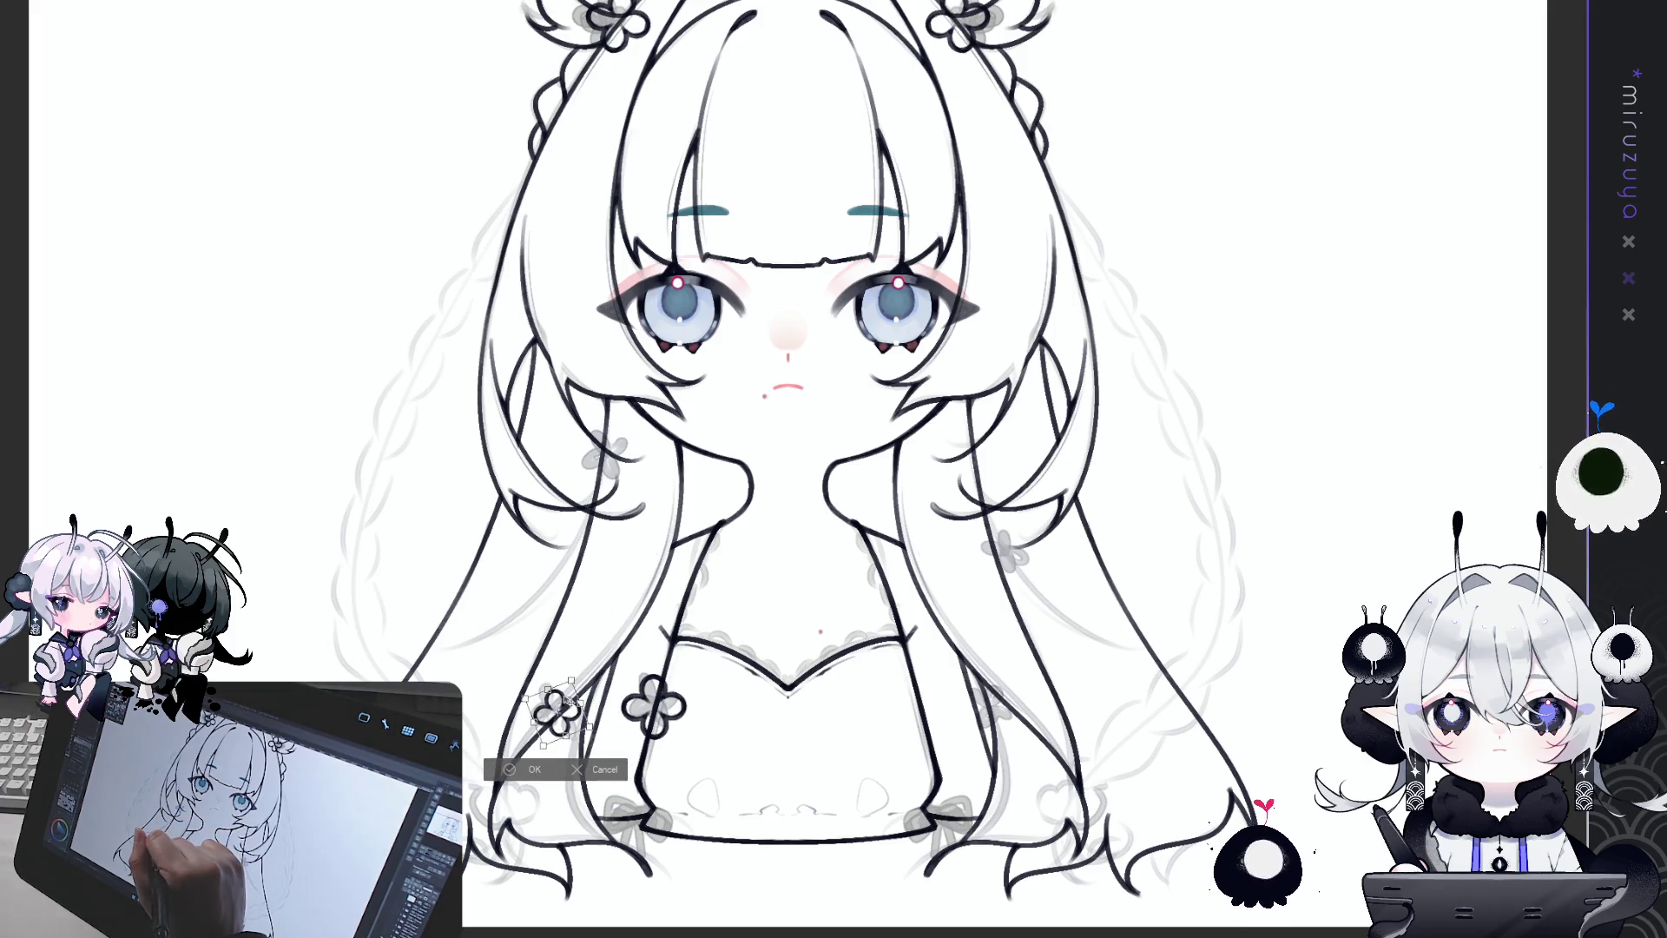
{"action": "key", "text": "Return"}
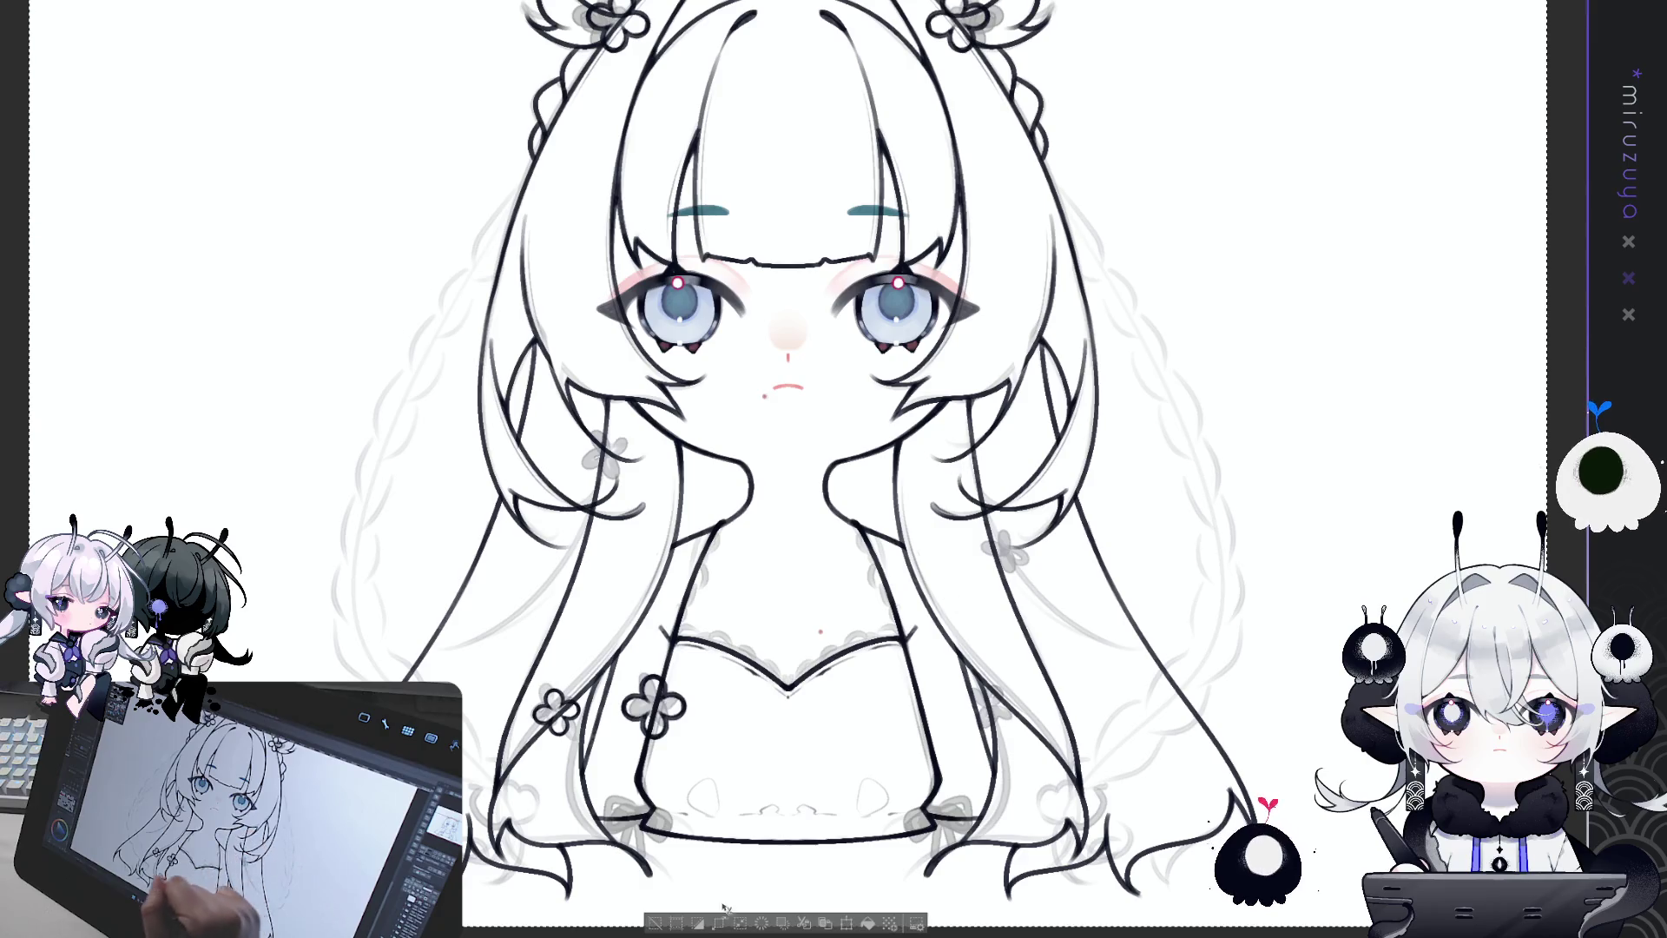
{"action": "key", "text": "ctrl+t"}
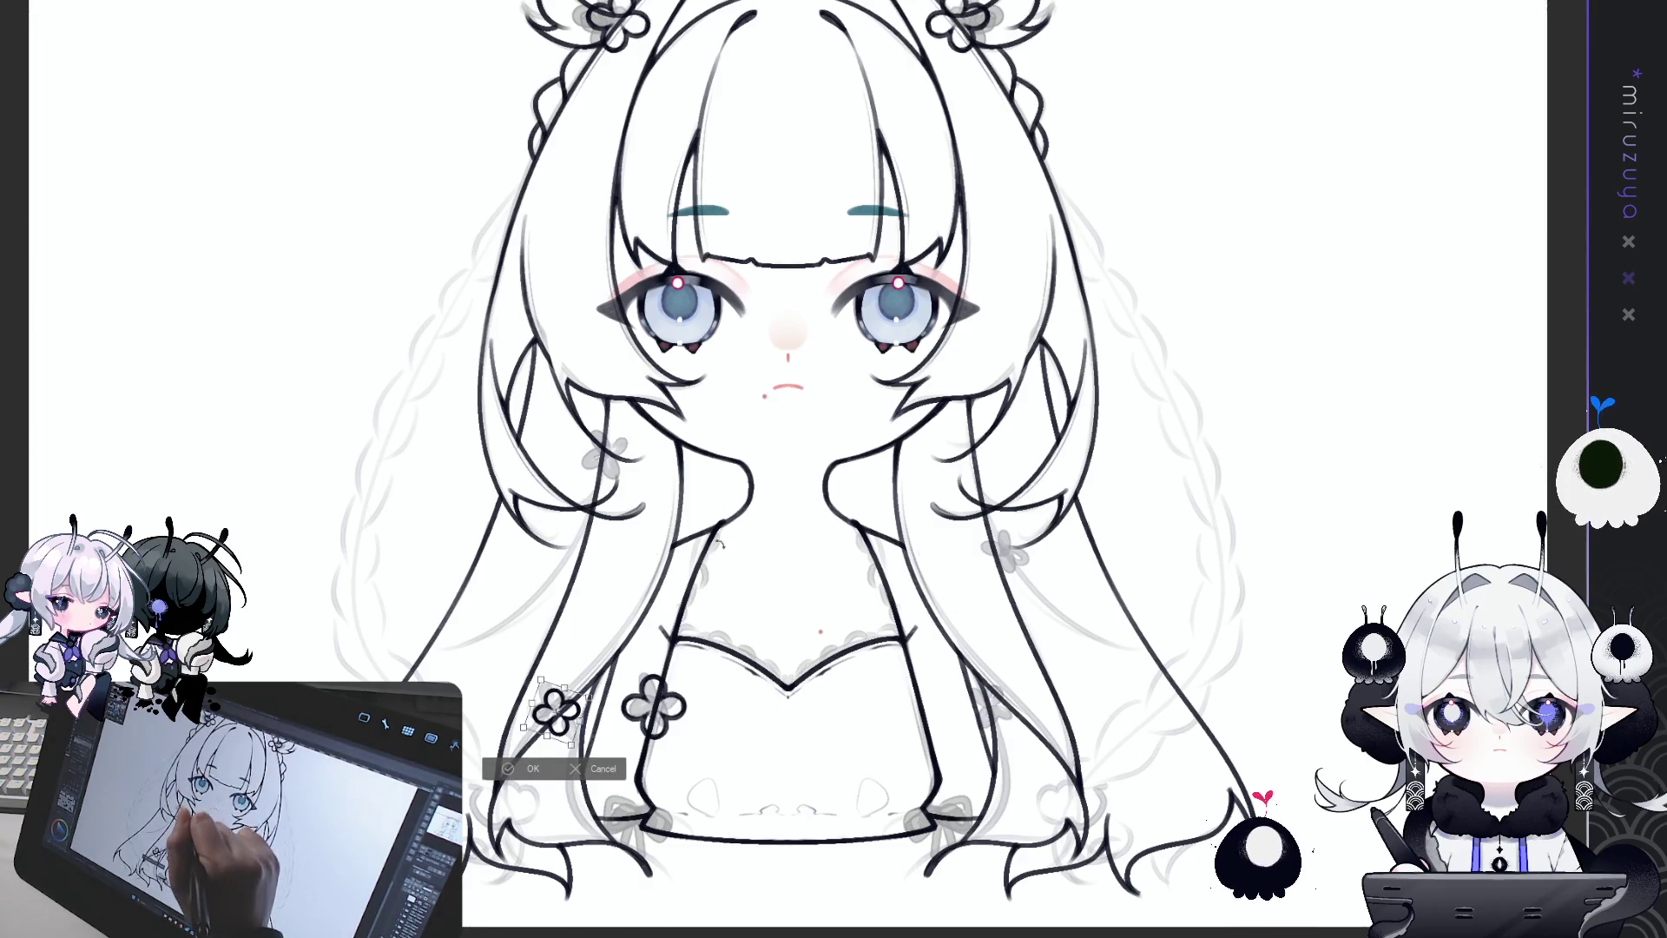
{"action": "left_click", "coordinate": [521, 768]}
Step: Position inked flowers over the sketch flowers on the left and right hair strands
{"action": "left_click_drag", "start_coordinate": [602, 431], "coordinate": [612, 461]}
{"action": "left_click_drag", "start_coordinate": [682, 535], "coordinate": [680, 533]}
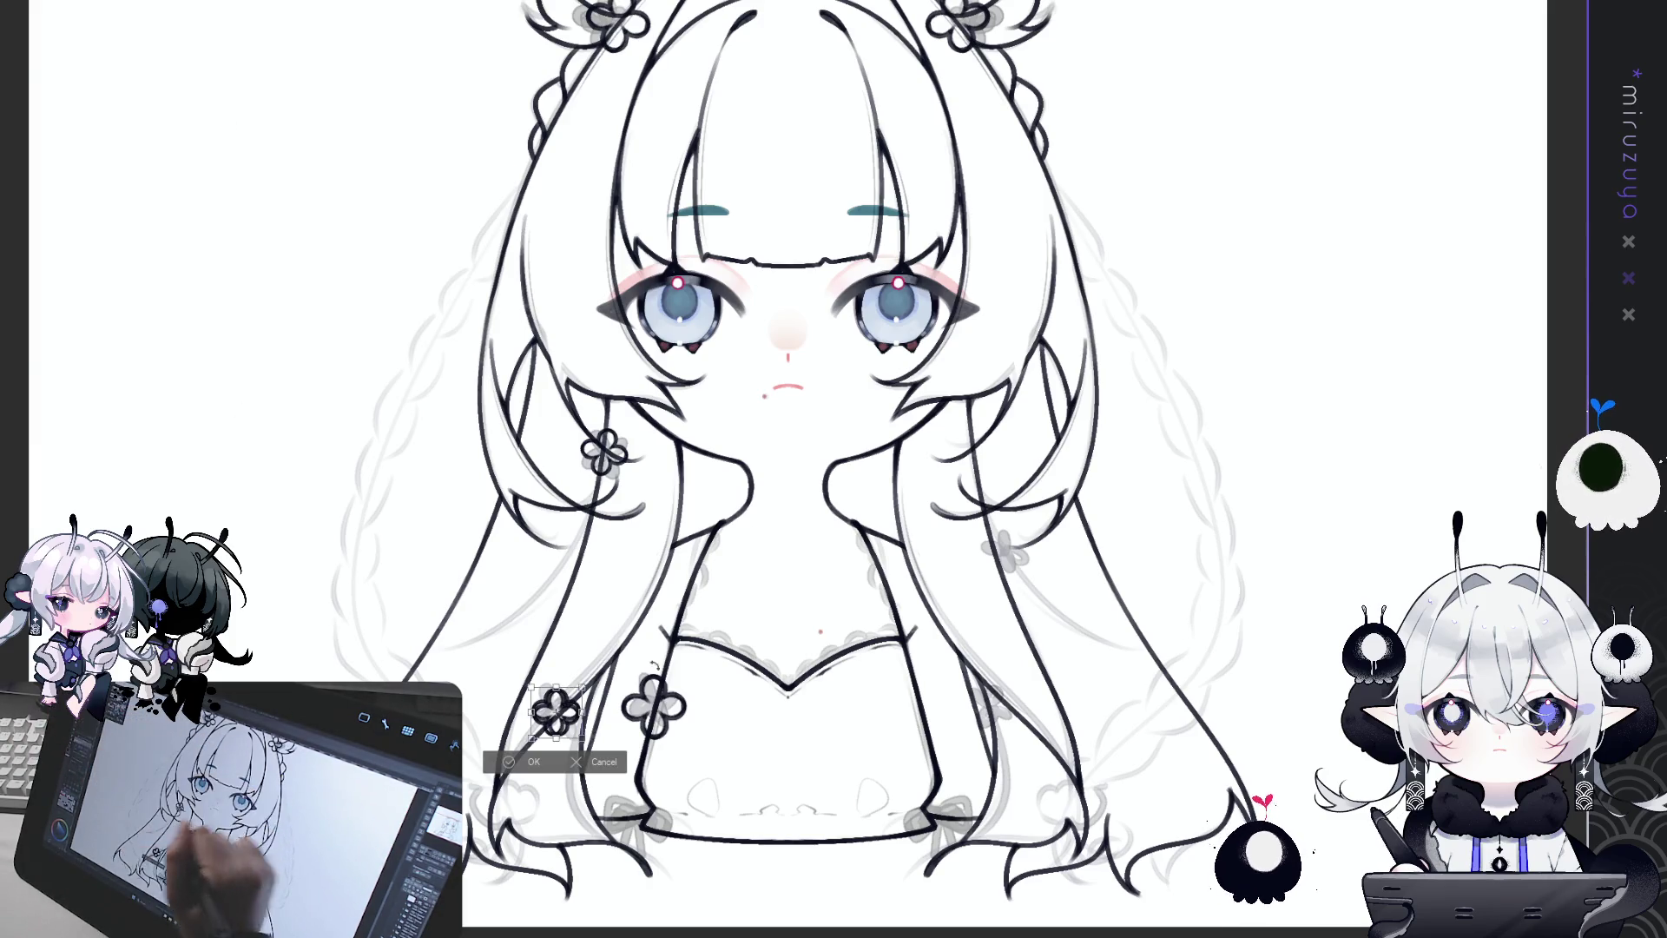
{"action": "mouse_move", "coordinate": [632, 707]}
{"action": "left_mouse_down"}
{"action": "mouse_move", "coordinate": [1041, 531]}
{"action": "mouse_move", "coordinate": [997, 558]}
{"action": "mouse_move", "coordinate": [1085, 584]}
{"action": "left_mouse_up"}
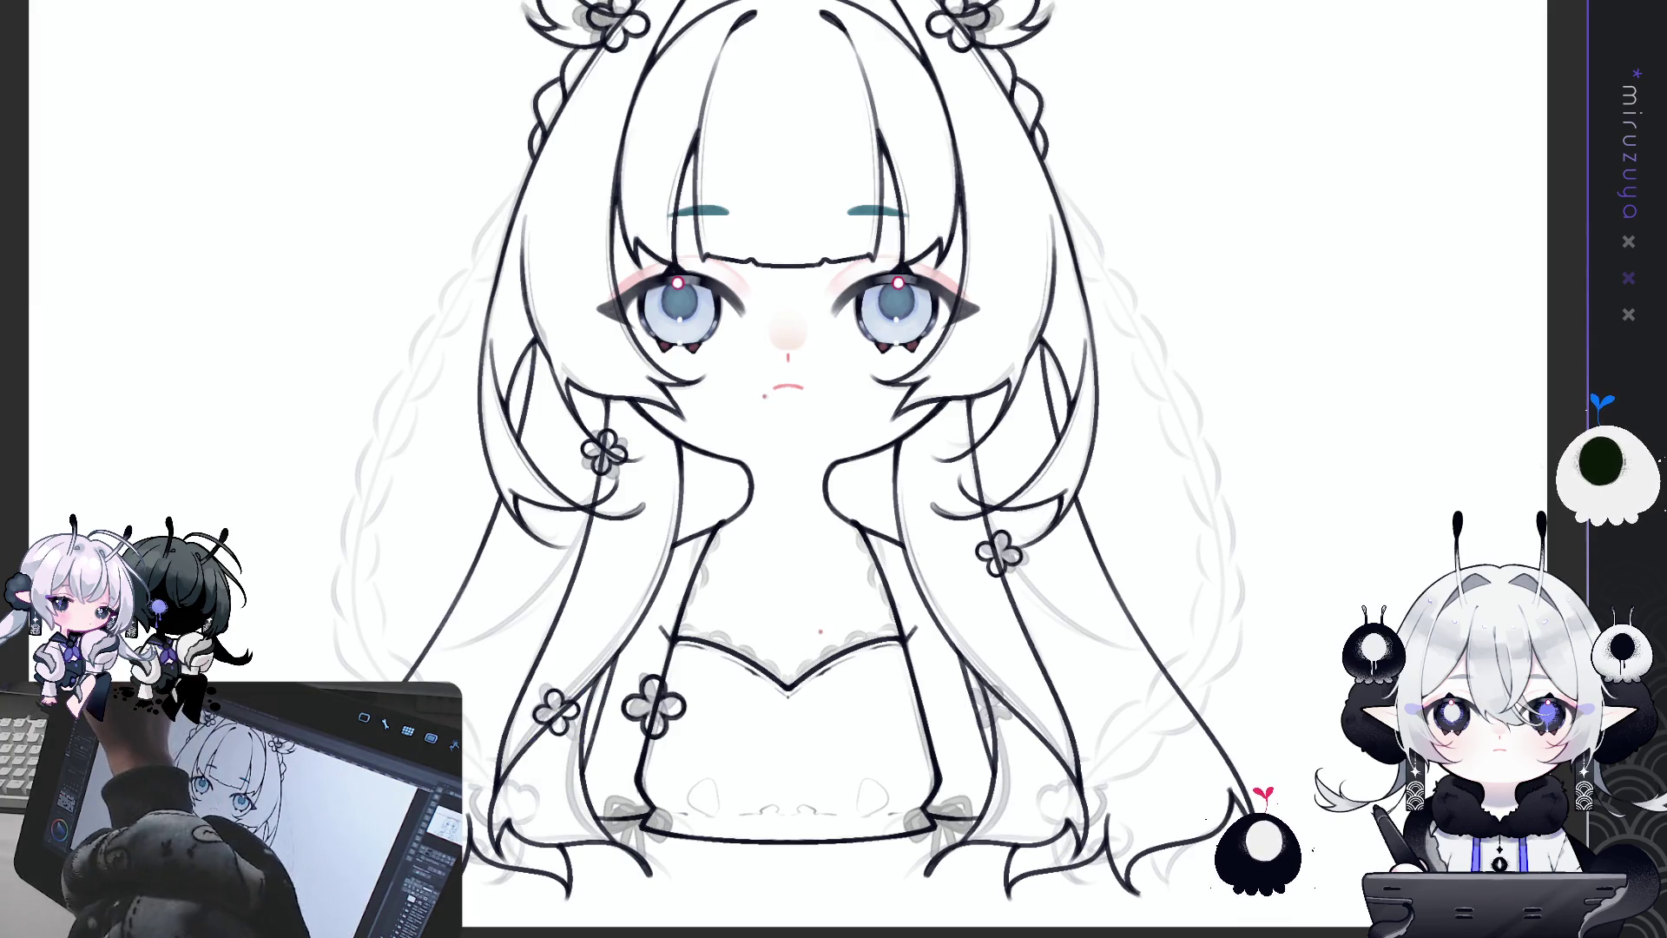
{"action": "left_click_drag", "start_coordinate": [1157, 577], "coordinate": [1152, 580]}
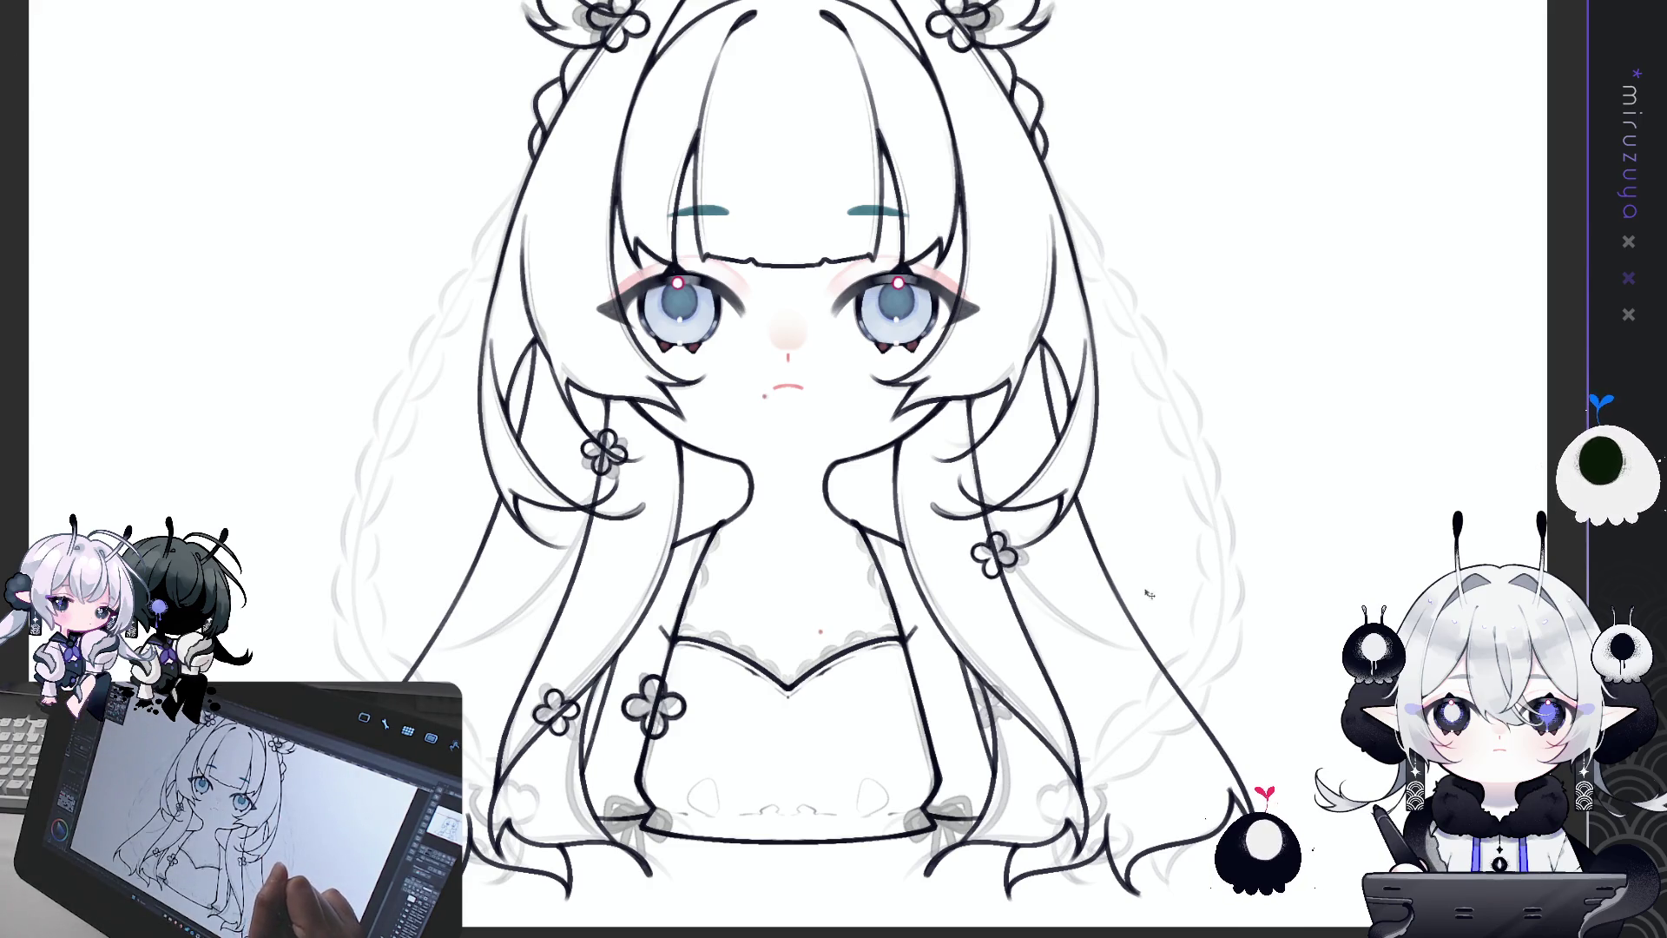
Step: Paste another flower onto the lower right hair strand, then compare with and without the decorations
{"action": "key", "text": "ctrl+v"}
{"action": "mouse_move", "coordinate": [1275, 605]}
{"action": "left_mouse_down"}
{"action": "mouse_move", "coordinate": [1480, 595]}
{"action": "mouse_move", "coordinate": [1522, 618]}
{"action": "left_mouse_up"}
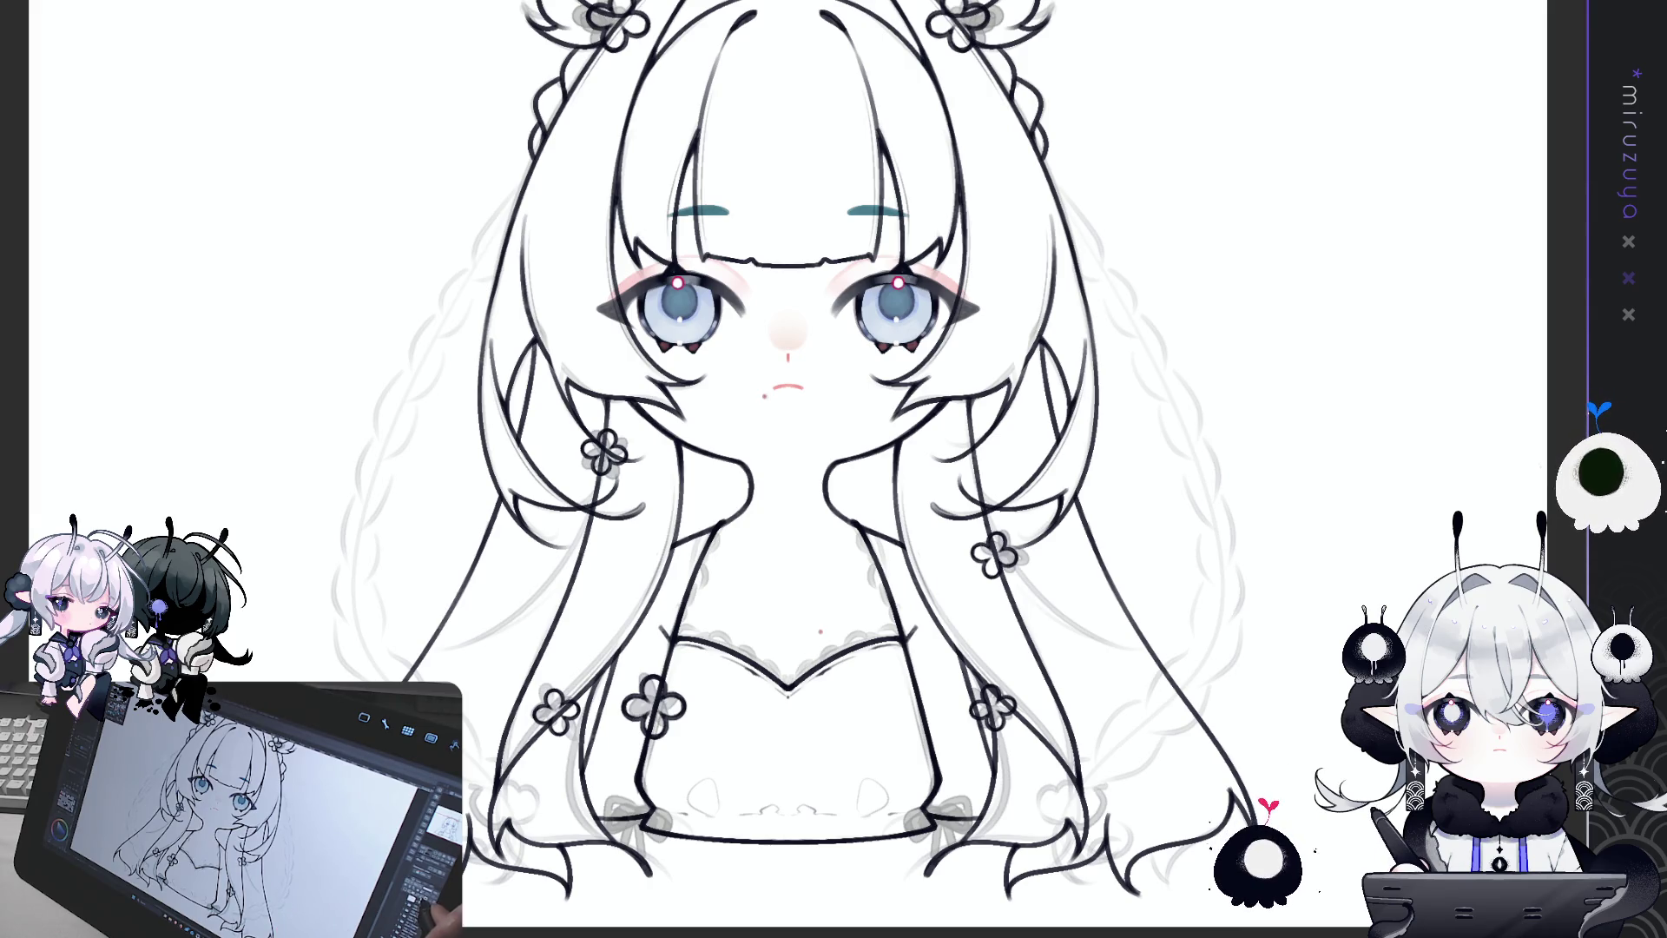
{"action": "key", "text": "ctrl+z"}
{"action": "key", "text": "ctrl+y"}
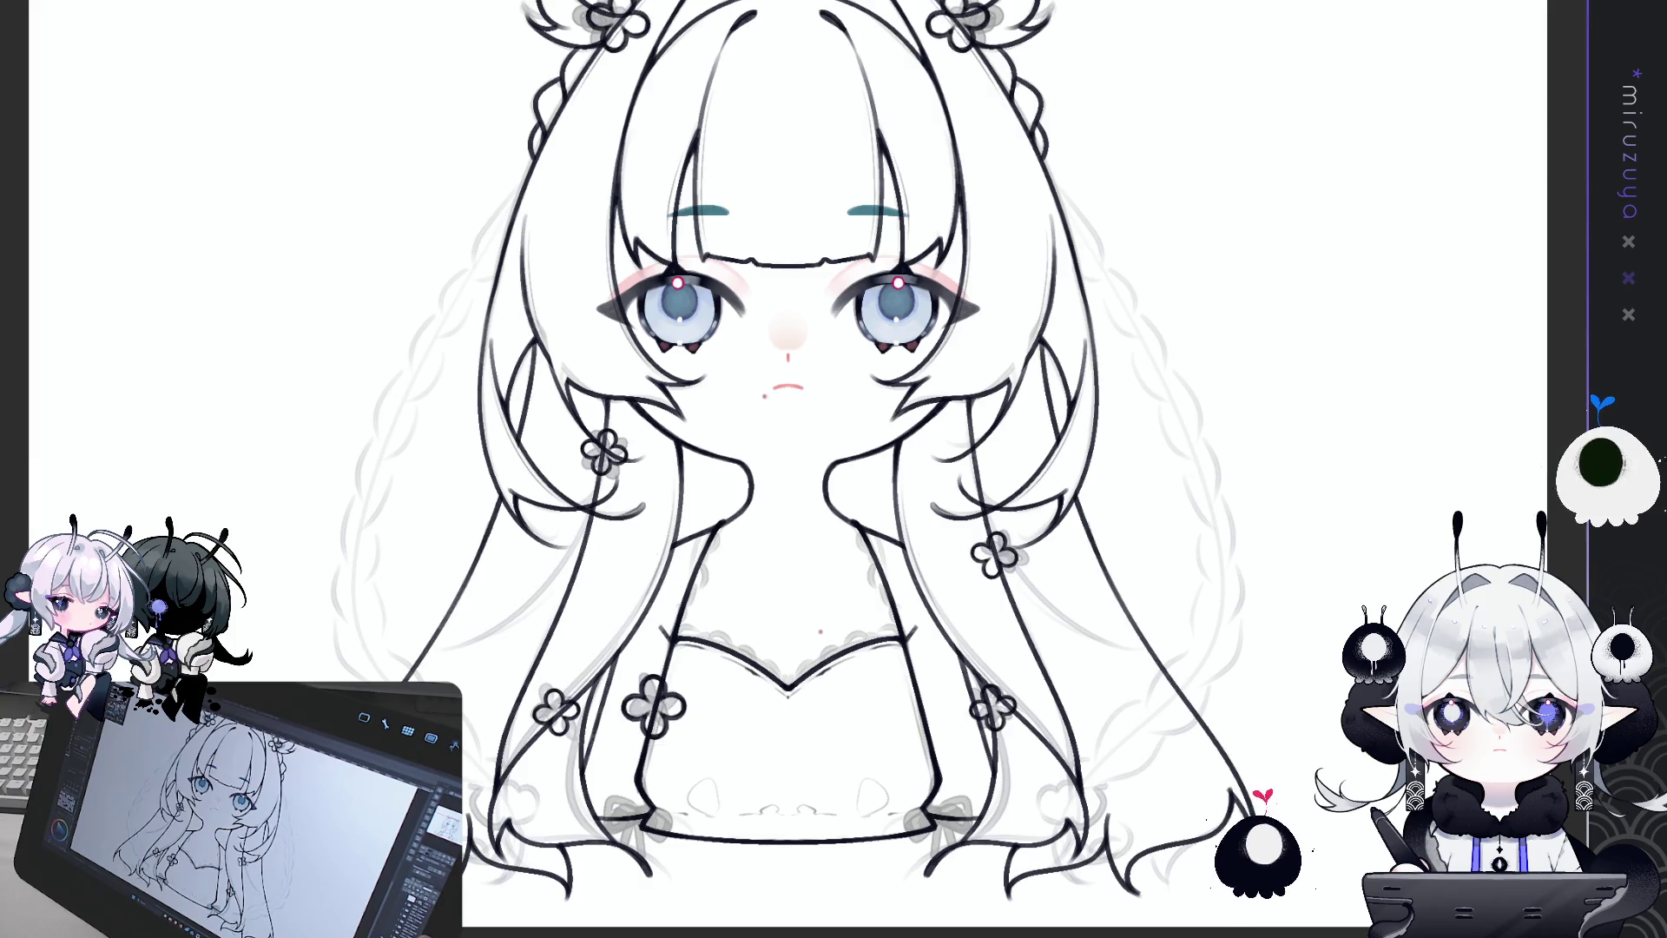
{"action": "key", "text": "ctrl+z"}
{"action": "key", "text": "ctrl+y"}
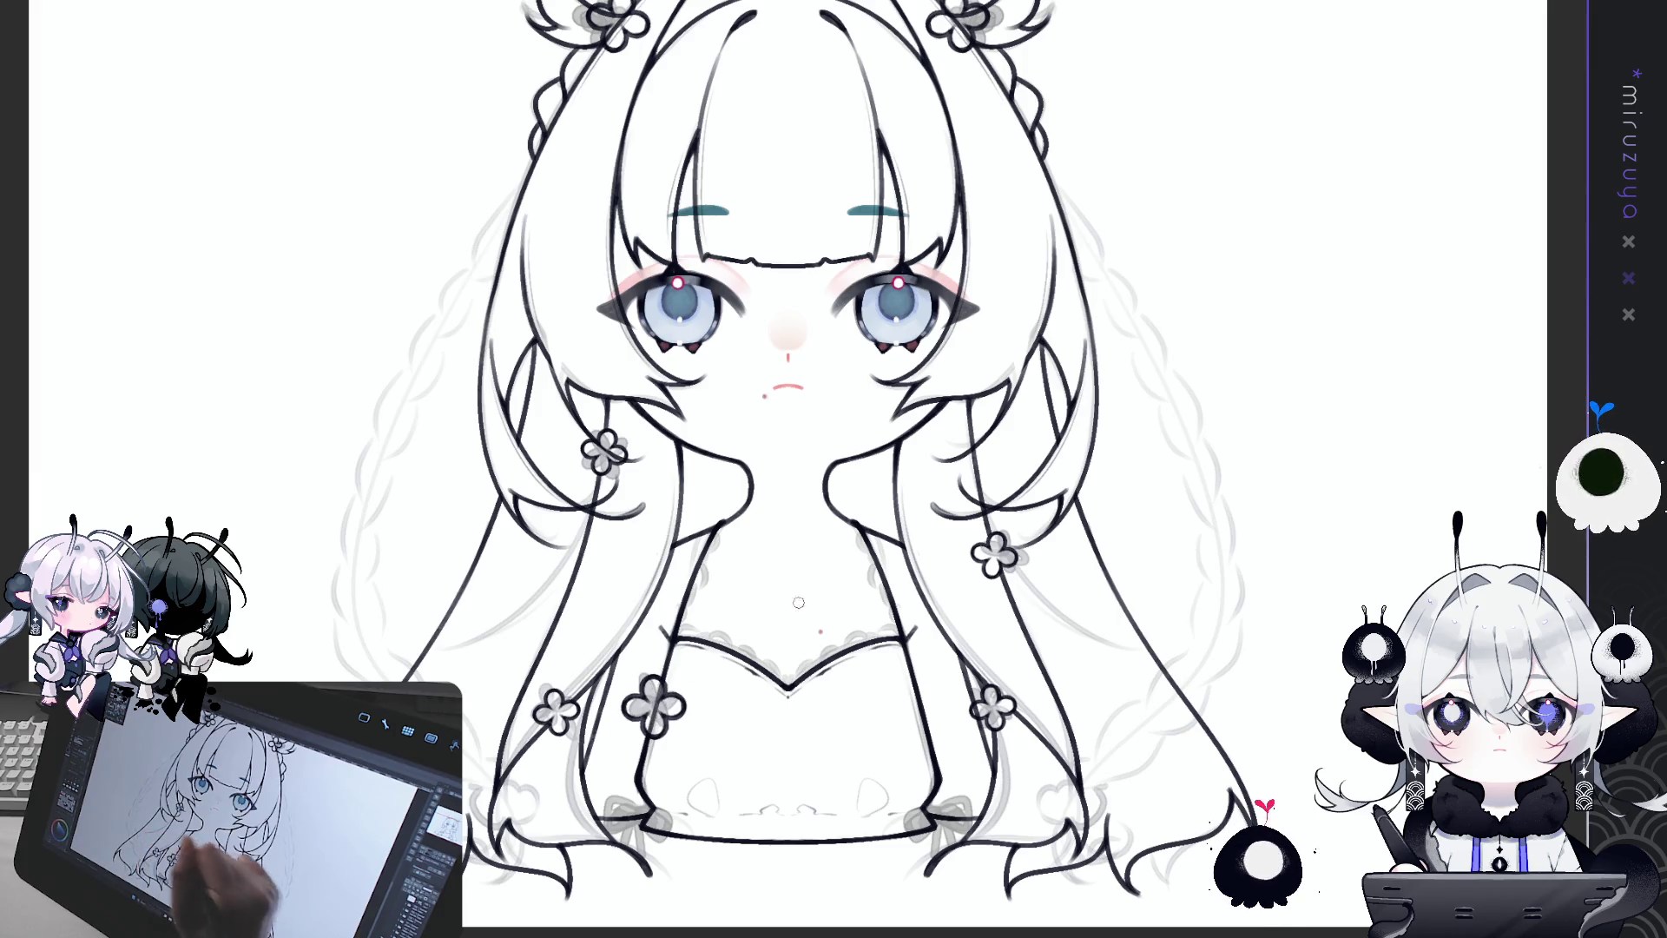
{"action": "left_click_drag", "start_coordinate": [1107, 355], "coordinate": [1129, 578]}
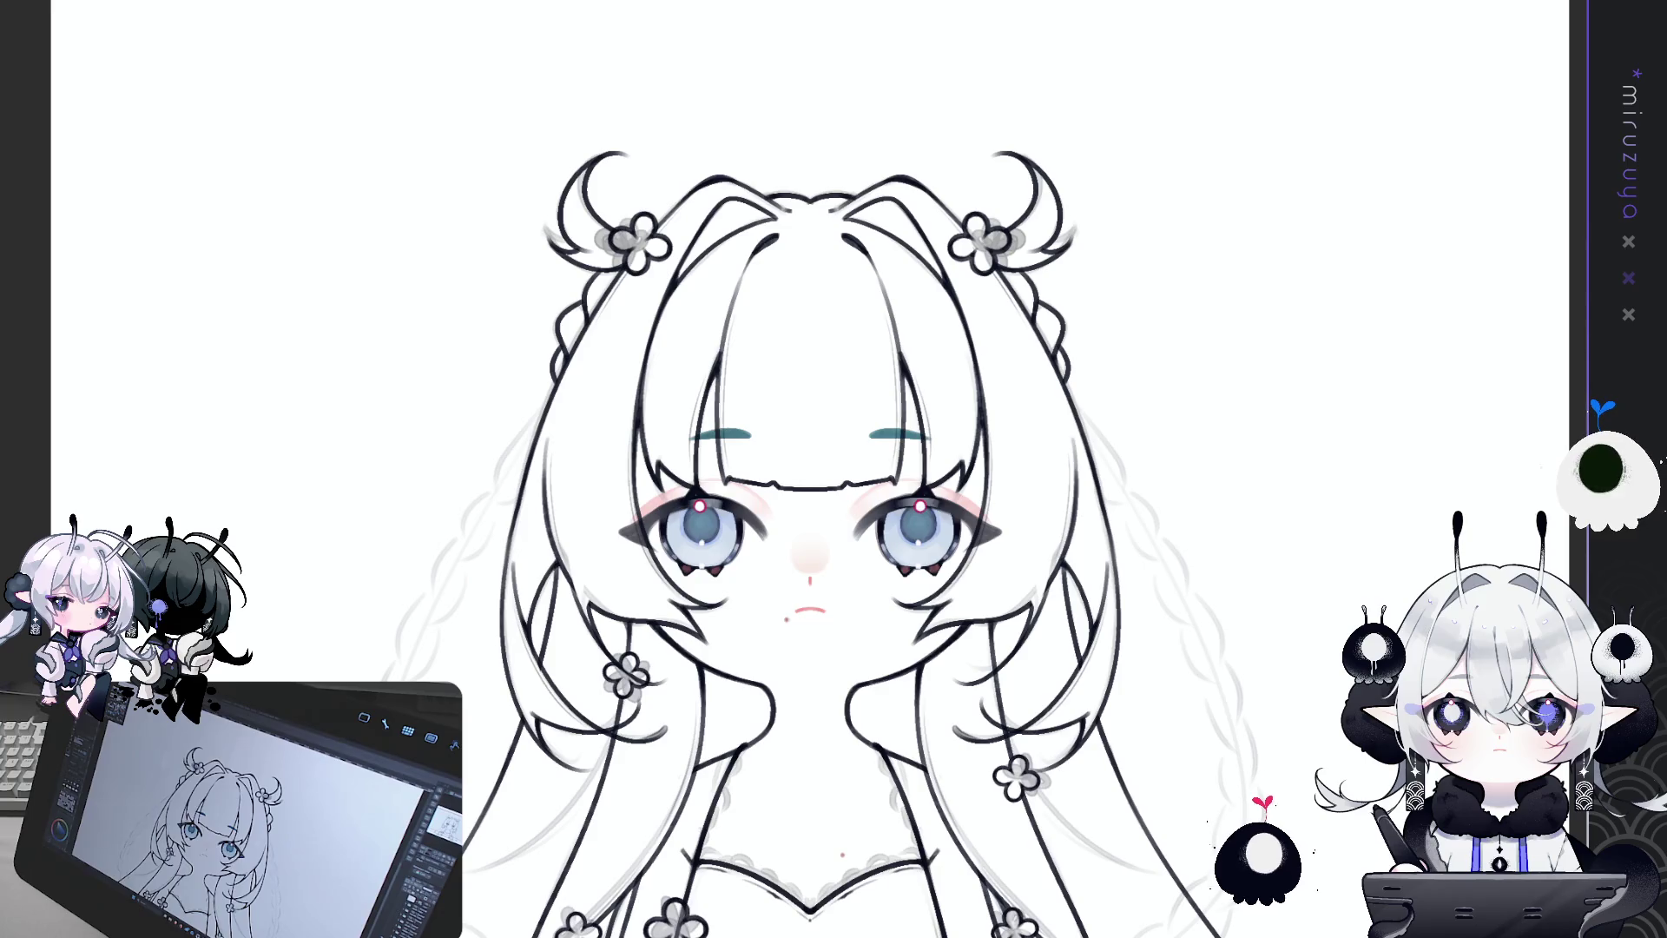
Step: Shift the lower-left hair flower slightly down-left, then paste a copy onto the dress's right side
{"action": "scroll", "coordinate": [808, 468], "scroll_direction": "down", "scroll_amount": 5}
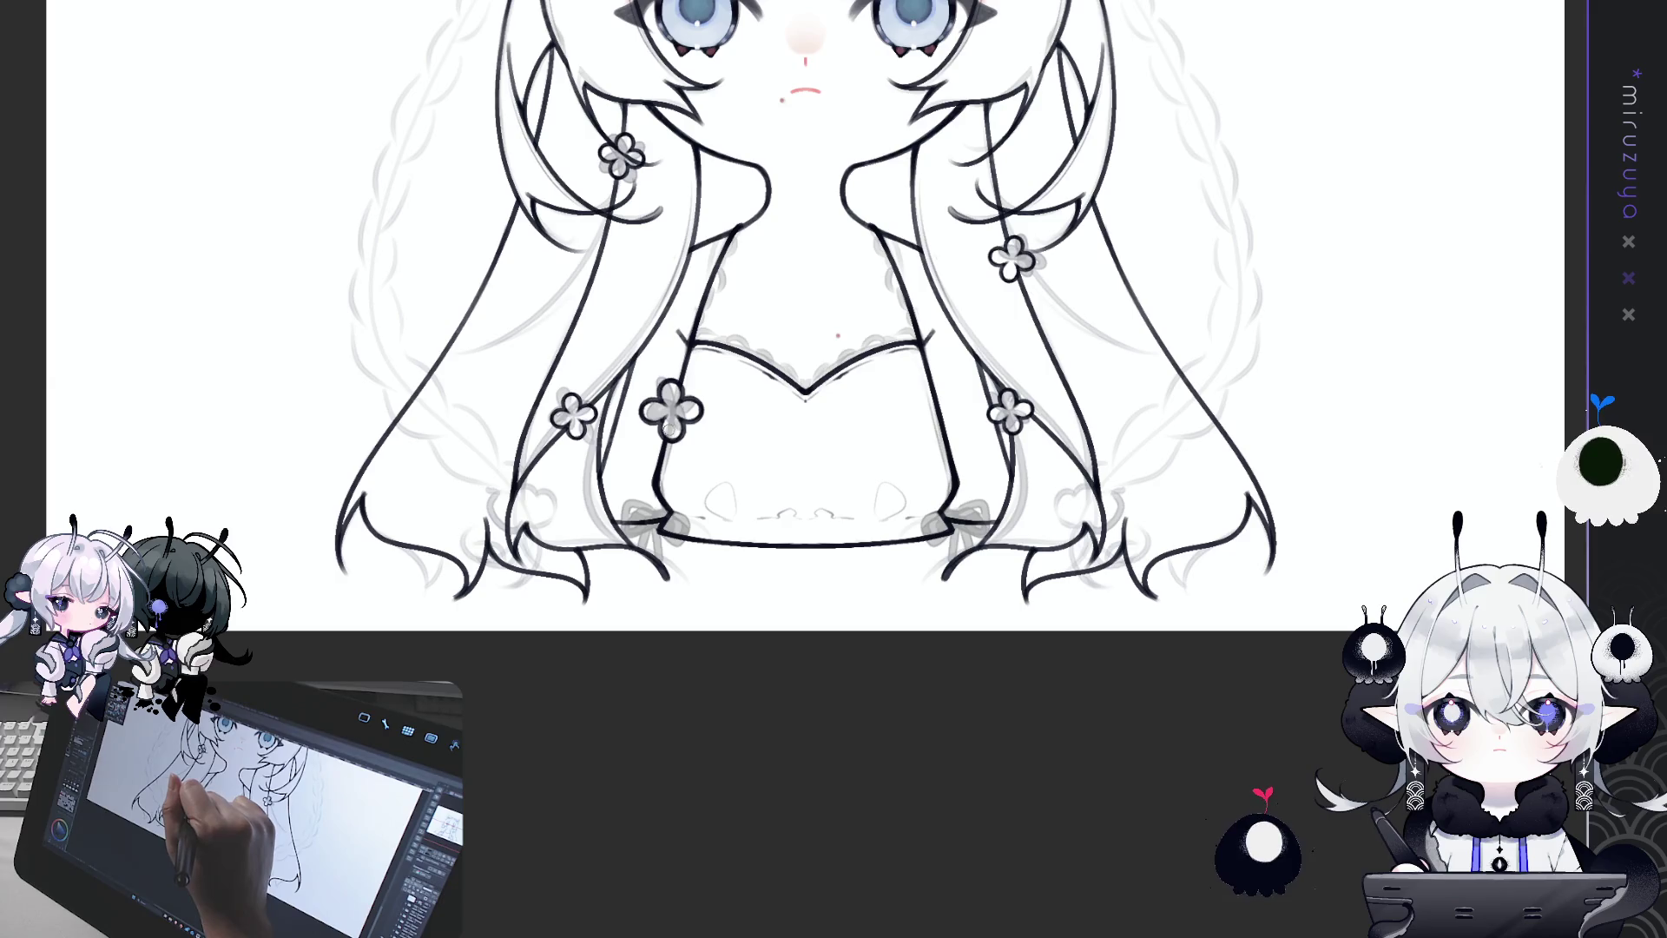
{"action": "mouse_move", "coordinate": [1245, 409]}
{"action": "left_mouse_down"}
{"action": "mouse_move", "coordinate": [1257, 739]}
{"action": "mouse_move", "coordinate": [1219, 810]}
{"action": "left_mouse_up"}
{"action": "left_click_drag", "start_coordinate": [1267, 748], "coordinate": [1280, 606]}
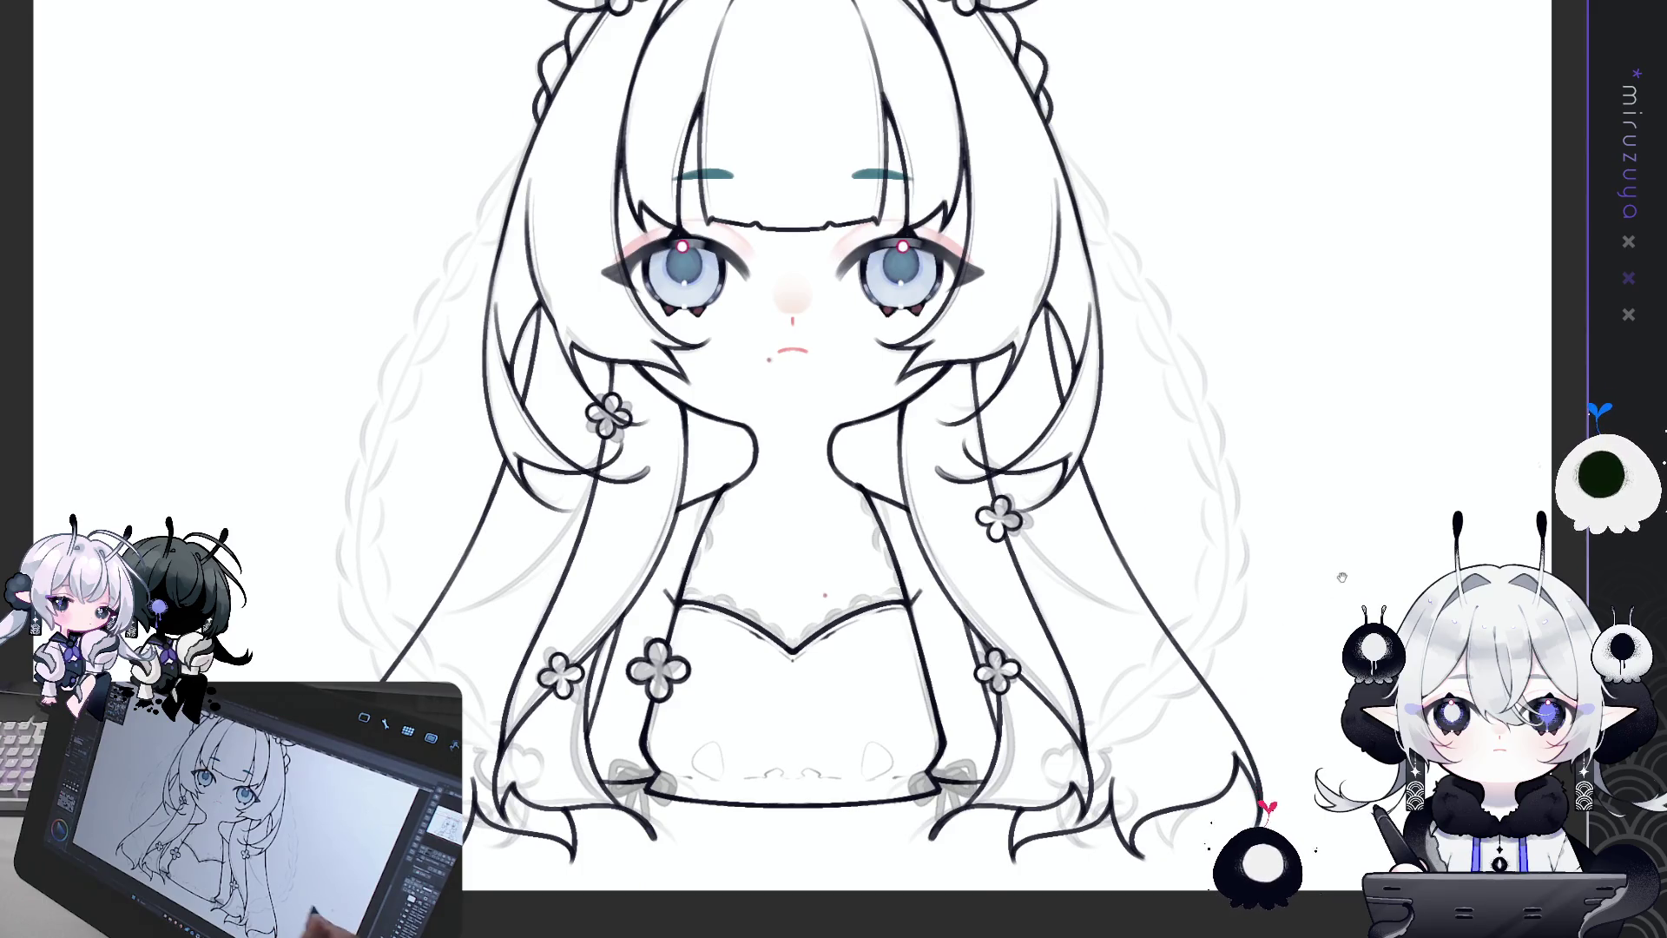
{"action": "left_click_drag", "start_coordinate": [833, 469], "coordinate": [872, 578]}
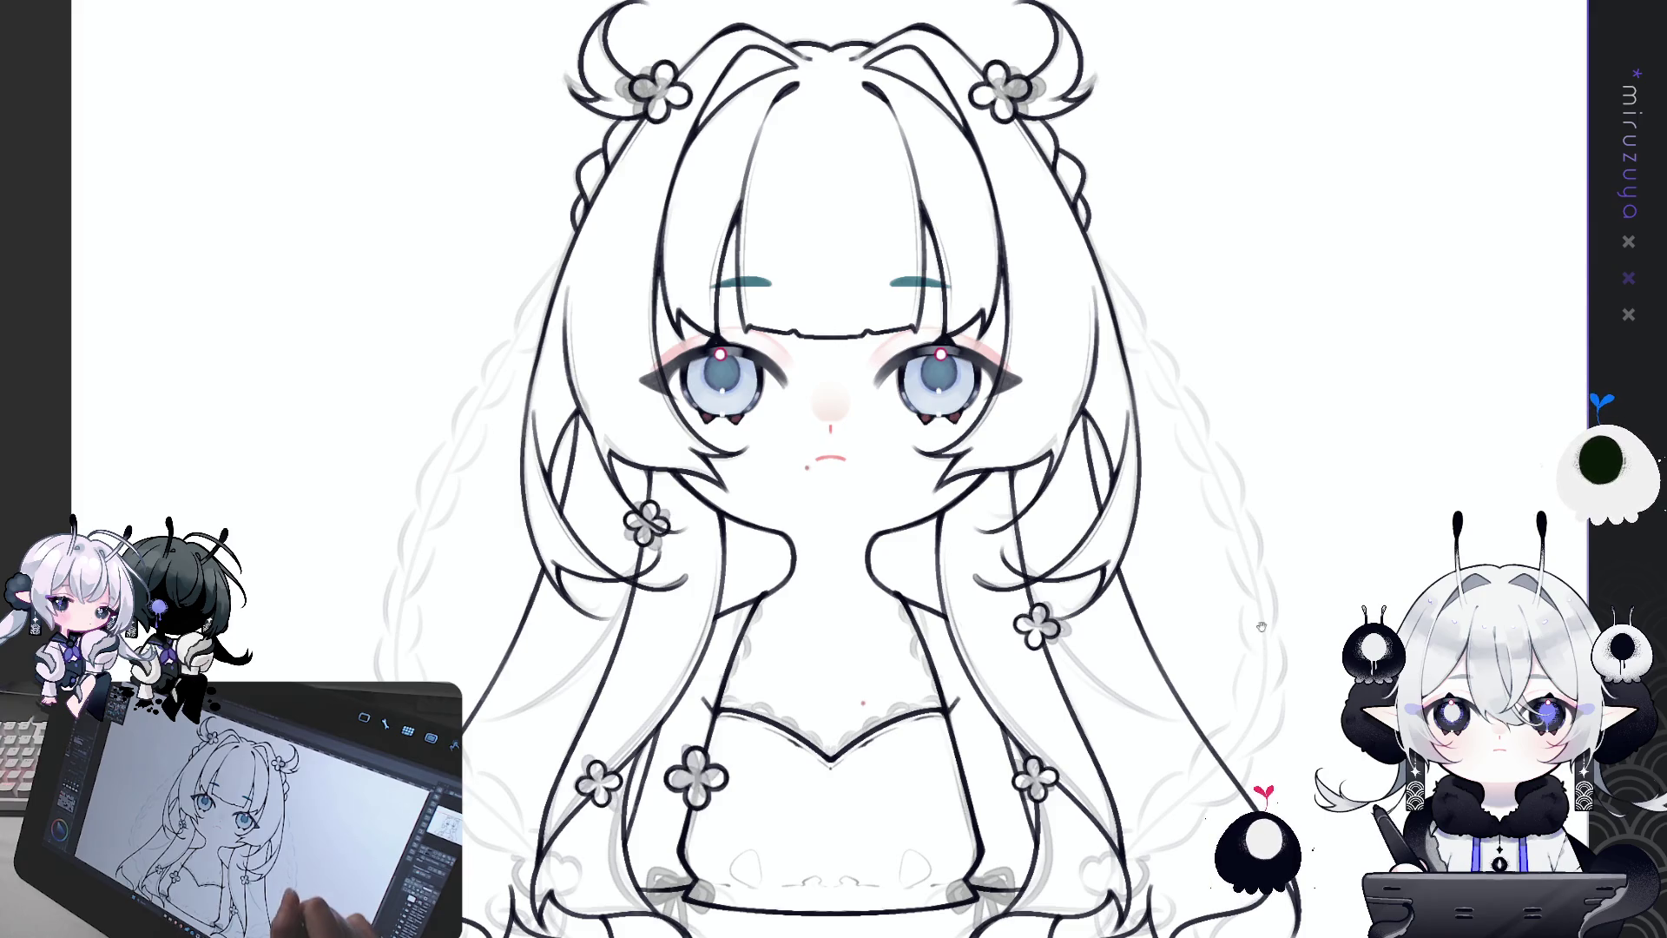
{"action": "scroll", "coordinate": [712, 177], "scroll_direction": "down", "scroll_amount": 3}
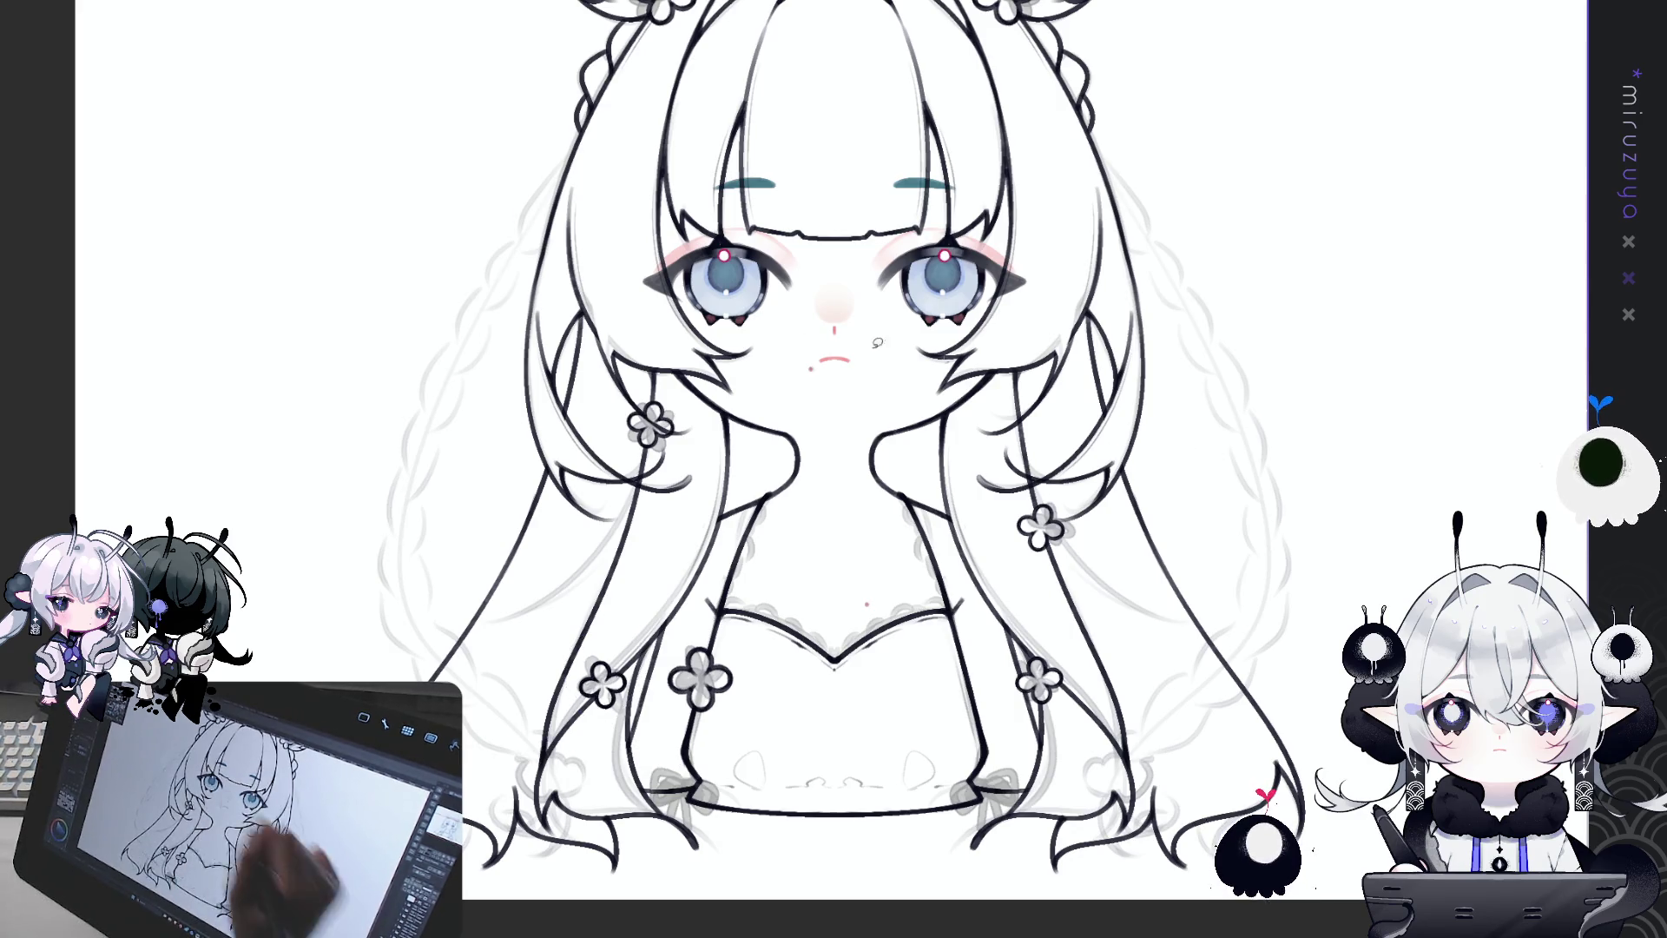
{"action": "key", "text": "ctrl+t"}
{"action": "left_click_drag", "start_coordinate": [601, 683], "coordinate": [598, 691]}
{"action": "key", "text": "Return"}
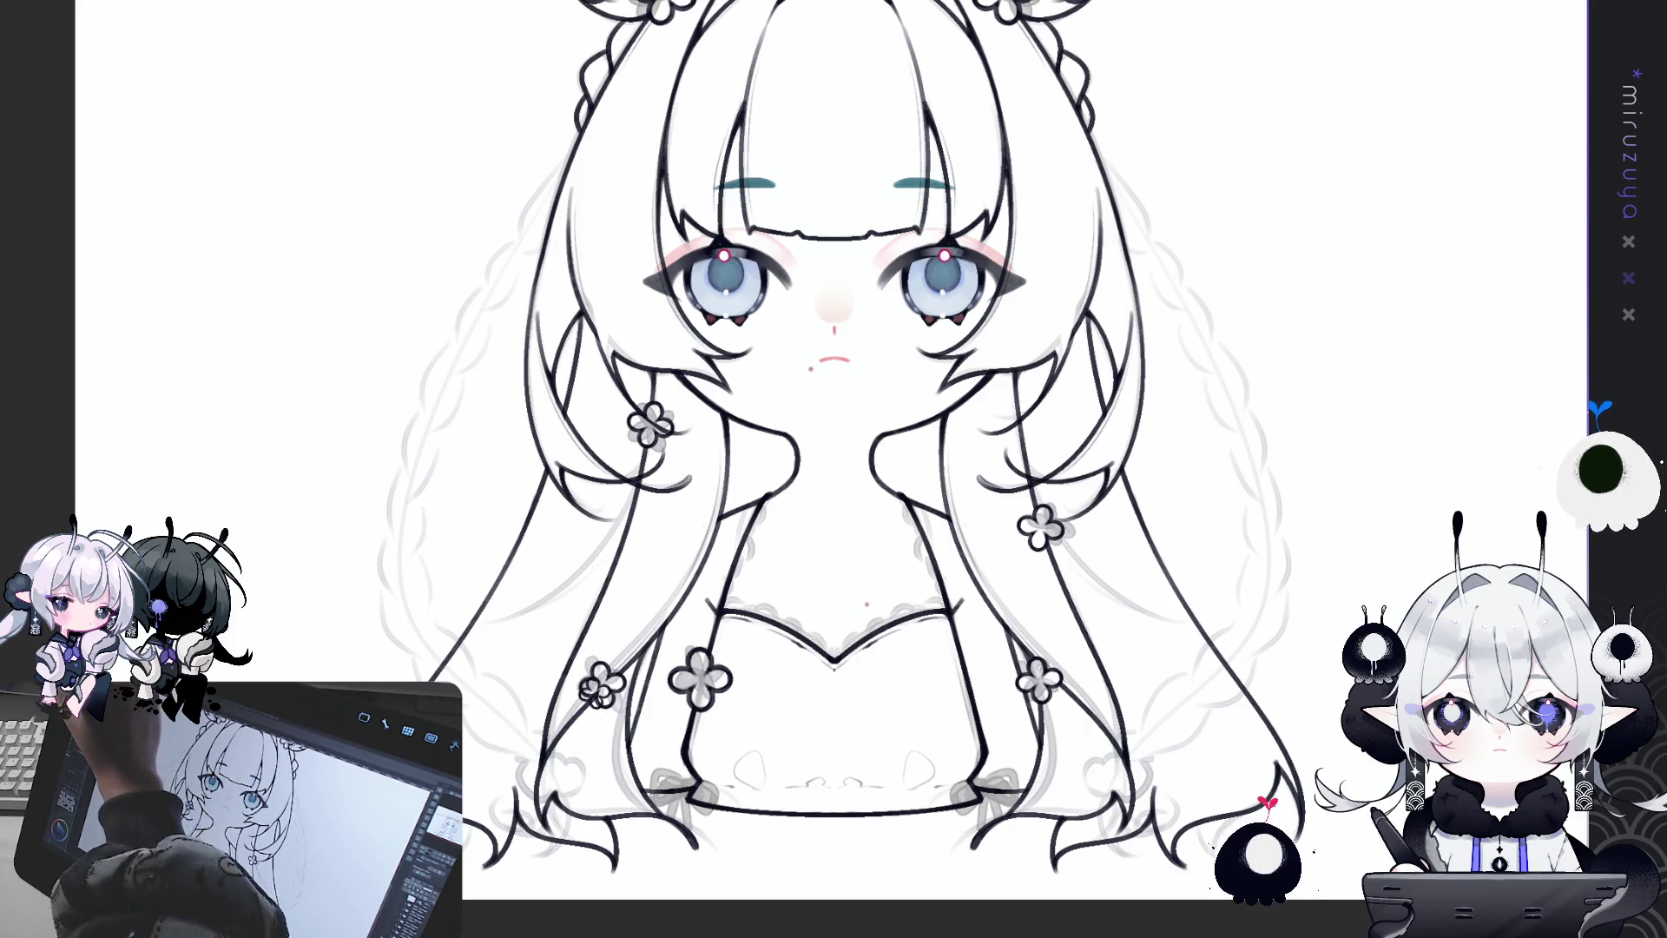
{"action": "key", "text": "ctrl+v"}
{"action": "mouse_move", "coordinate": [601, 688]}
{"action": "left_mouse_down"}
{"action": "mouse_move", "coordinate": [987, 678]}
{"action": "mouse_move", "coordinate": [923, 736]}
{"action": "mouse_move", "coordinate": [951, 748]}
{"action": "left_mouse_up"}
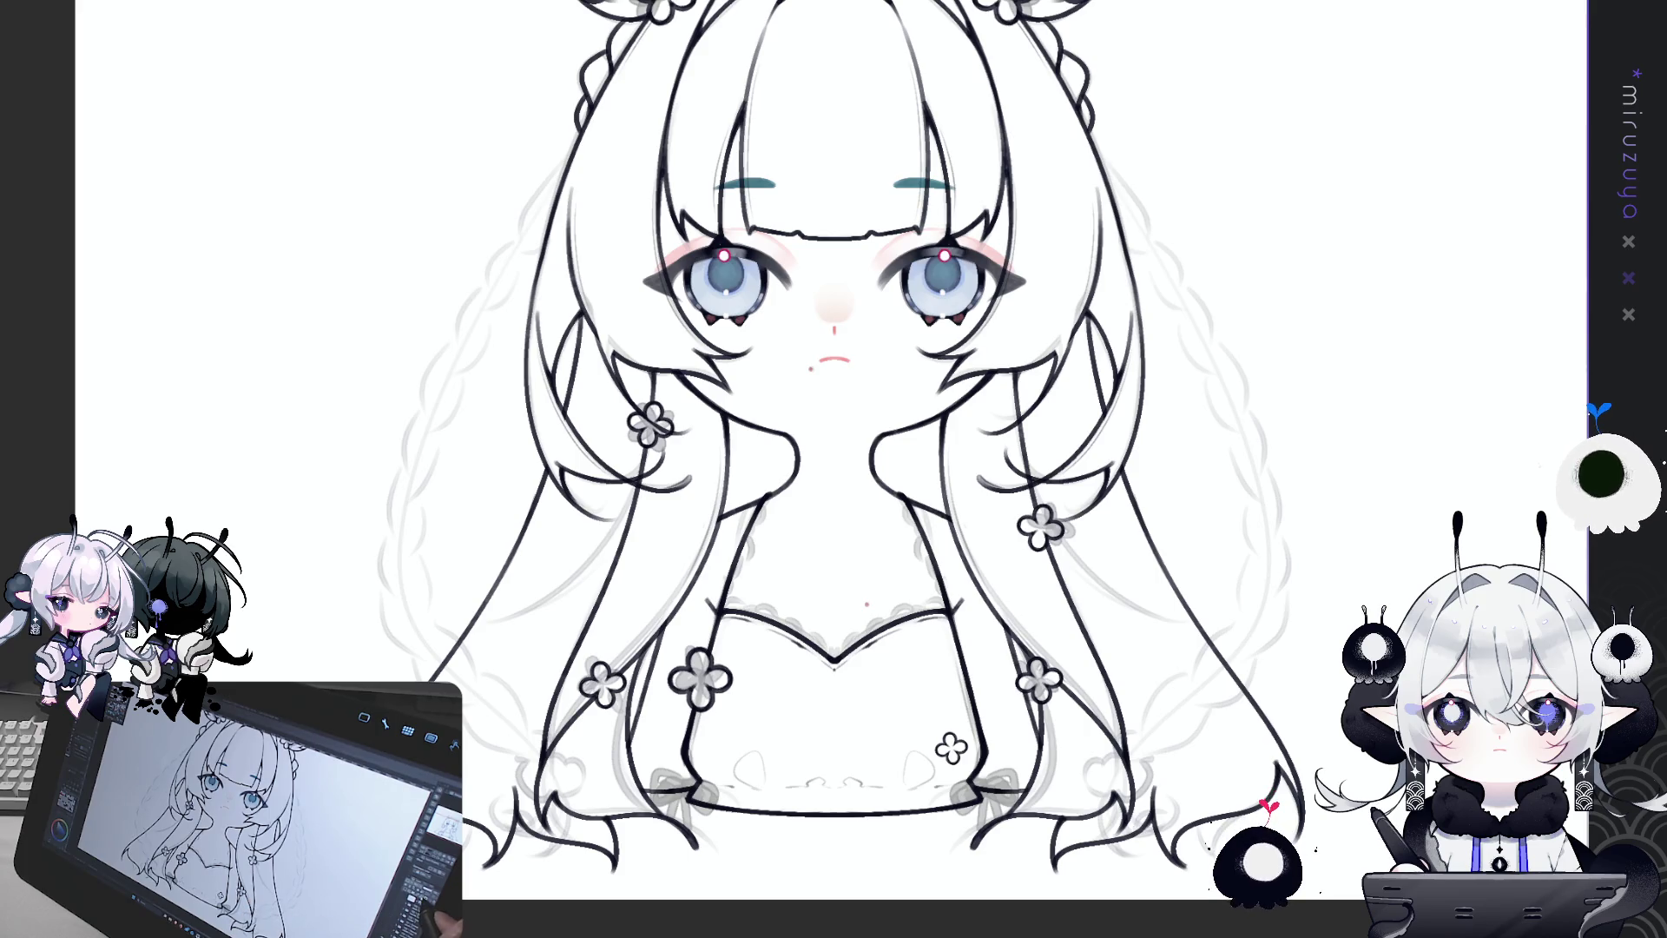
Step: Draw one long hair-strand stroke on the right, mirrored to the left by the symmetry ruler
{"action": "left_click_drag", "start_coordinate": [1379, 501], "coordinate": [1405, 511]}
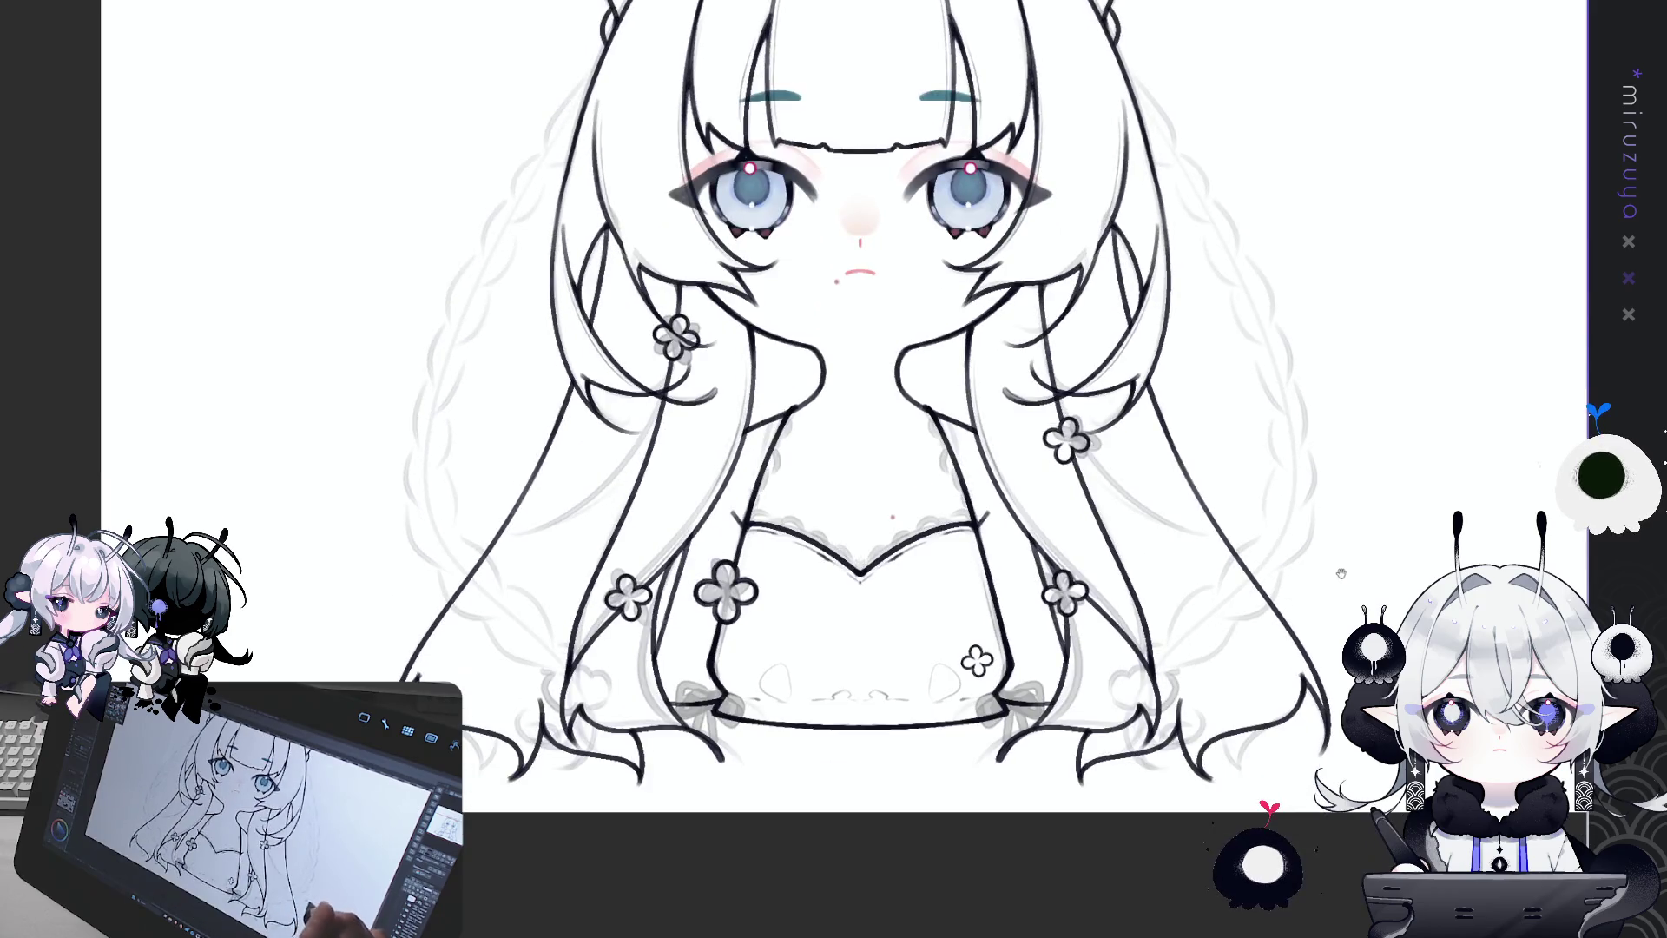
{"action": "left_click_drag", "start_coordinate": [1396, 497], "coordinate": [1376, 579]}
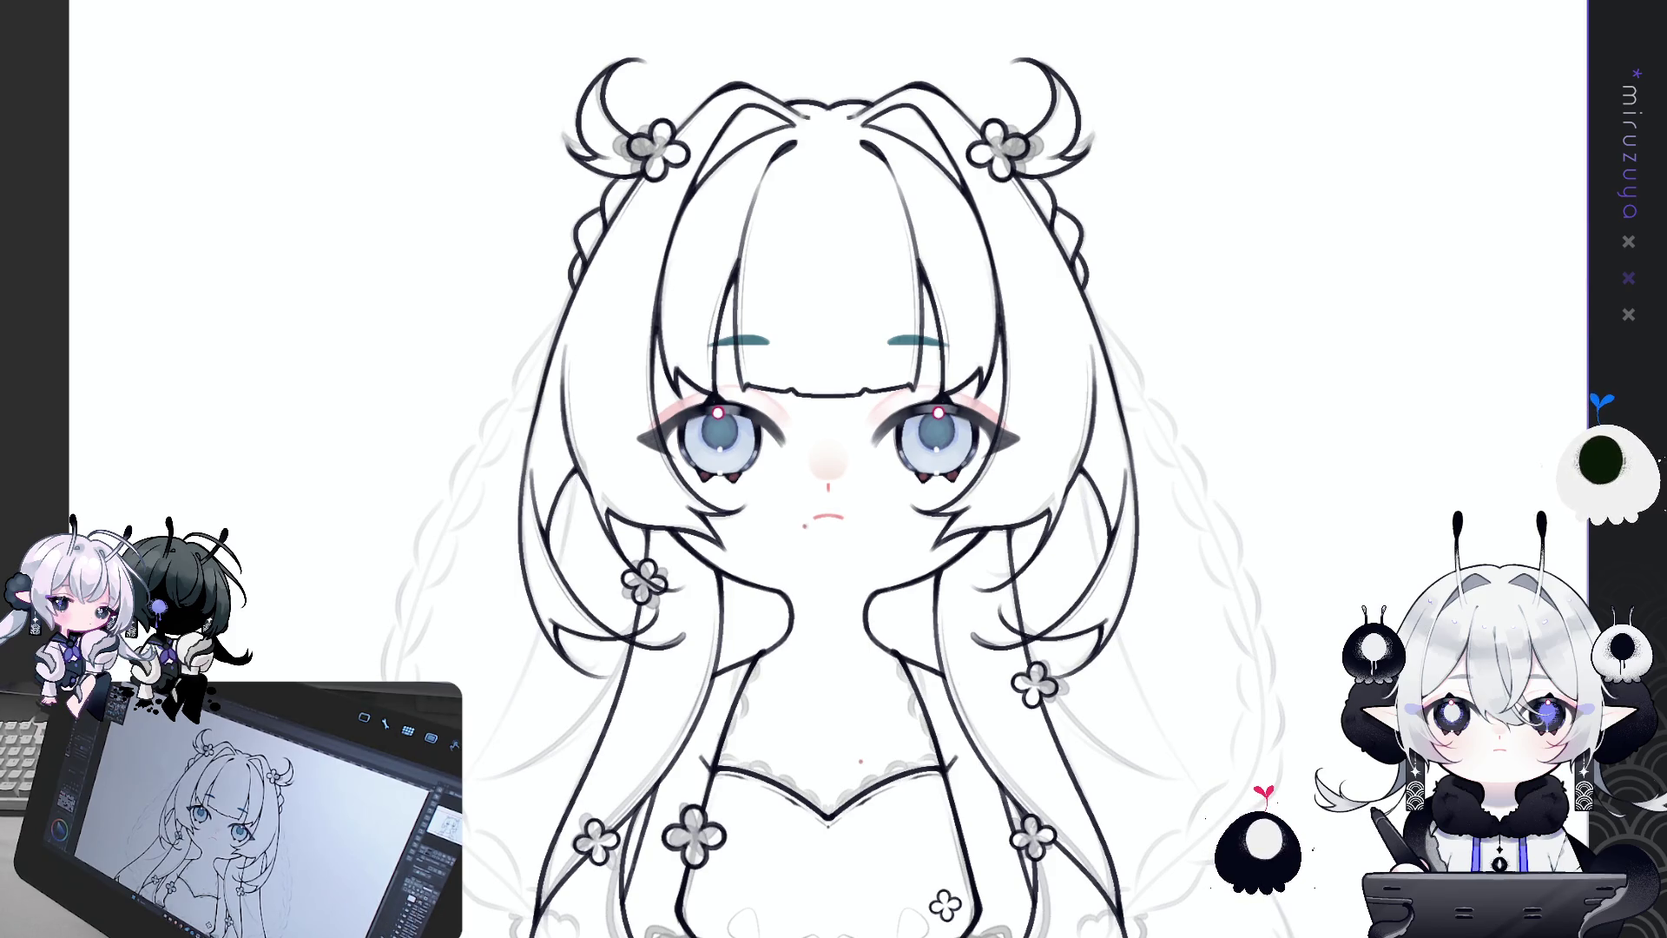
{"action": "left_click_drag", "start_coordinate": [1114, 627], "coordinate": [1285, 936]}
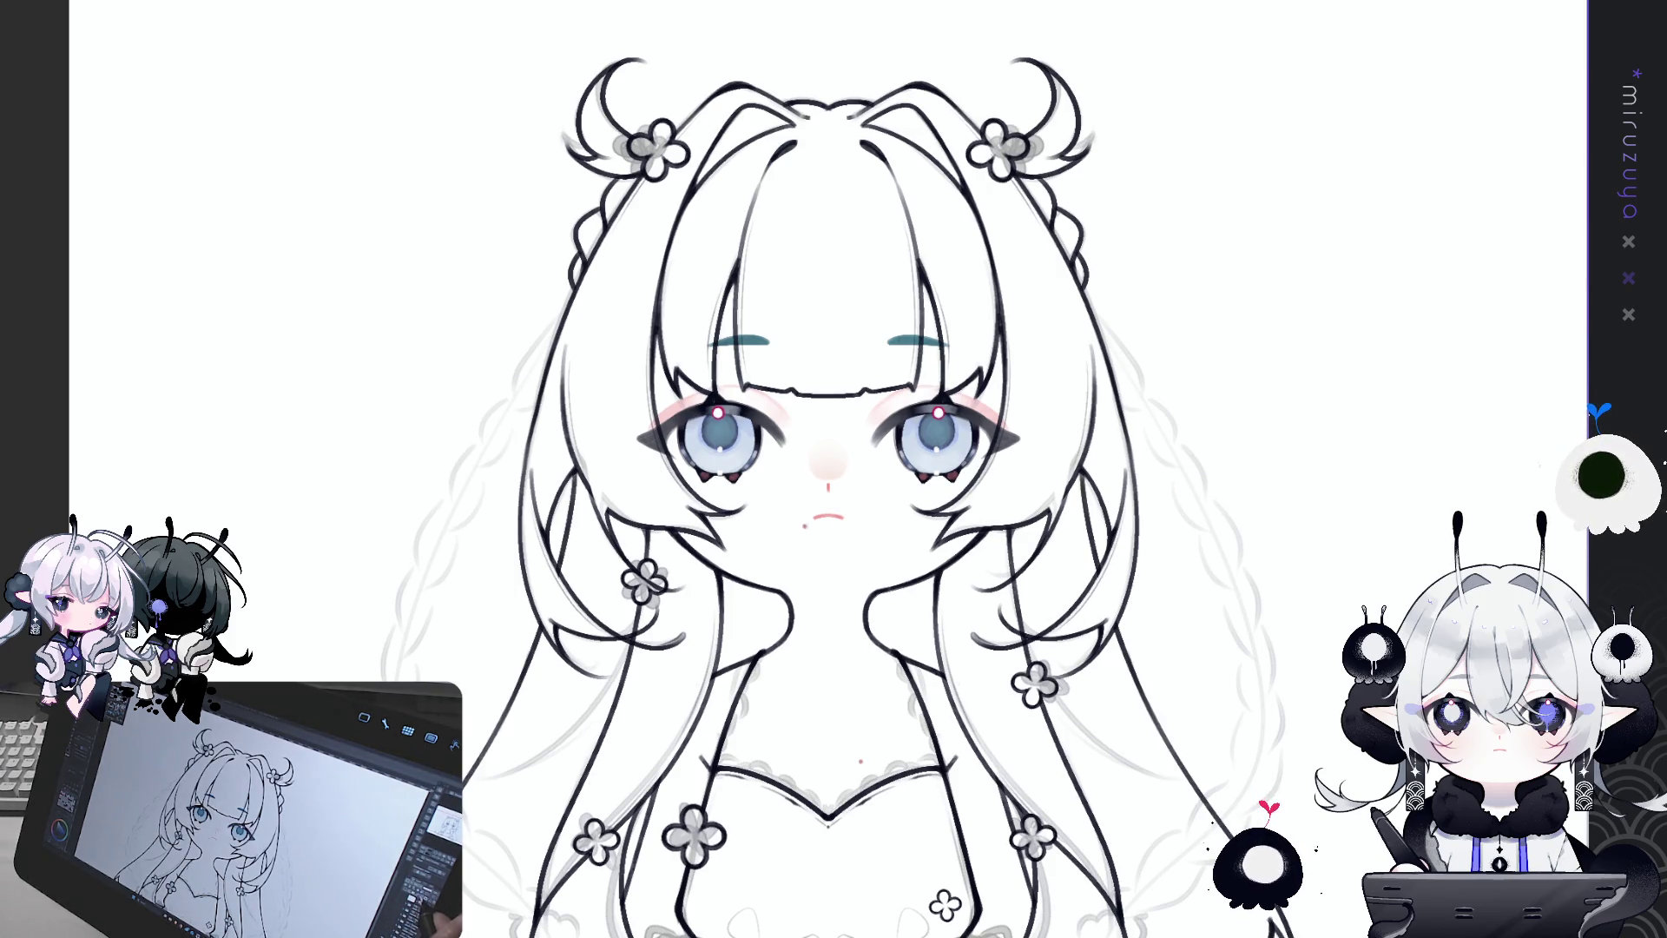
{"action": "mouse_move", "coordinate": [1265, 688]}
{"action": "left_mouse_down"}
{"action": "mouse_move", "coordinate": [1135, 676]}
{"action": "mouse_move", "coordinate": [1047, 579]}
{"action": "left_mouse_up"}
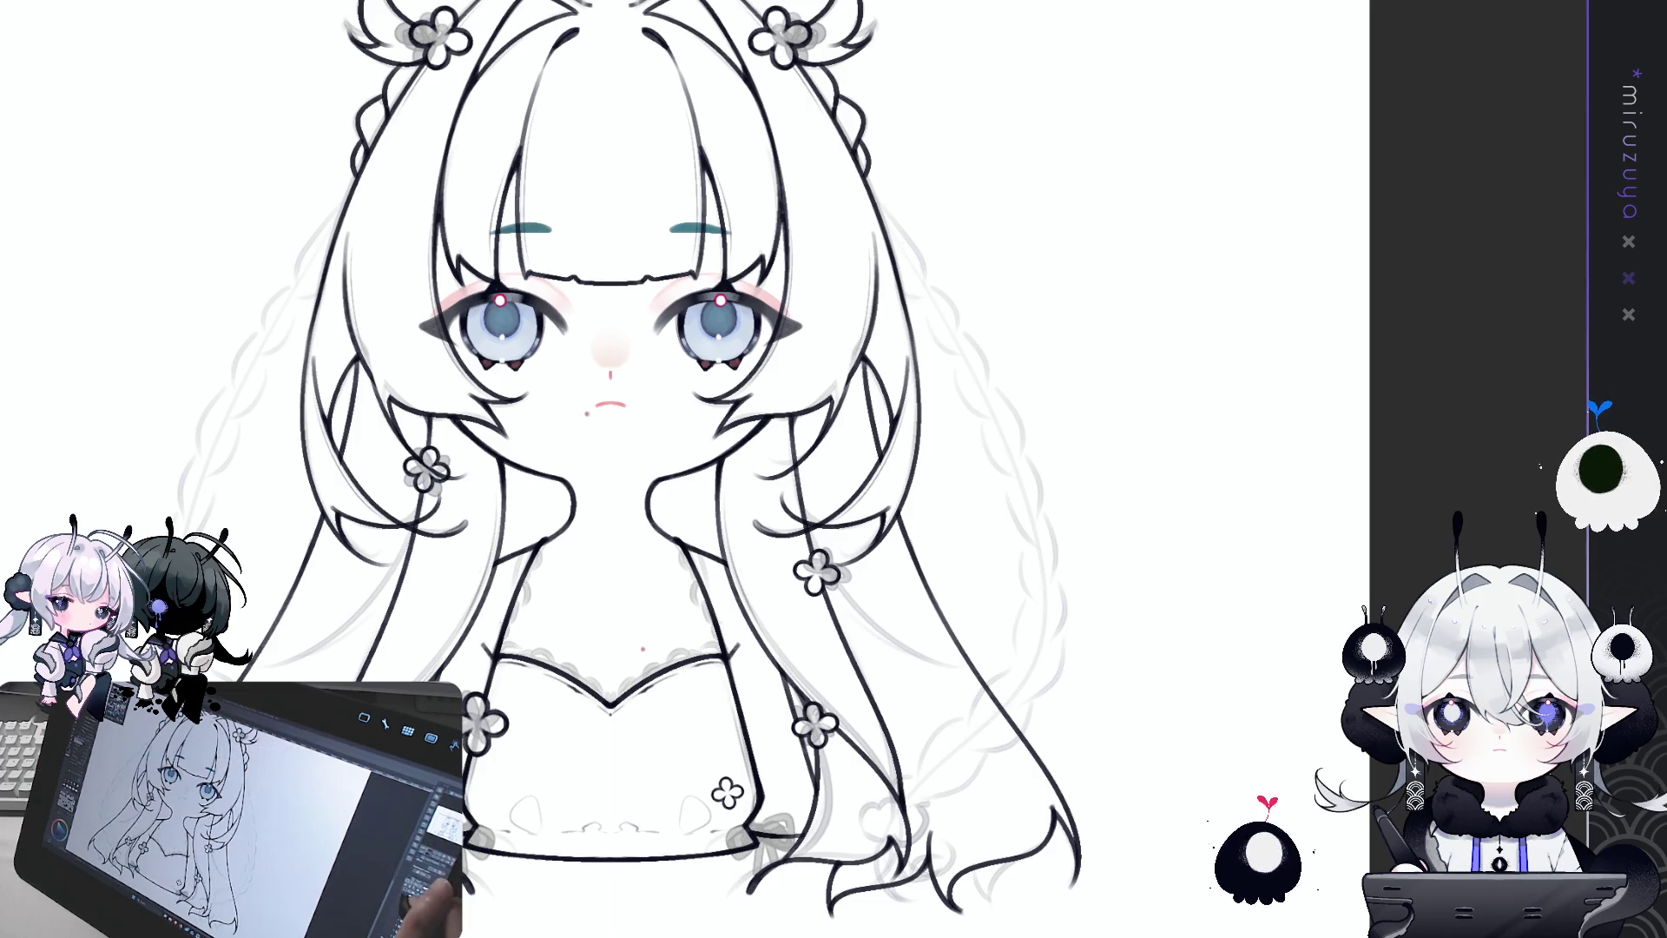
Step: Turn on the centre symmetry guide and ink short mirrored strokes on the upper hair
{"action": "key", "text": "ctrl+1"}
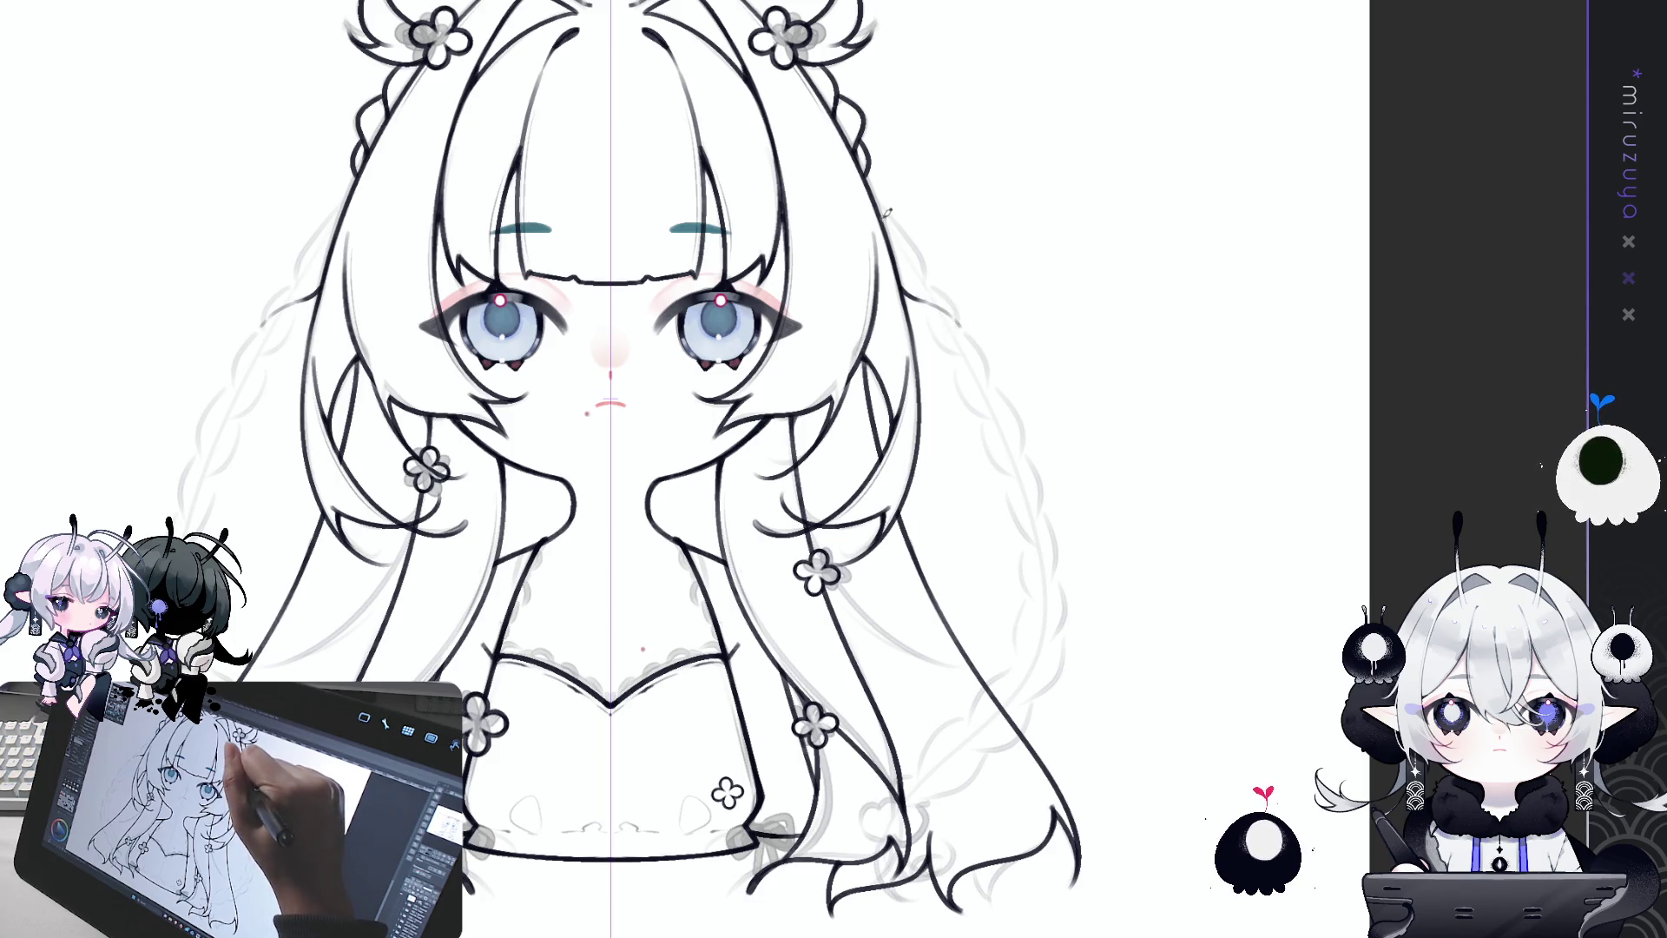
{"action": "left_click_drag", "start_coordinate": [877, 204], "coordinate": [927, 280]}
{"action": "key", "text": "ctrl+z"}
{"action": "left_click_drag", "start_coordinate": [876, 191], "coordinate": [928, 282]}
{"action": "key", "text": "ctrl+z"}
{"action": "left_click_drag", "start_coordinate": [882, 208], "coordinate": [926, 269]}
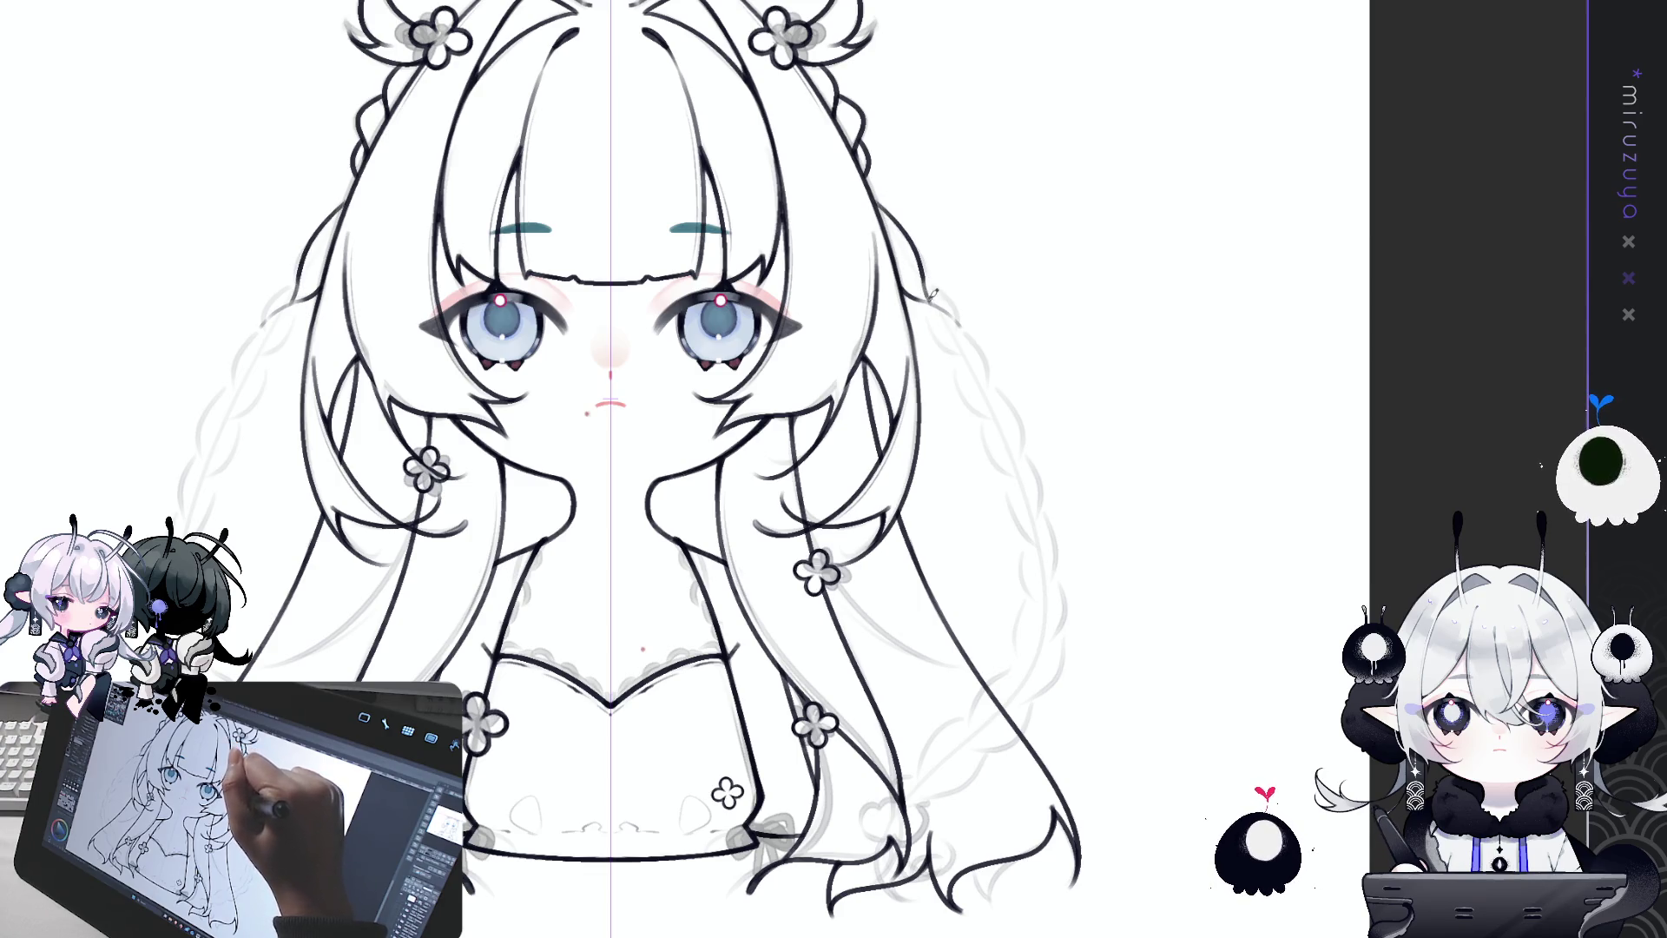
{"action": "left_click_drag", "start_coordinate": [925, 327], "coordinate": [946, 340]}
{"action": "key", "text": "ctrl+z"}
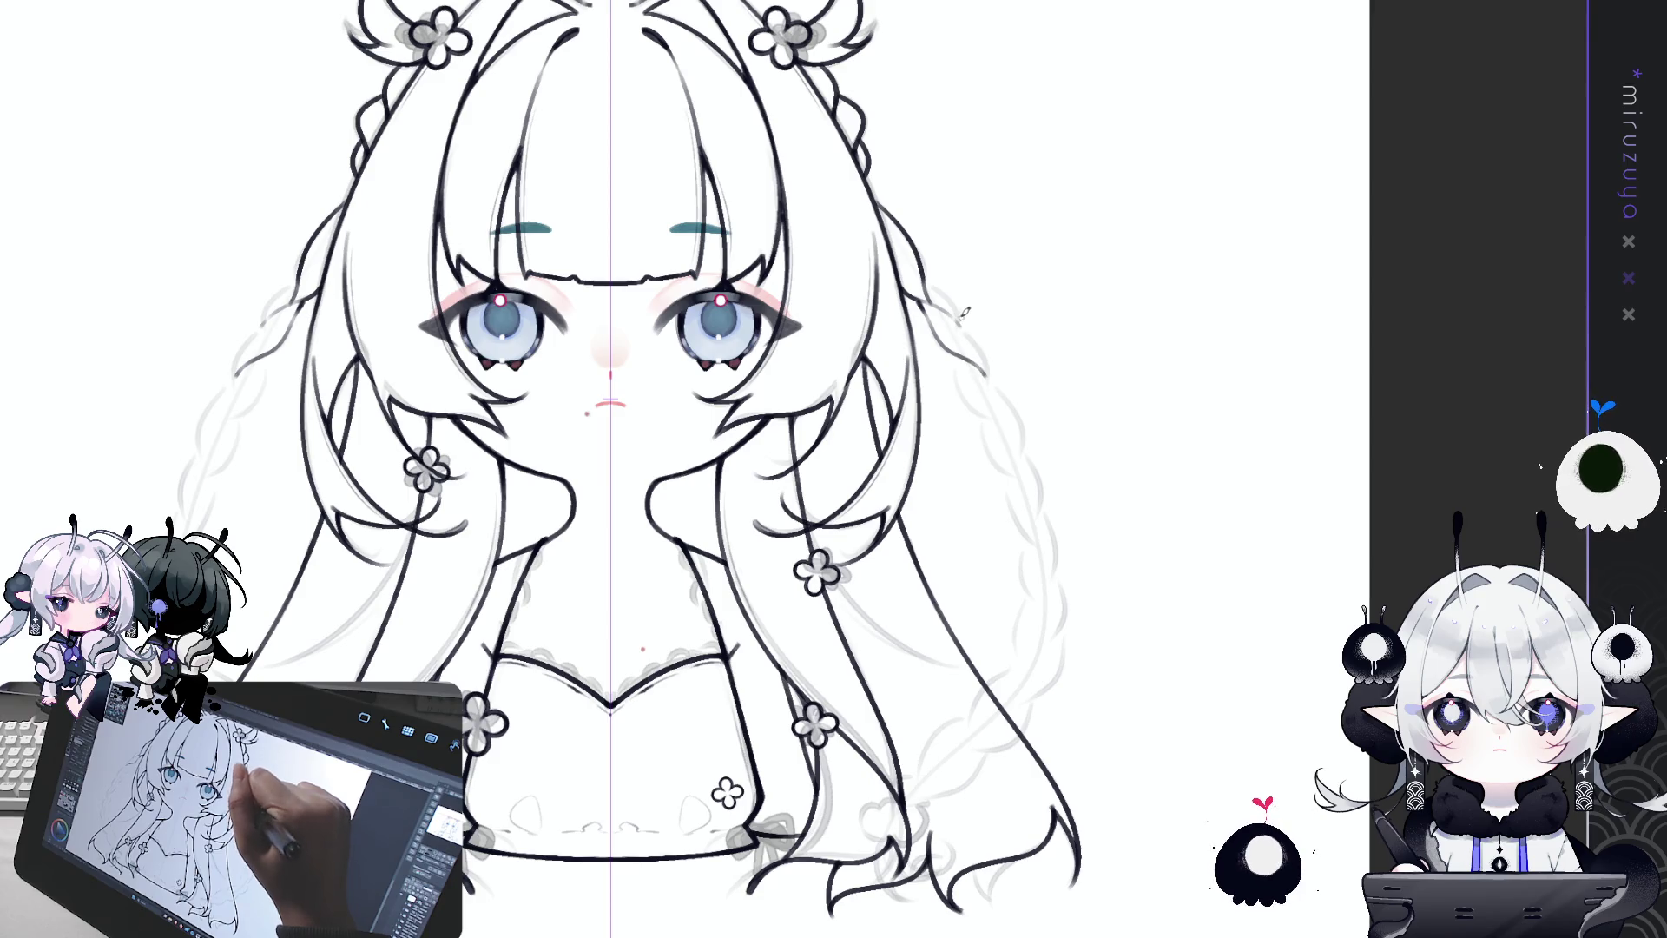
Step: Add darker mirrored hair strokes lower down the right side, redrawing one
{"action": "left_click_drag", "start_coordinate": [972, 339], "coordinate": [988, 373]}
{"action": "mouse_move", "coordinate": [922, 257]}
{"action": "left_mouse_down"}
{"action": "mouse_move", "coordinate": [974, 329]}
{"action": "mouse_move", "coordinate": [965, 398]}
{"action": "mouse_move", "coordinate": [1028, 444]}
{"action": "left_mouse_up"}
{"action": "key", "text": "ctrl+z"}
{"action": "key", "text": "ctrl+z"}
{"action": "mouse_move", "coordinate": [955, 356]}
{"action": "left_mouse_down"}
{"action": "mouse_move", "coordinate": [974, 394]}
{"action": "mouse_move", "coordinate": [1029, 427]}
{"action": "mouse_move", "coordinate": [982, 375]}
{"action": "mouse_move", "coordinate": [1024, 432]}
{"action": "mouse_move", "coordinate": [995, 443]}
{"action": "left_mouse_up"}
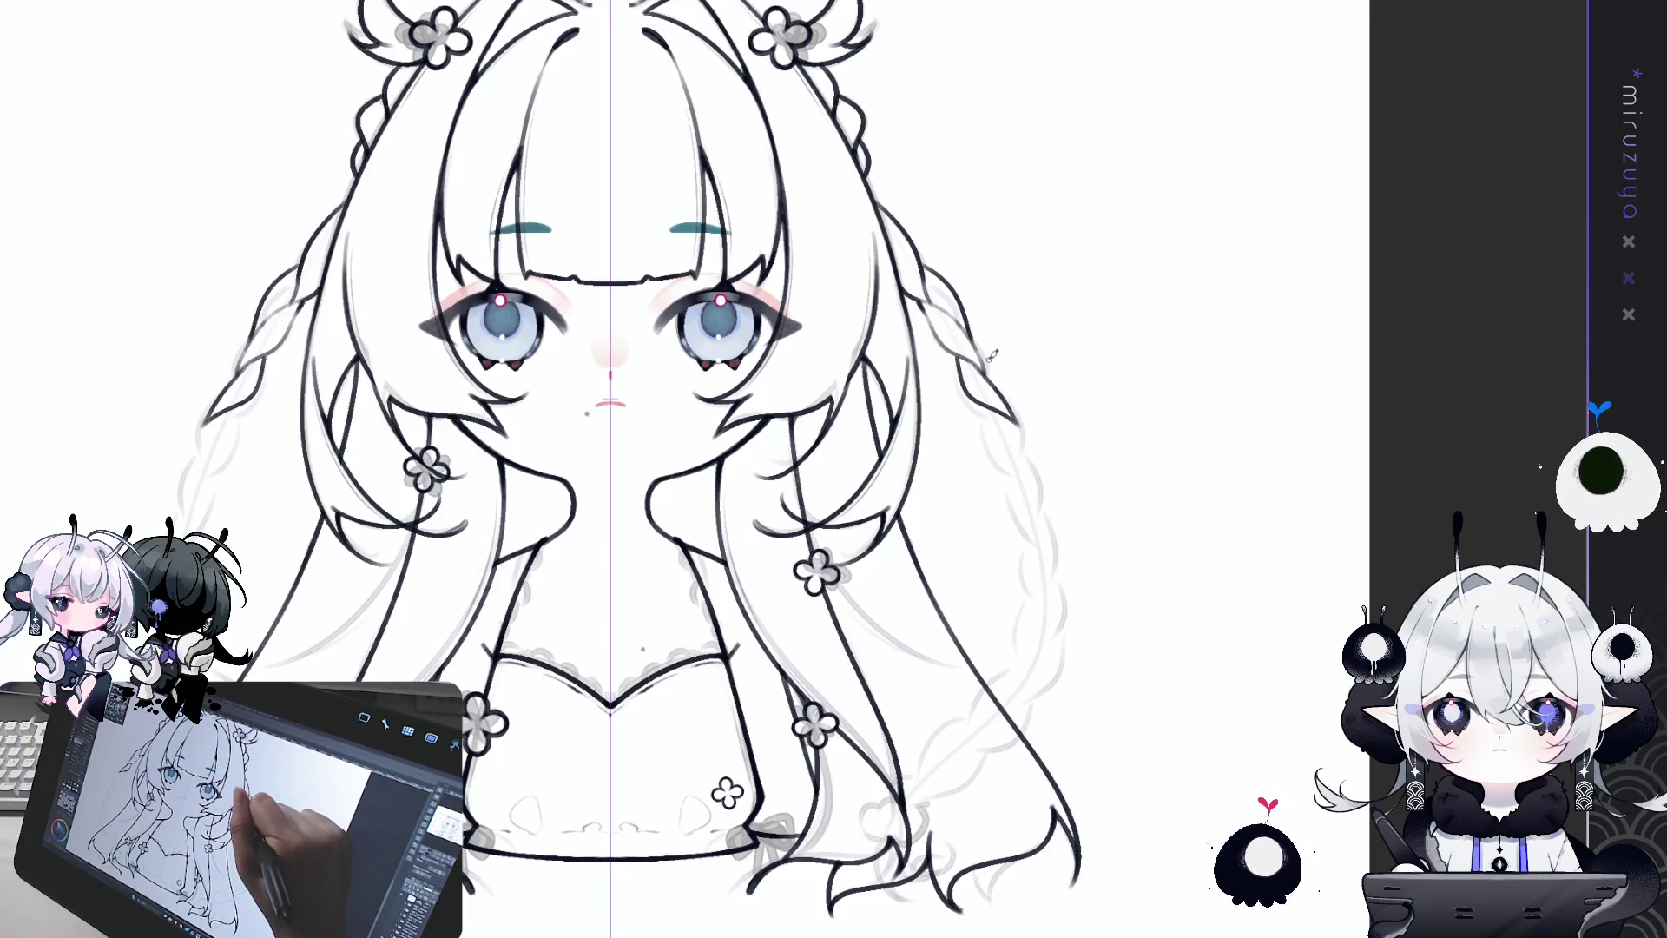
Step: Ink a clean mirrored stroke along both braids and pan to view them
{"action": "mouse_move", "coordinate": [980, 323]}
{"action": "left_mouse_down"}
{"action": "mouse_move", "coordinate": [1035, 440]}
{"action": "mouse_move", "coordinate": [1031, 479]}
{"action": "left_mouse_up"}
{"action": "key", "text": "ctrl+z"}
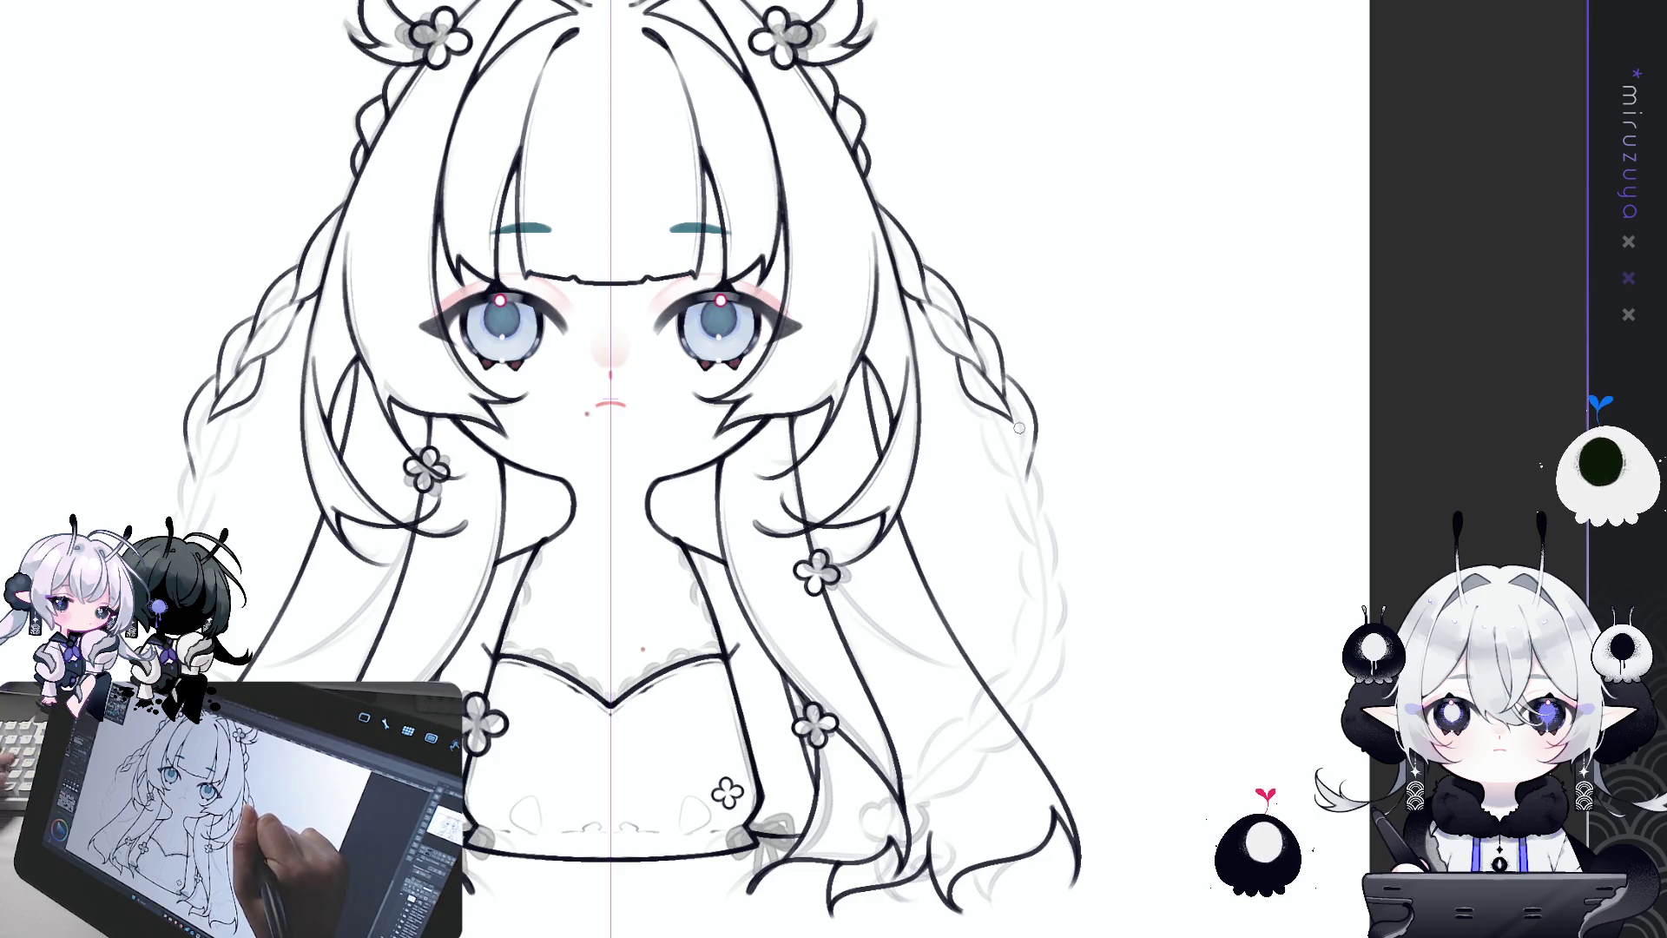
{"action": "left_click_drag", "start_coordinate": [1014, 413], "coordinate": [1030, 479]}
{"action": "key", "text": "ctrl+z"}
{"action": "left_click_drag", "start_coordinate": [1009, 413], "coordinate": [1033, 477]}
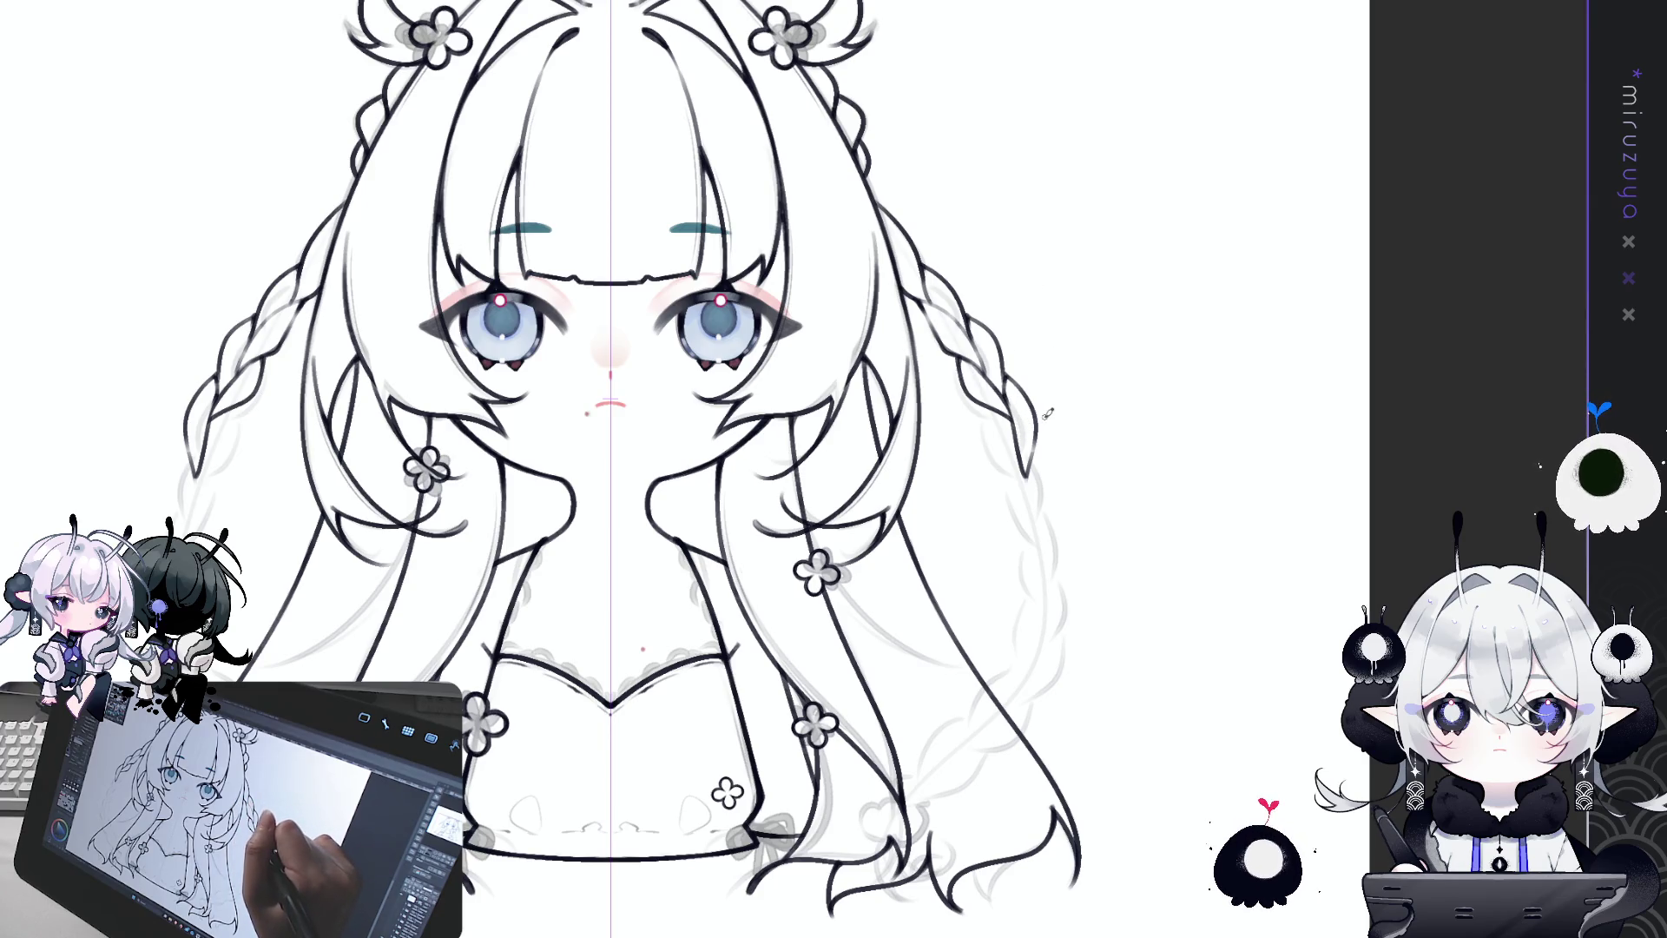
{"action": "left_click_drag", "start_coordinate": [1142, 438], "coordinate": [1164, 396]}
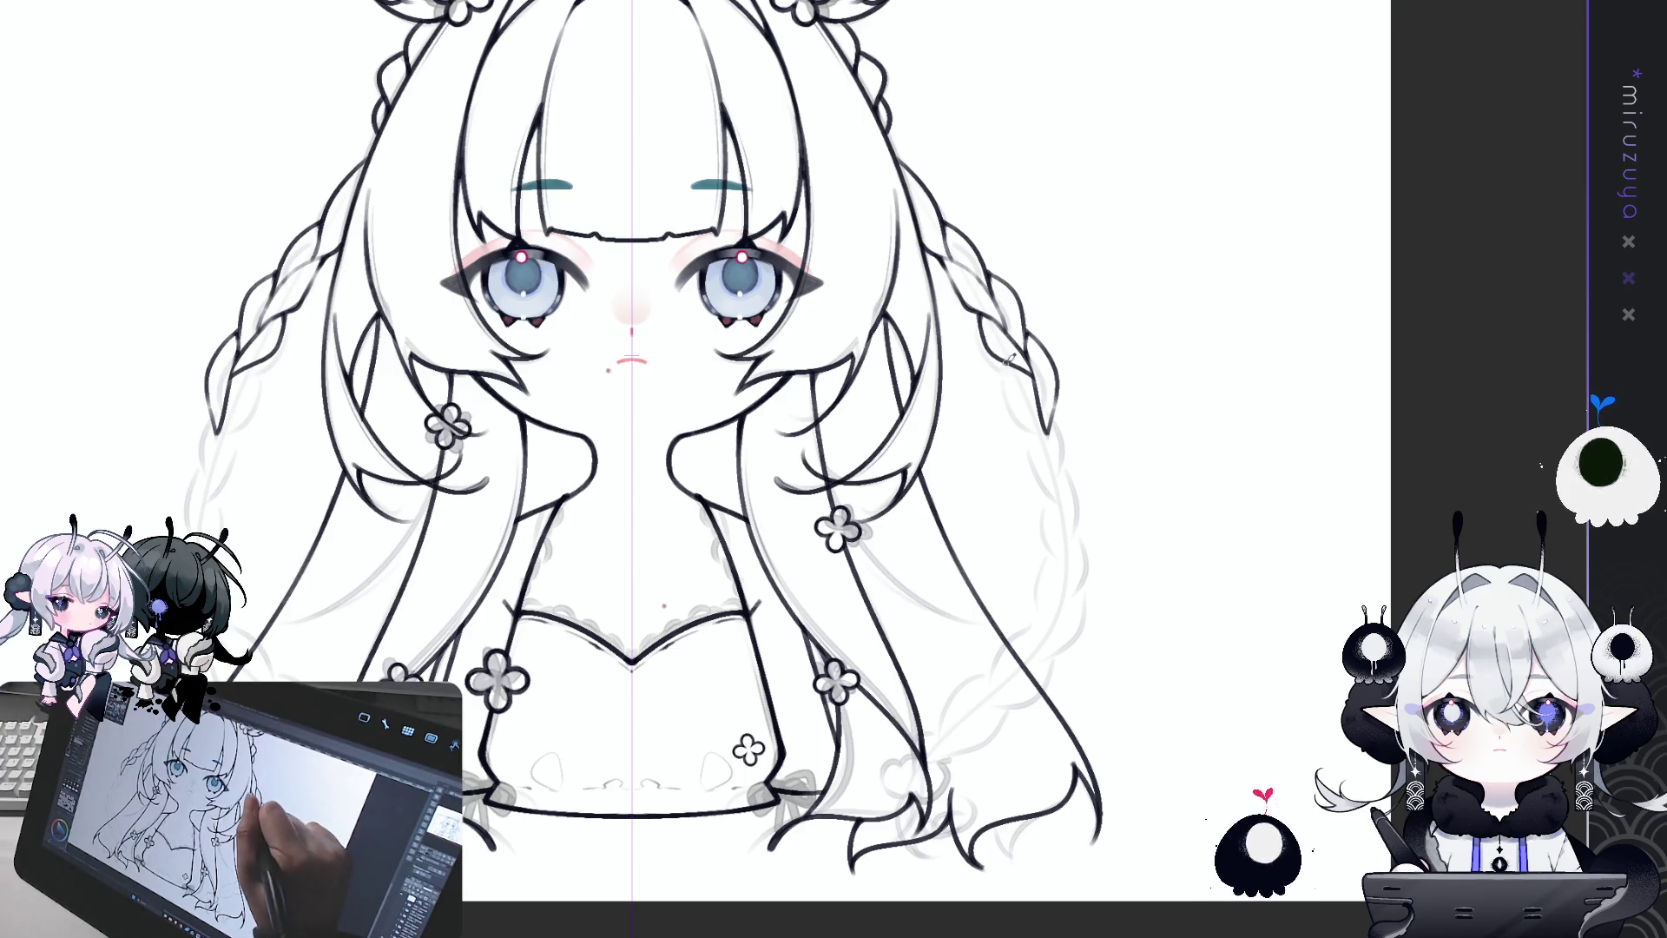
Step: Ink and refine mirrored strokes along the lower sections of both braids
{"action": "left_click_drag", "start_coordinate": [1009, 408], "coordinate": [1042, 434]}
{"action": "key", "text": "ctrl+z"}
{"action": "mouse_move", "coordinate": [1001, 352]}
{"action": "left_mouse_down"}
{"action": "mouse_move", "coordinate": [1068, 476]}
{"action": "mouse_move", "coordinate": [1055, 508]}
{"action": "left_mouse_up"}
{"action": "left_click_drag", "start_coordinate": [1050, 415], "coordinate": [1055, 512]}
{"action": "left_click_drag", "start_coordinate": [1021, 410], "coordinate": [1048, 487]}
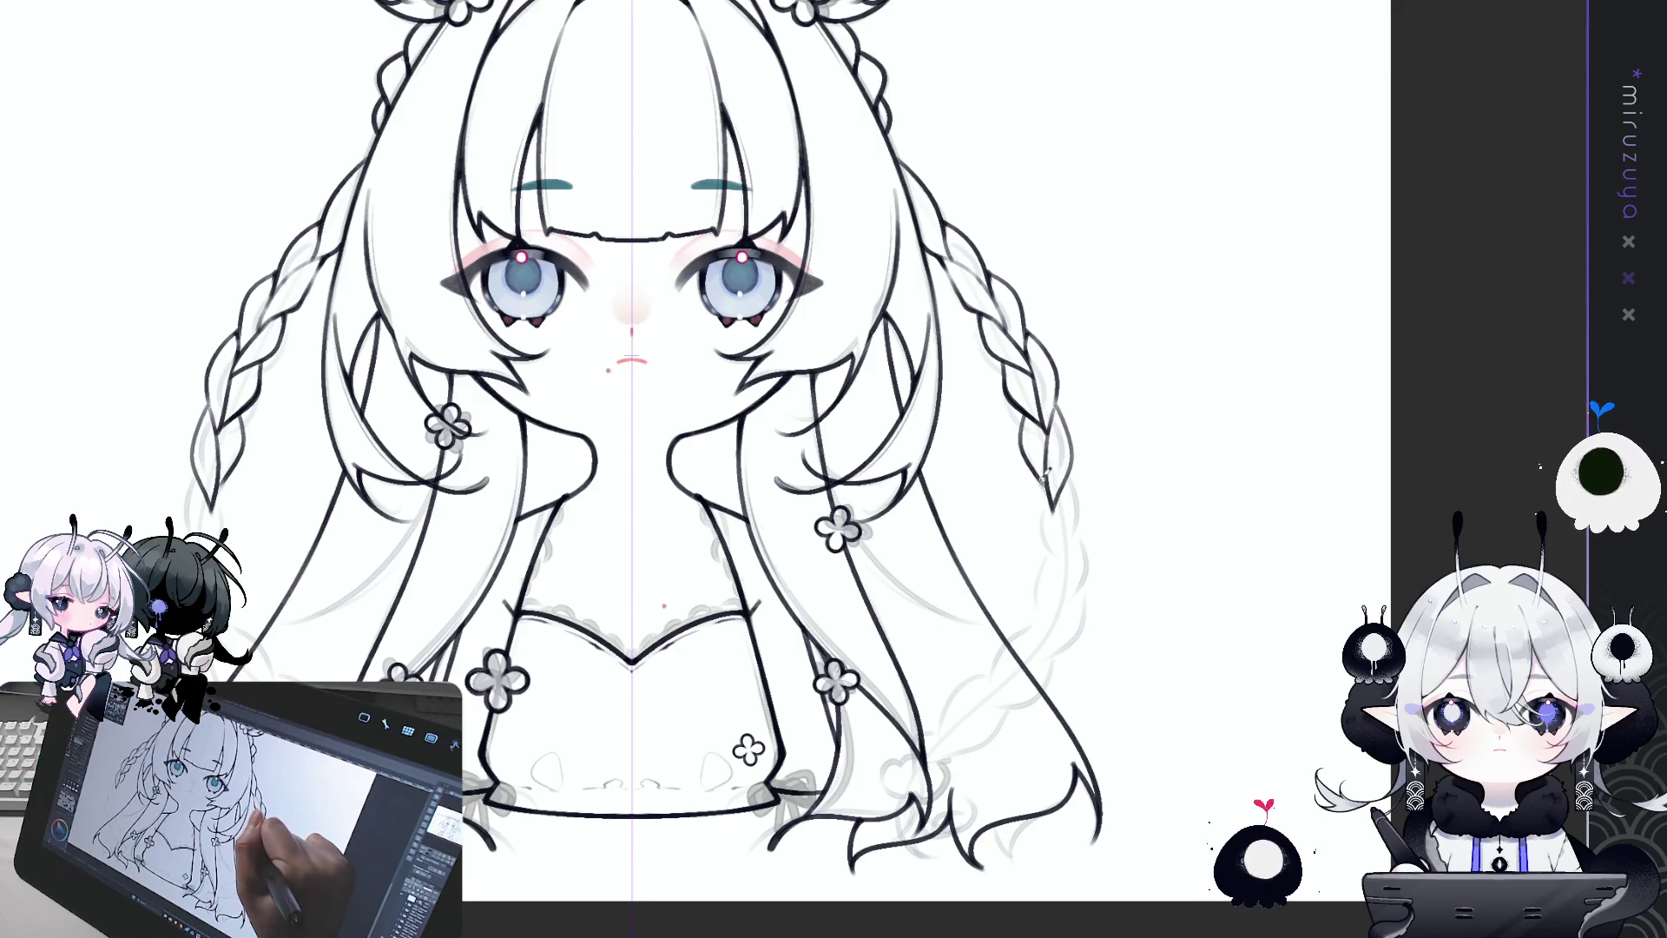
{"action": "left_click_drag", "start_coordinate": [1020, 413], "coordinate": [1052, 504]}
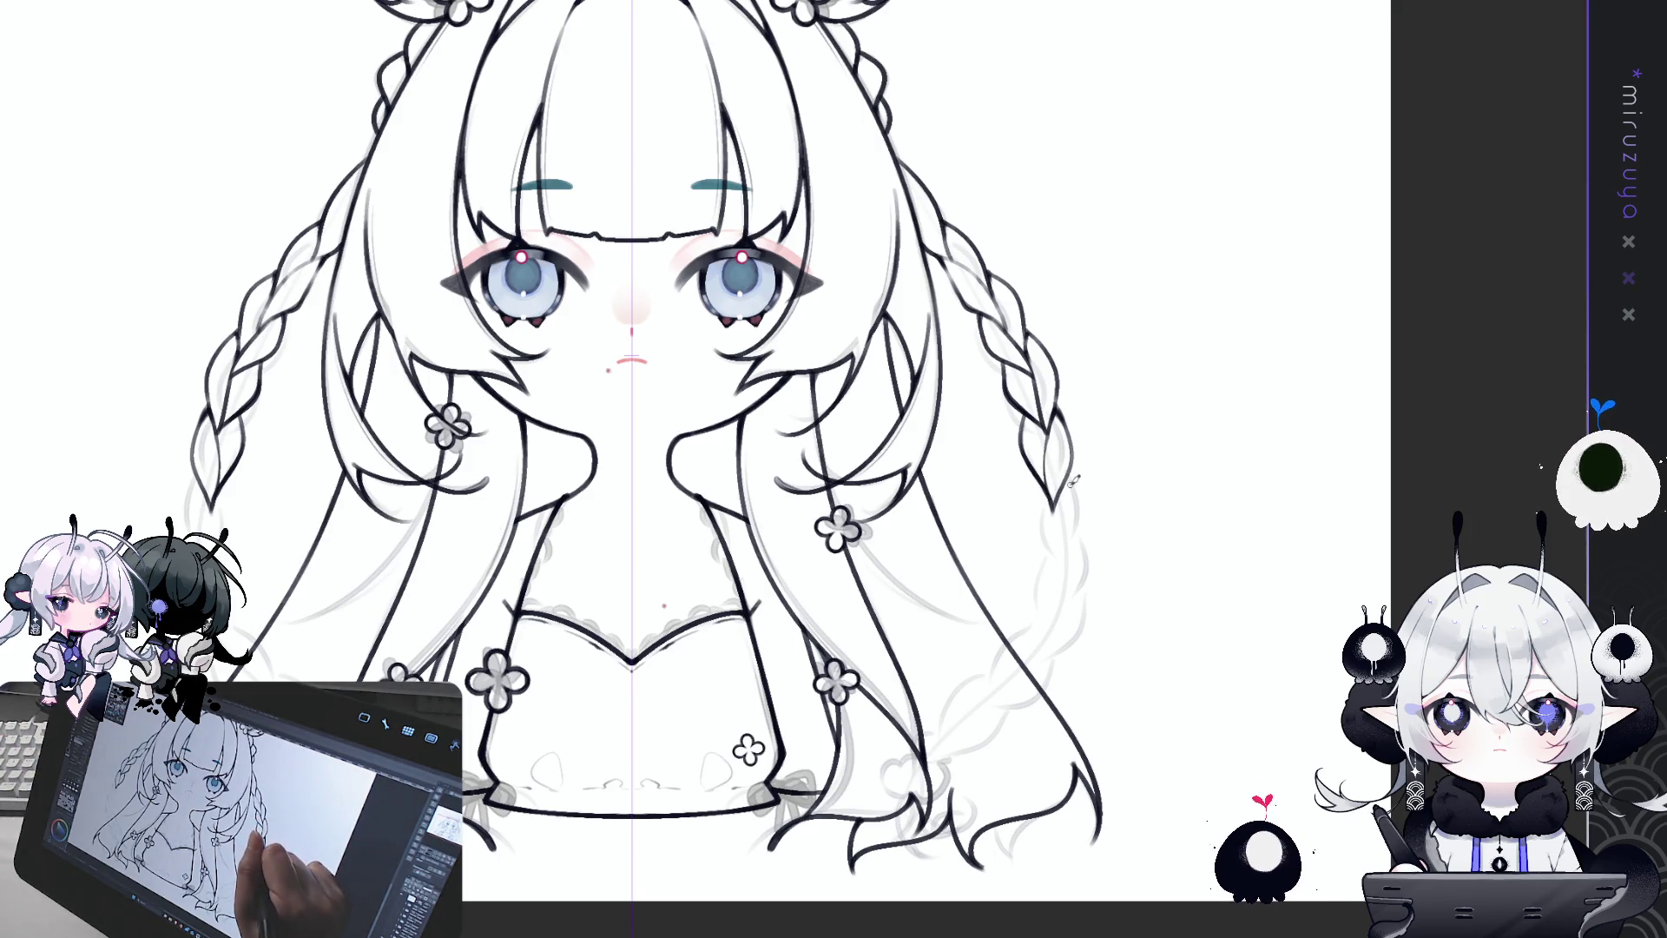
Step: Extend the right braid's tip line further down and ink its lower end
{"action": "left_click_drag", "start_coordinate": [1077, 484], "coordinate": [1060, 564]}
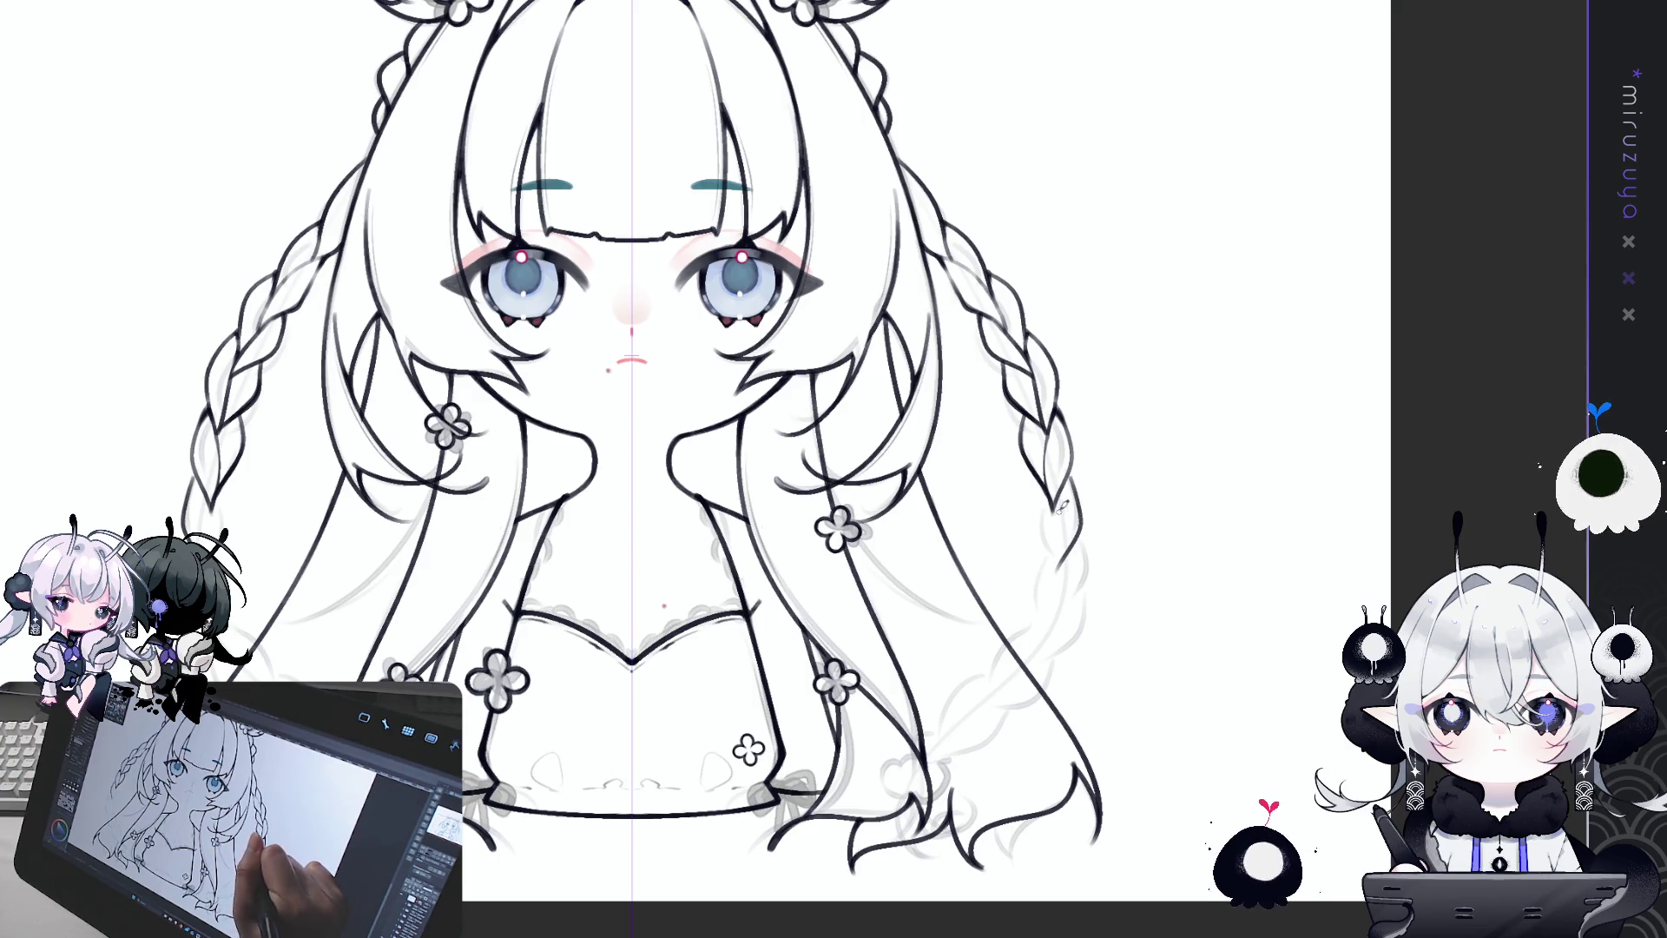
{"action": "key", "text": "ctrl+z"}
{"action": "left_click_drag", "start_coordinate": [1076, 475], "coordinate": [1055, 573]}
{"action": "mouse_move", "coordinate": [1058, 504]}
{"action": "left_mouse_down"}
{"action": "mouse_move", "coordinate": [1052, 573]}
{"action": "mouse_move", "coordinate": [1085, 580]}
{"action": "mouse_move", "coordinate": [1035, 641]}
{"action": "left_mouse_up"}
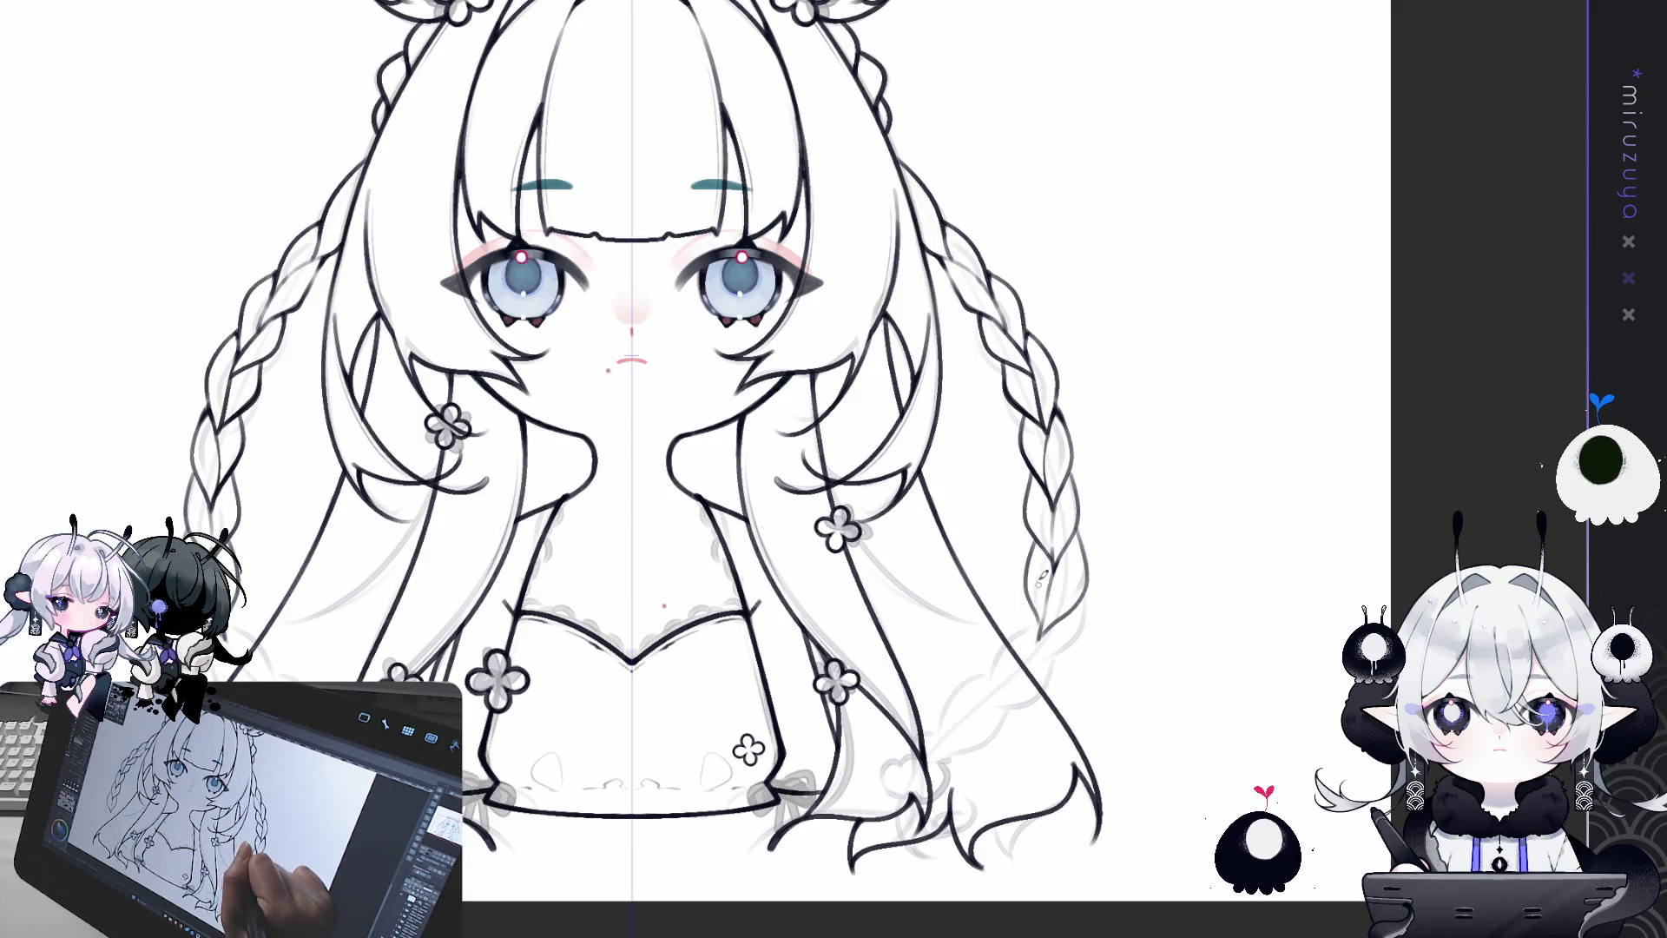
{"action": "left_click_drag", "start_coordinate": [1028, 588], "coordinate": [1049, 634]}
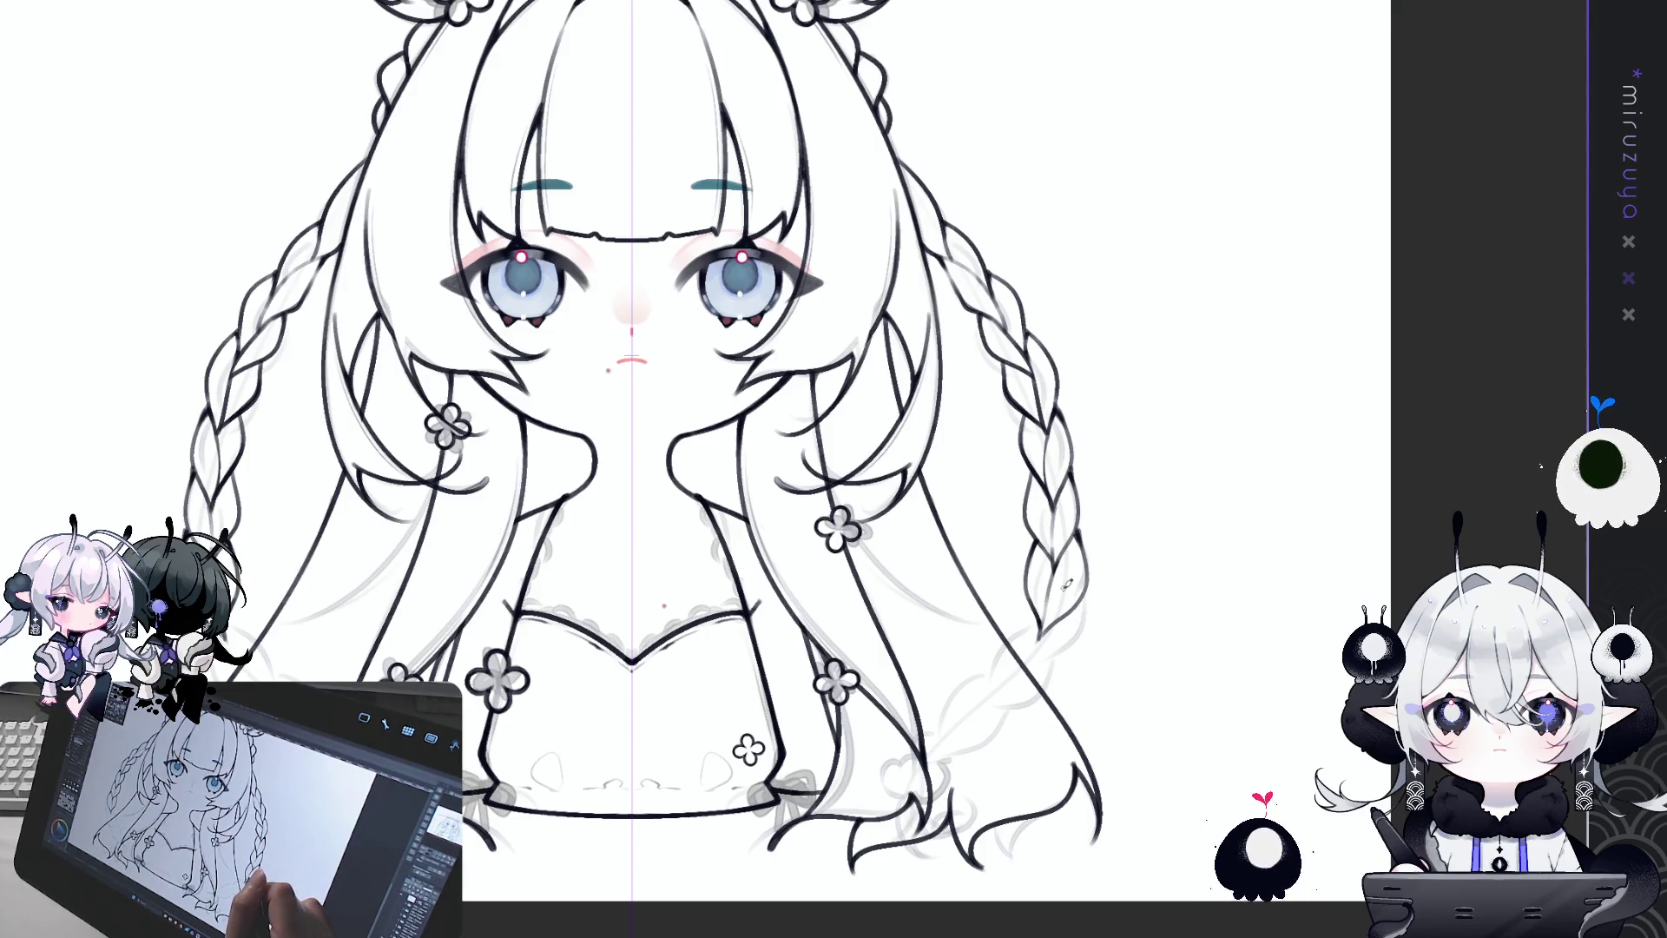
{"action": "left_click_drag", "start_coordinate": [1033, 650], "coordinate": [1192, 458]}
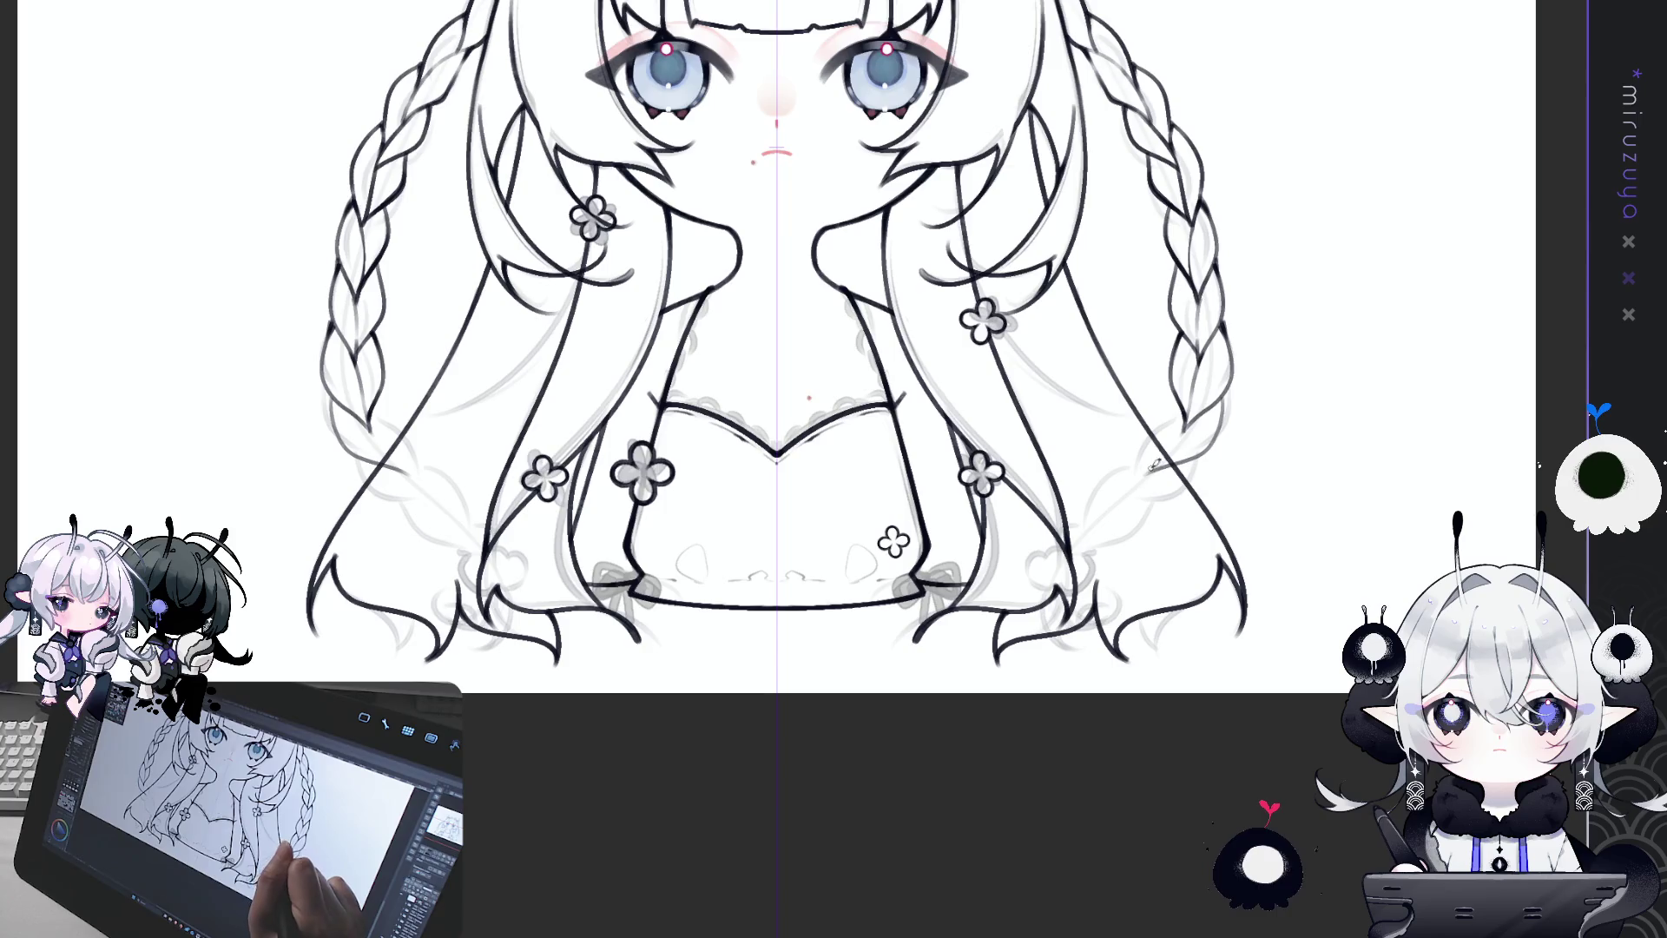
Step: Touch up the braid tips and rotate the canvas view clockwise
{"action": "left_click_drag", "start_coordinate": [372, 426], "coordinate": [408, 476]}
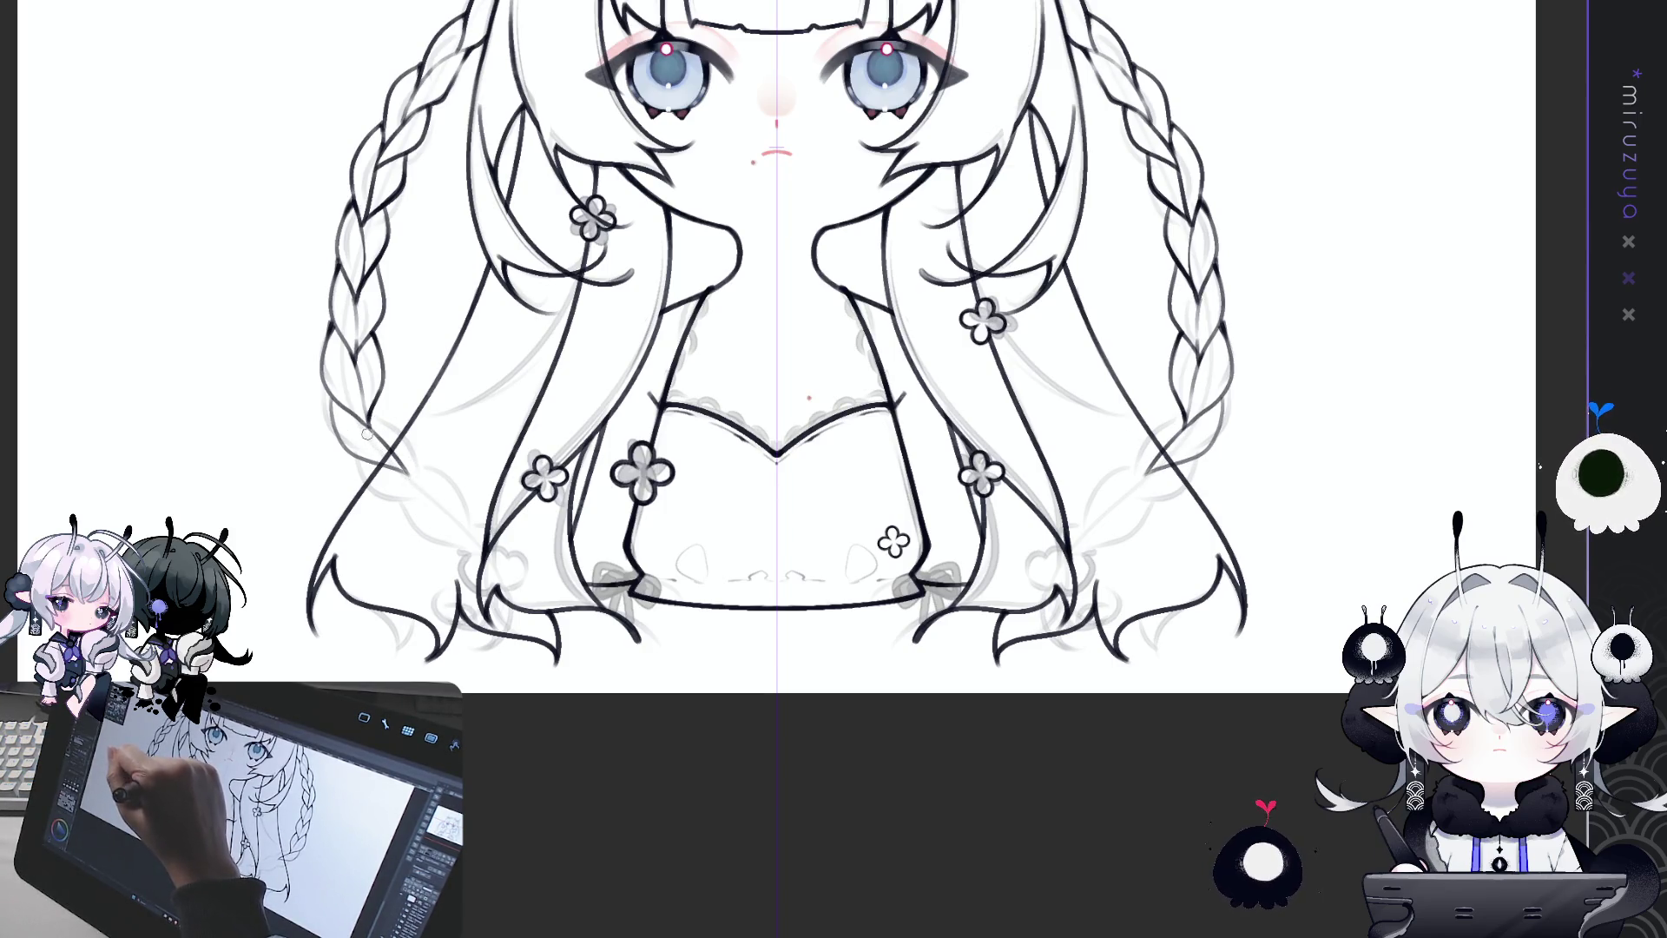
{"action": "mouse_move", "coordinate": [375, 427]}
{"action": "left_mouse_down"}
{"action": "mouse_move", "coordinate": [570, 301]}
{"action": "mouse_move", "coordinate": [373, 249]}
{"action": "left_mouse_up"}
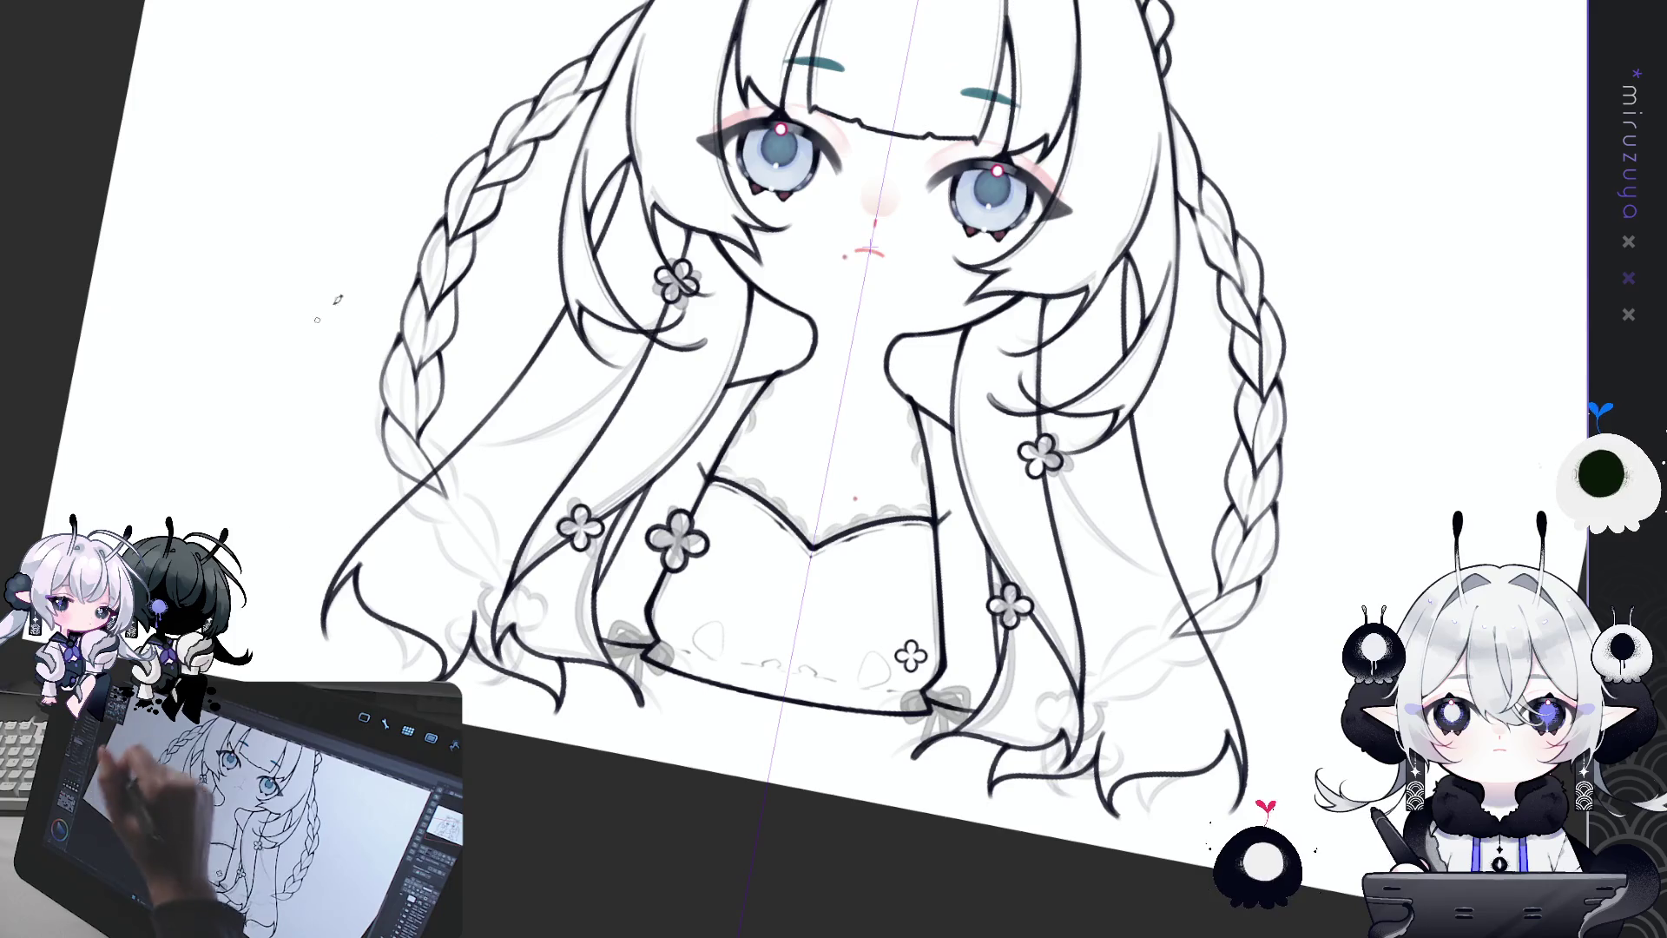
Step: On a tilted canvas, ink a new left-hair strand and two lines along the left braid edge, then return near upright
{"action": "left_click_drag", "start_coordinate": [605, 784], "coordinate": [573, 807]}
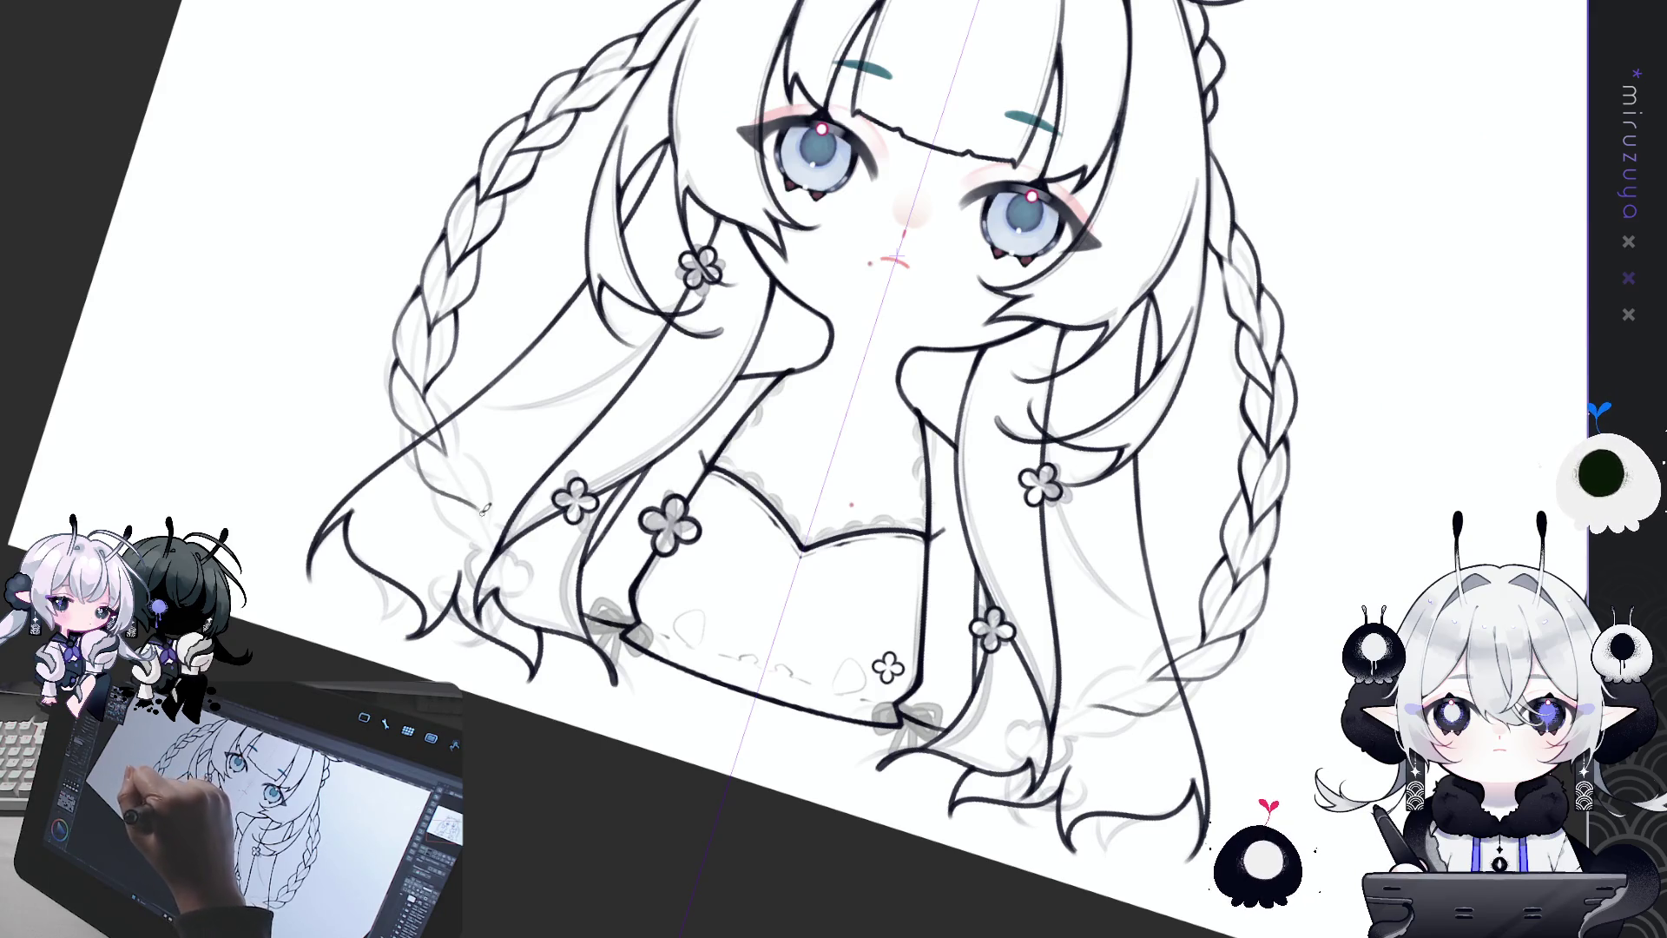
{"action": "left_click_drag", "start_coordinate": [443, 447], "coordinate": [486, 514]}
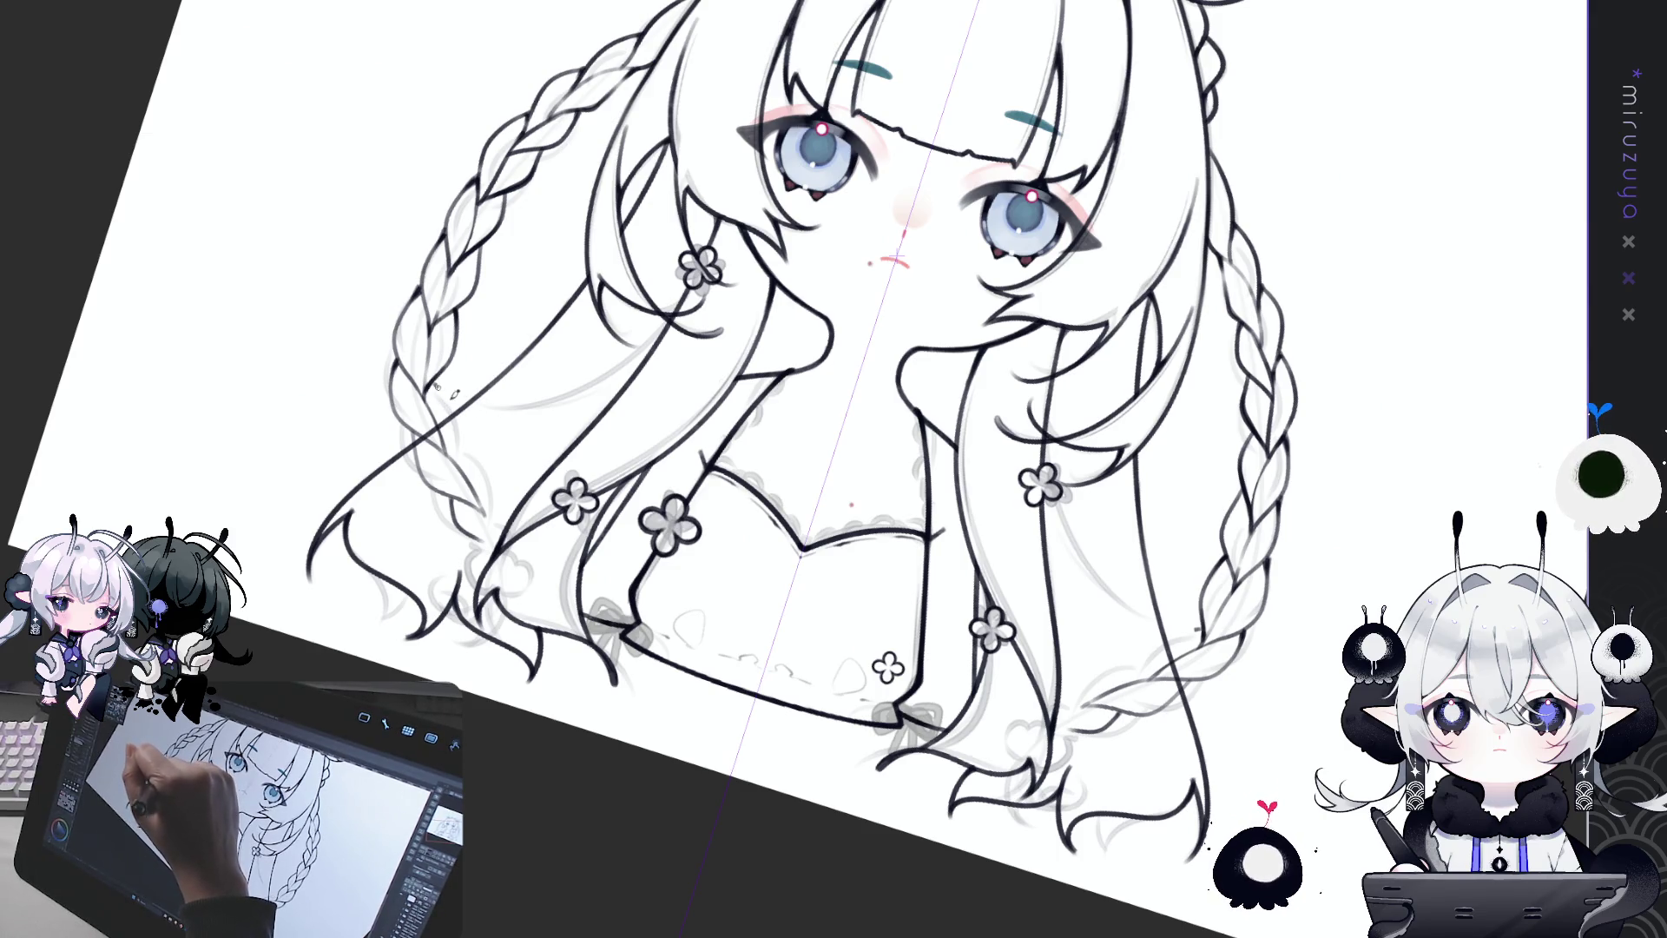
{"action": "left_click_drag", "start_coordinate": [437, 386], "coordinate": [466, 463]}
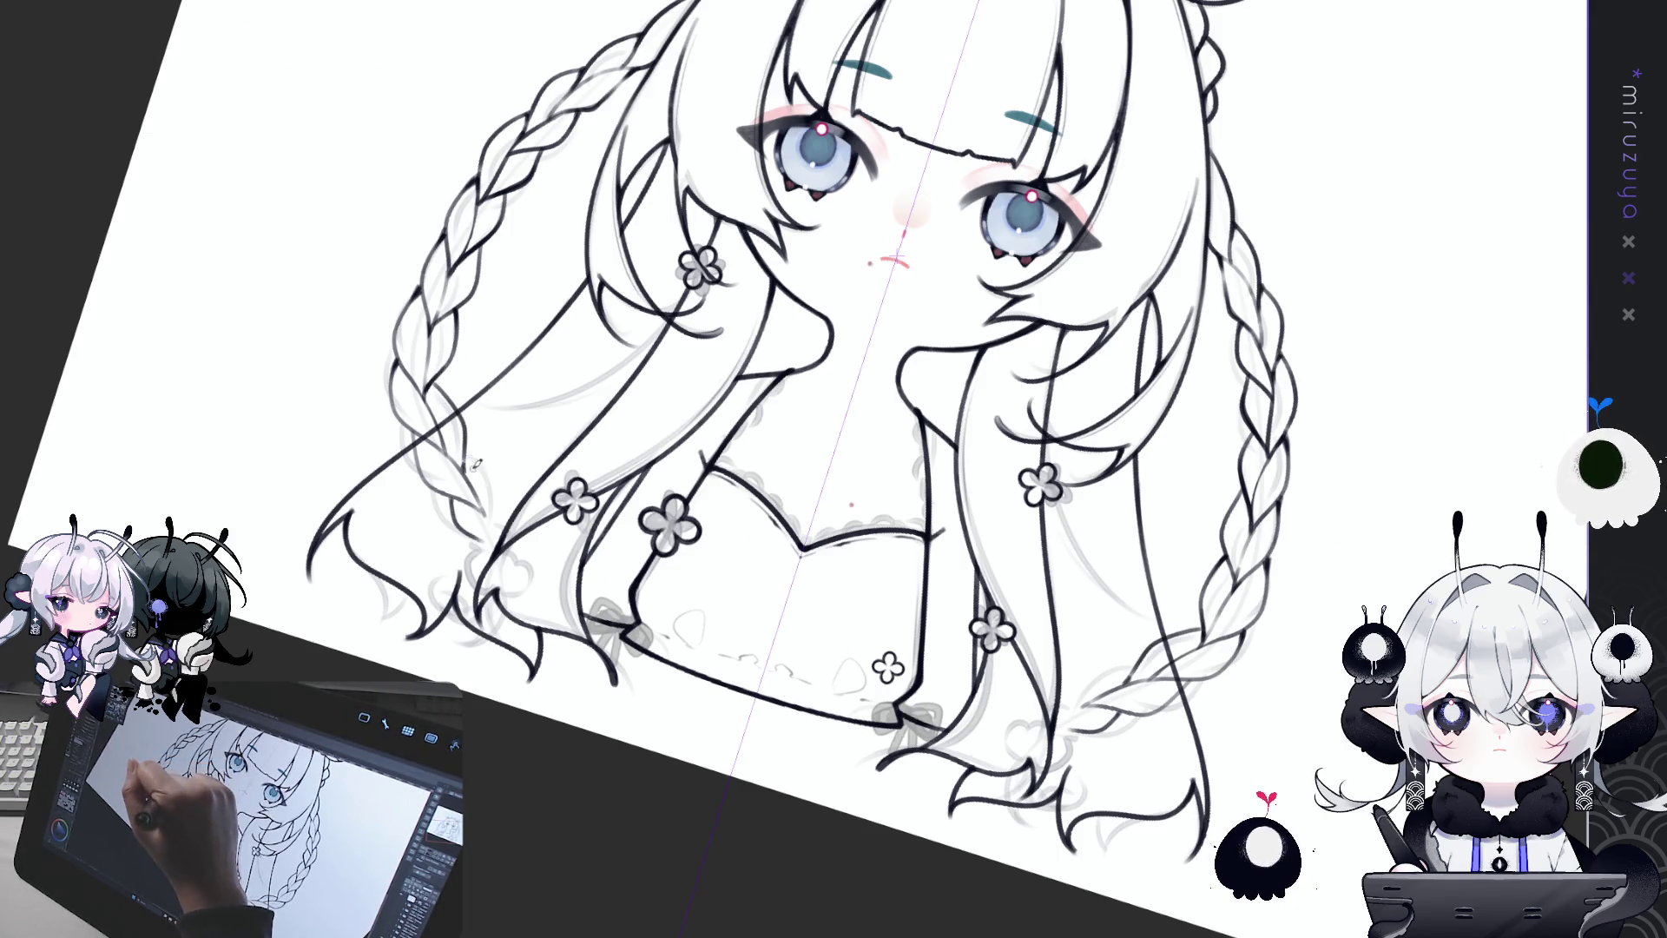
{"action": "left_click_drag", "start_coordinate": [470, 450], "coordinate": [487, 513]}
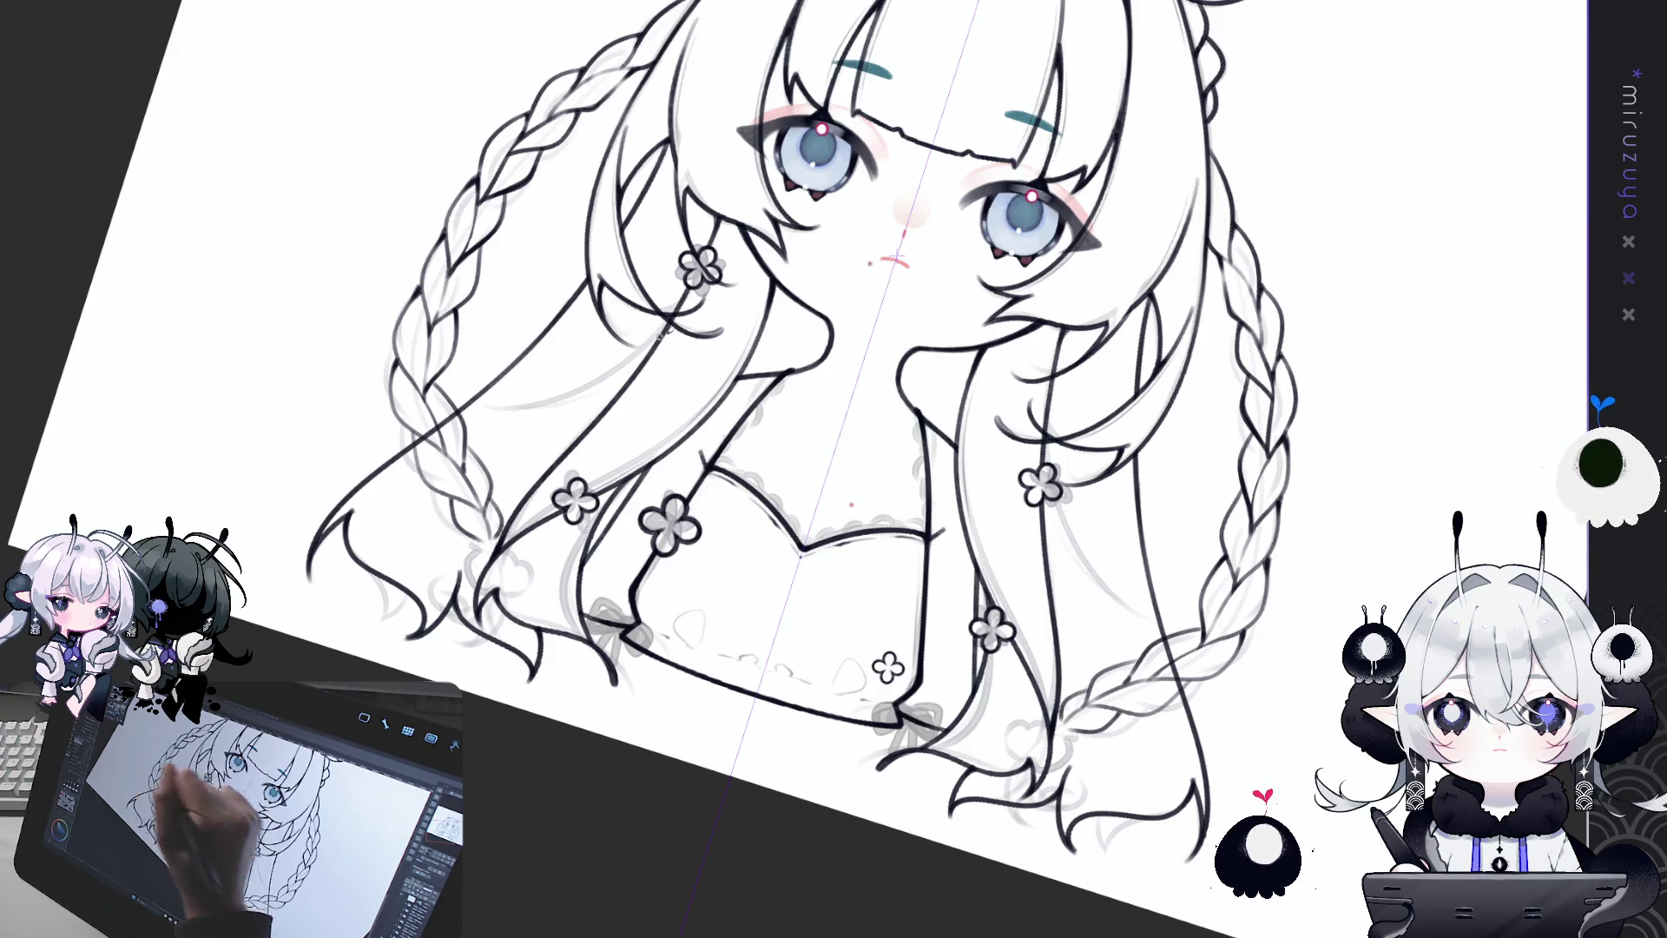
{"action": "mouse_move", "coordinate": [491, 495]}
{"action": "left_mouse_down"}
{"action": "mouse_move", "coordinate": [1392, 486]}
{"action": "mouse_move", "coordinate": [1172, 512]}
{"action": "left_mouse_up"}
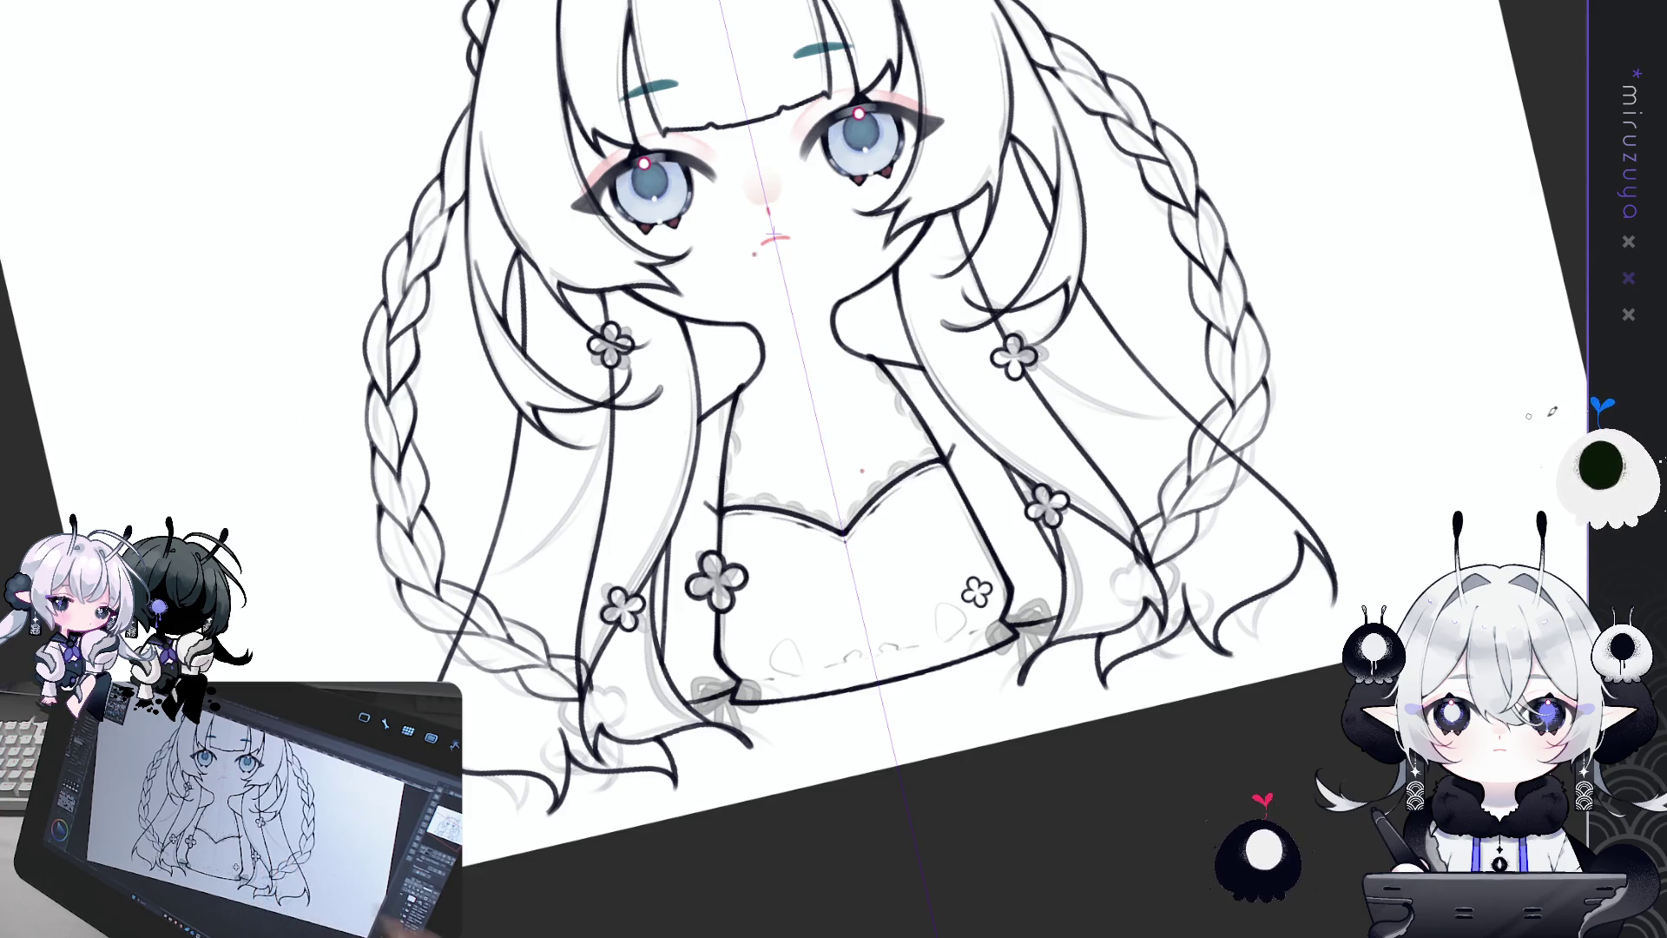
Step: Hide the inked line art to compare with the sketch, then reset the canvas rotation to upright
{"action": "left_click", "coordinate": [1663, 460]}
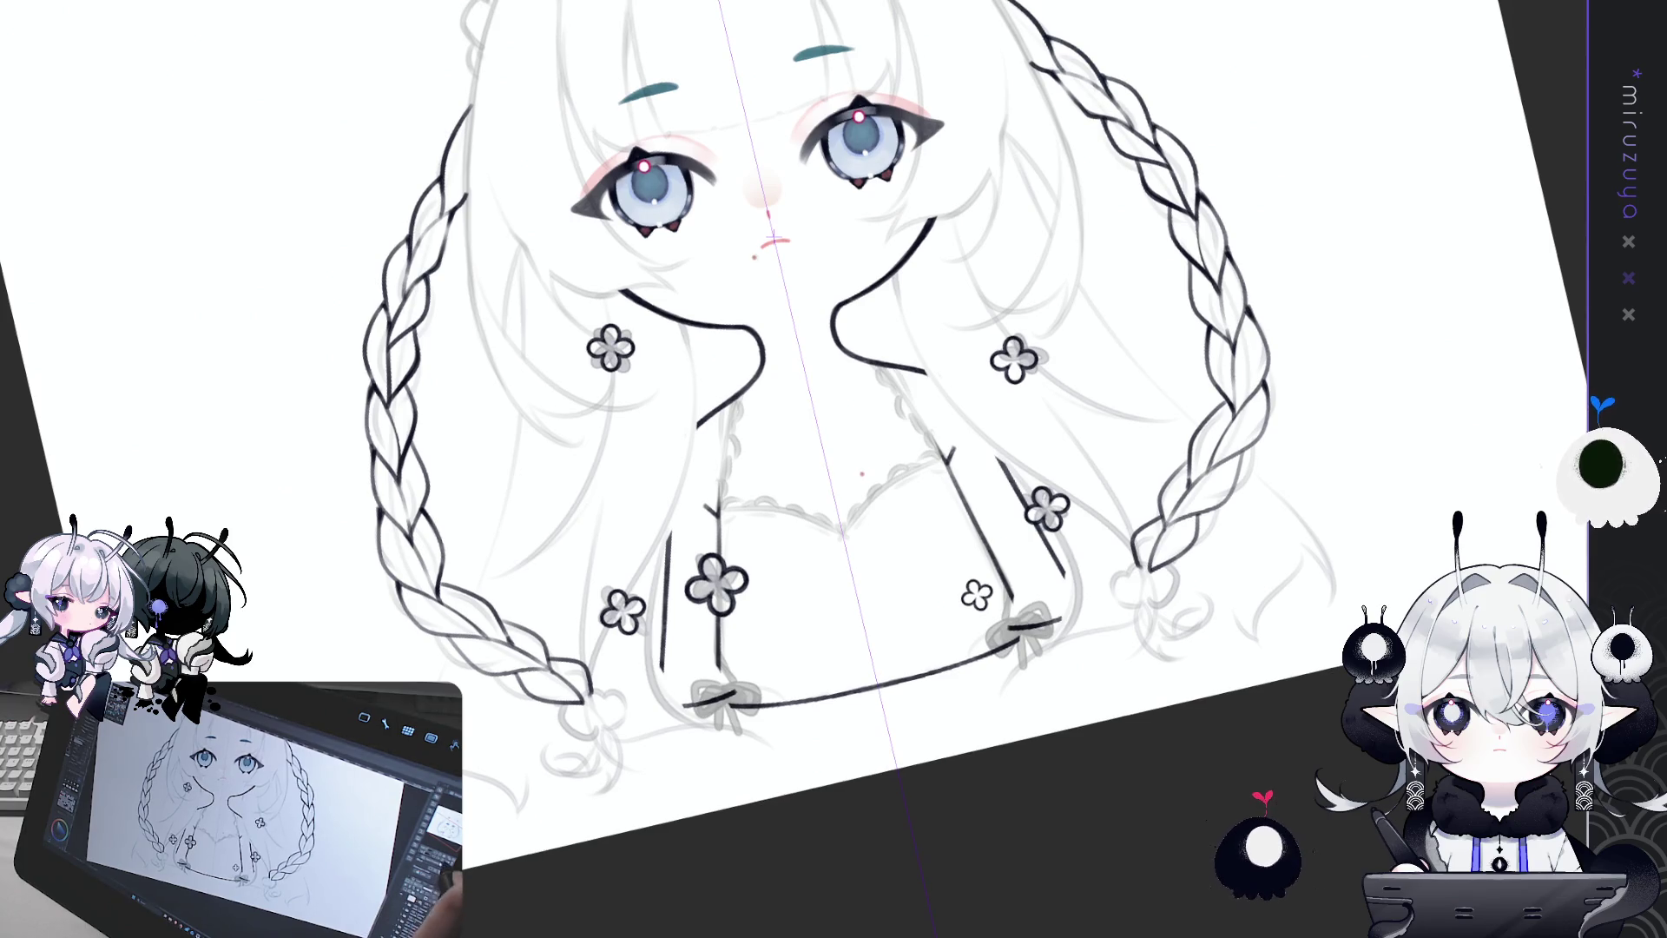
{"action": "key", "text": "ctrl+at"}
{"action": "key", "text": "ctrl+z"}
{"action": "key", "text": "ctrl+y"}
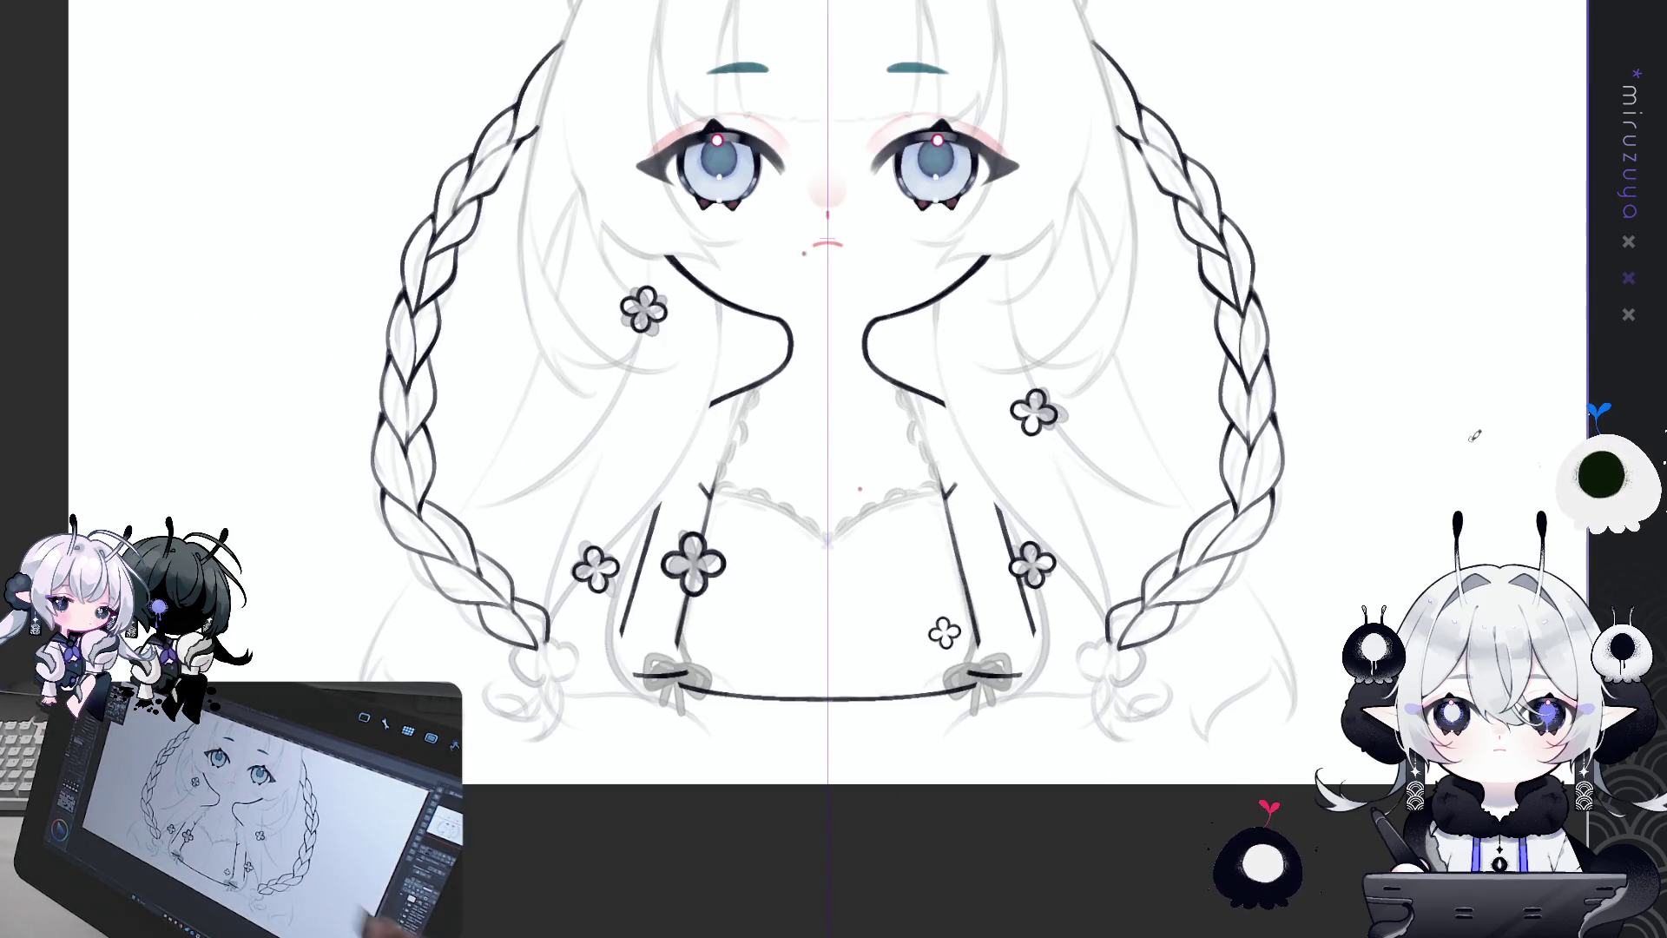
Step: Copy the right hair-bun flower and place the copy at the right braid's end
{"action": "key", "text": "ctrl+y"}
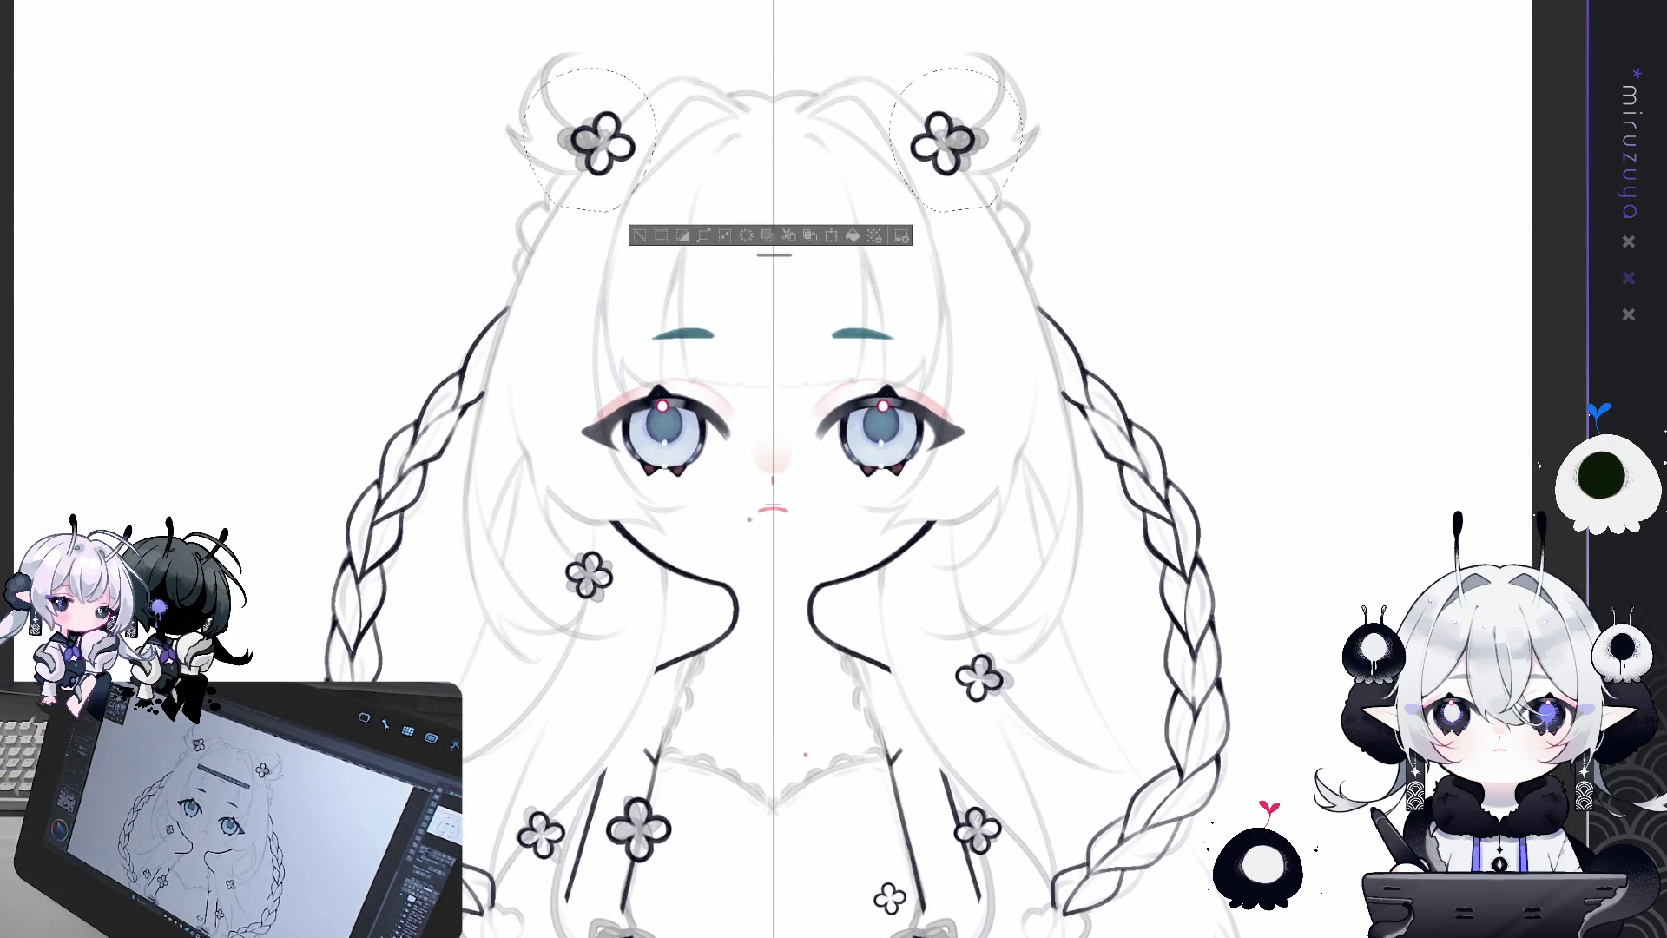
{"action": "mouse_move", "coordinate": [994, 207]}
{"action": "left_mouse_down"}
{"action": "mouse_move", "coordinate": [894, 95]}
{"action": "mouse_move", "coordinate": [998, 209]}
{"action": "left_mouse_up"}
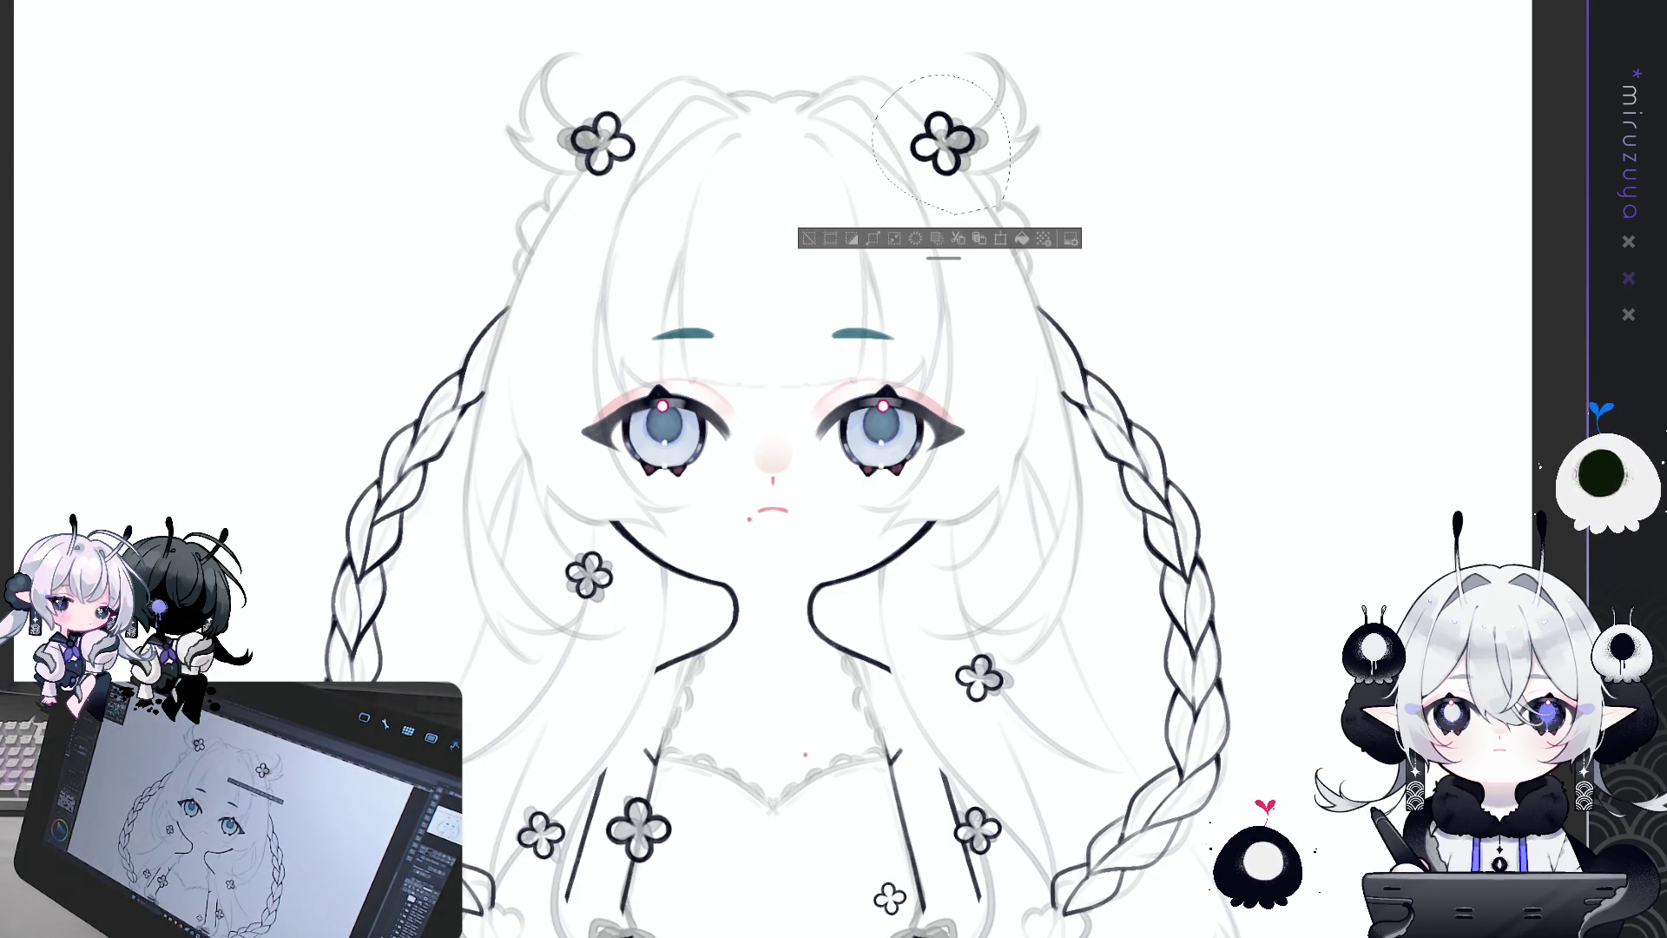
{"action": "key", "text": "ctrl+d"}
{"action": "left_click", "coordinate": [885, 460]}
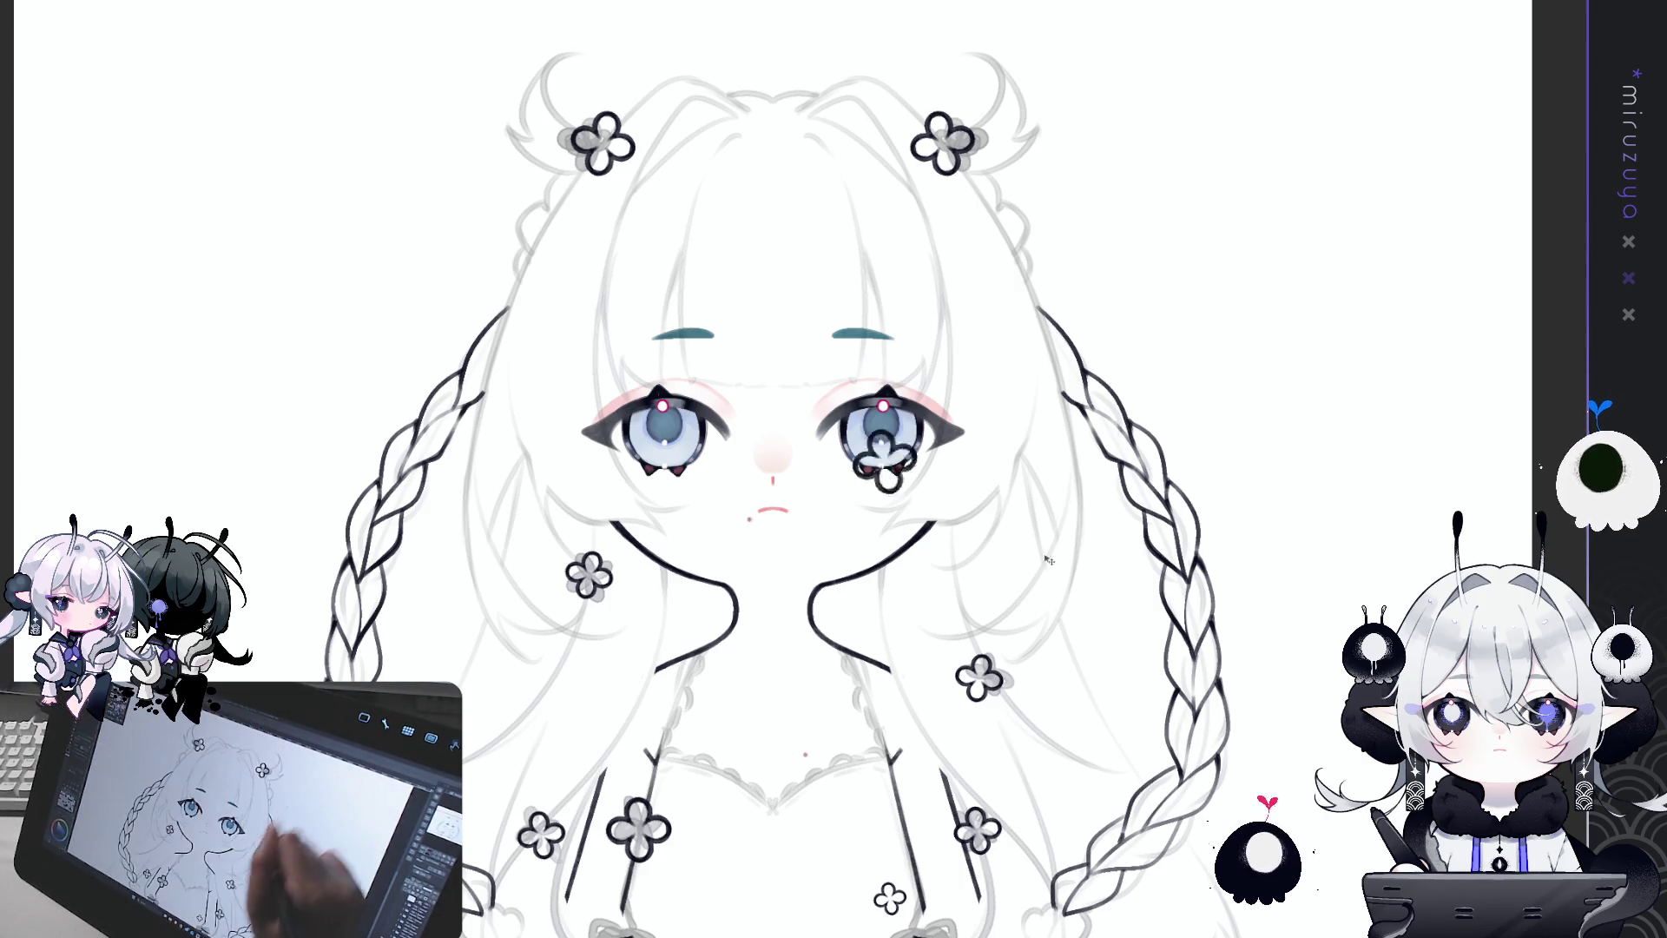
{"action": "left_click_drag", "start_coordinate": [1048, 559], "coordinate": [1084, 829]}
{"action": "scroll", "coordinate": [1067, 694], "scroll_direction": "down", "scroll_amount": 5}
{"action": "mouse_move", "coordinate": [1040, 287]}
{"action": "left_mouse_down"}
{"action": "mouse_move", "coordinate": [1168, 618]}
{"action": "mouse_move", "coordinate": [1229, 573]}
{"action": "left_mouse_up"}
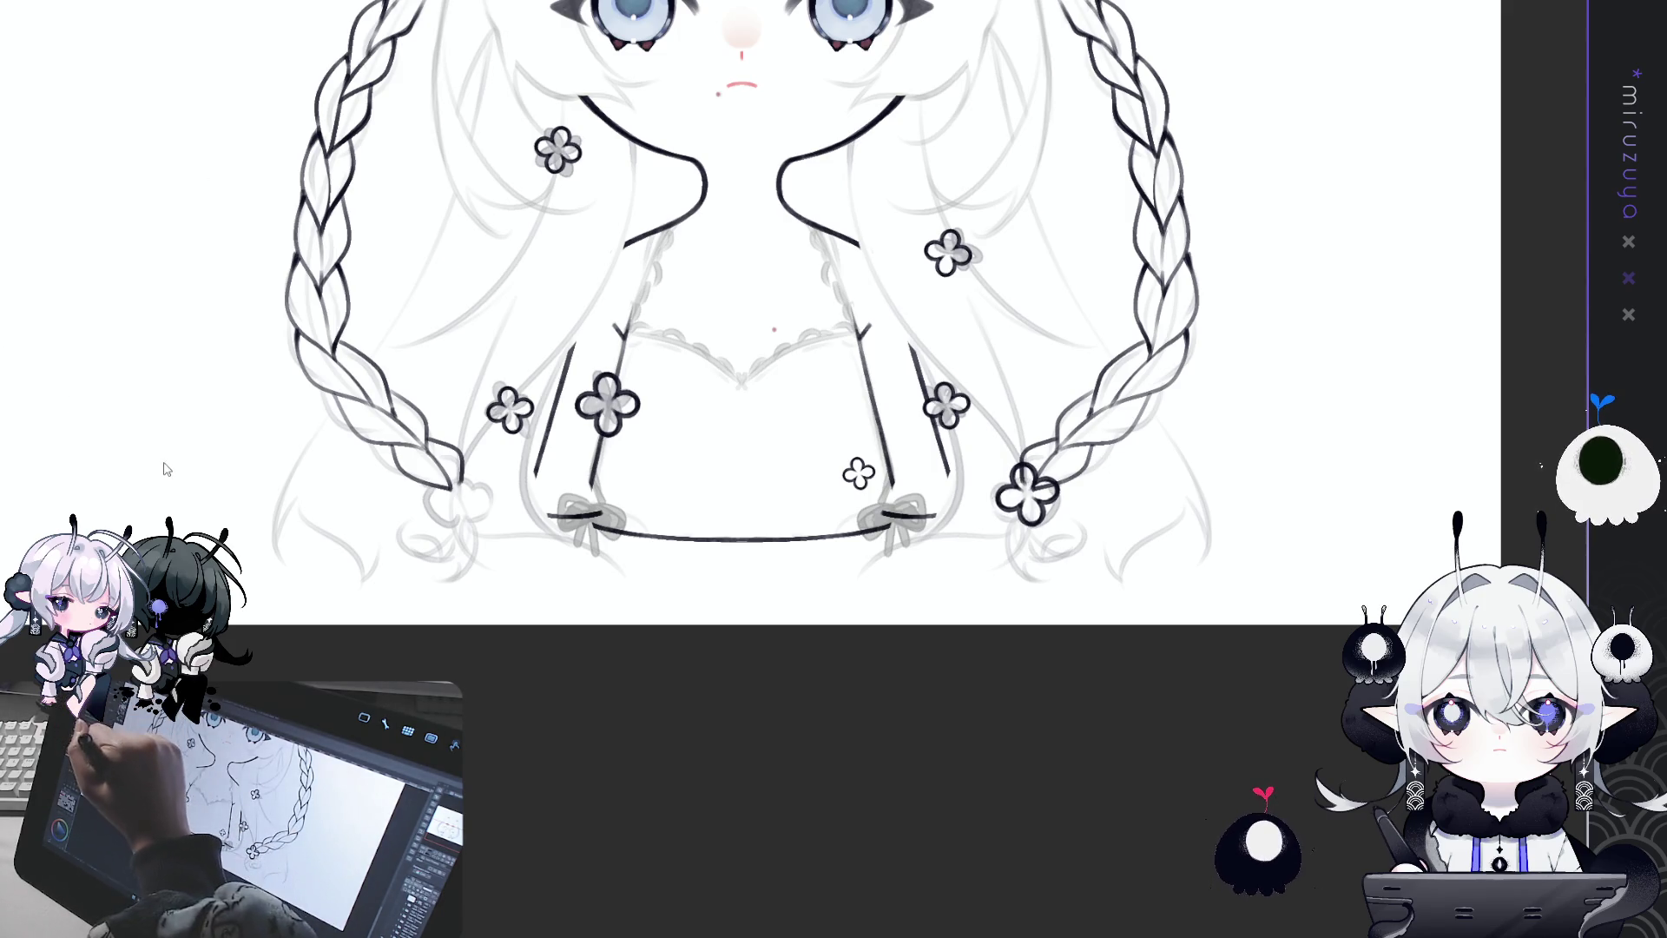
Step: Rotate the right braid-end flower slightly with a transform and confirm it
{"action": "key", "text": "ctrl+t"}
{"action": "left_click_drag", "start_coordinate": [1076, 427], "coordinate": [1081, 408]}
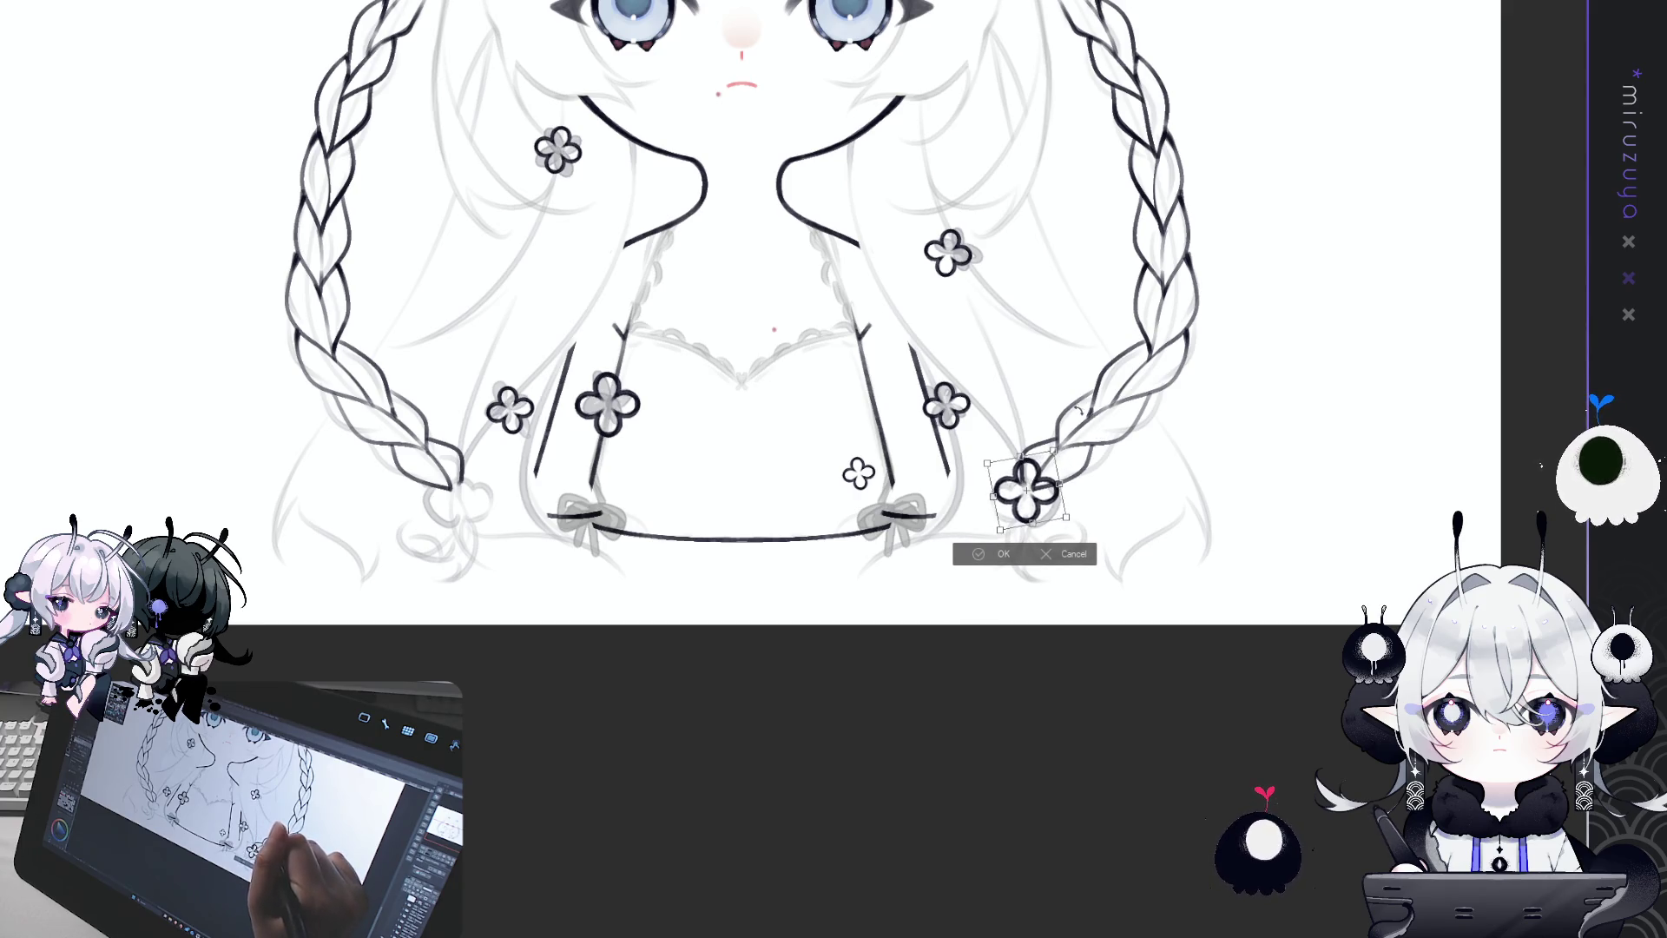
{"action": "left_click_drag", "start_coordinate": [1035, 472], "coordinate": [1039, 475]}
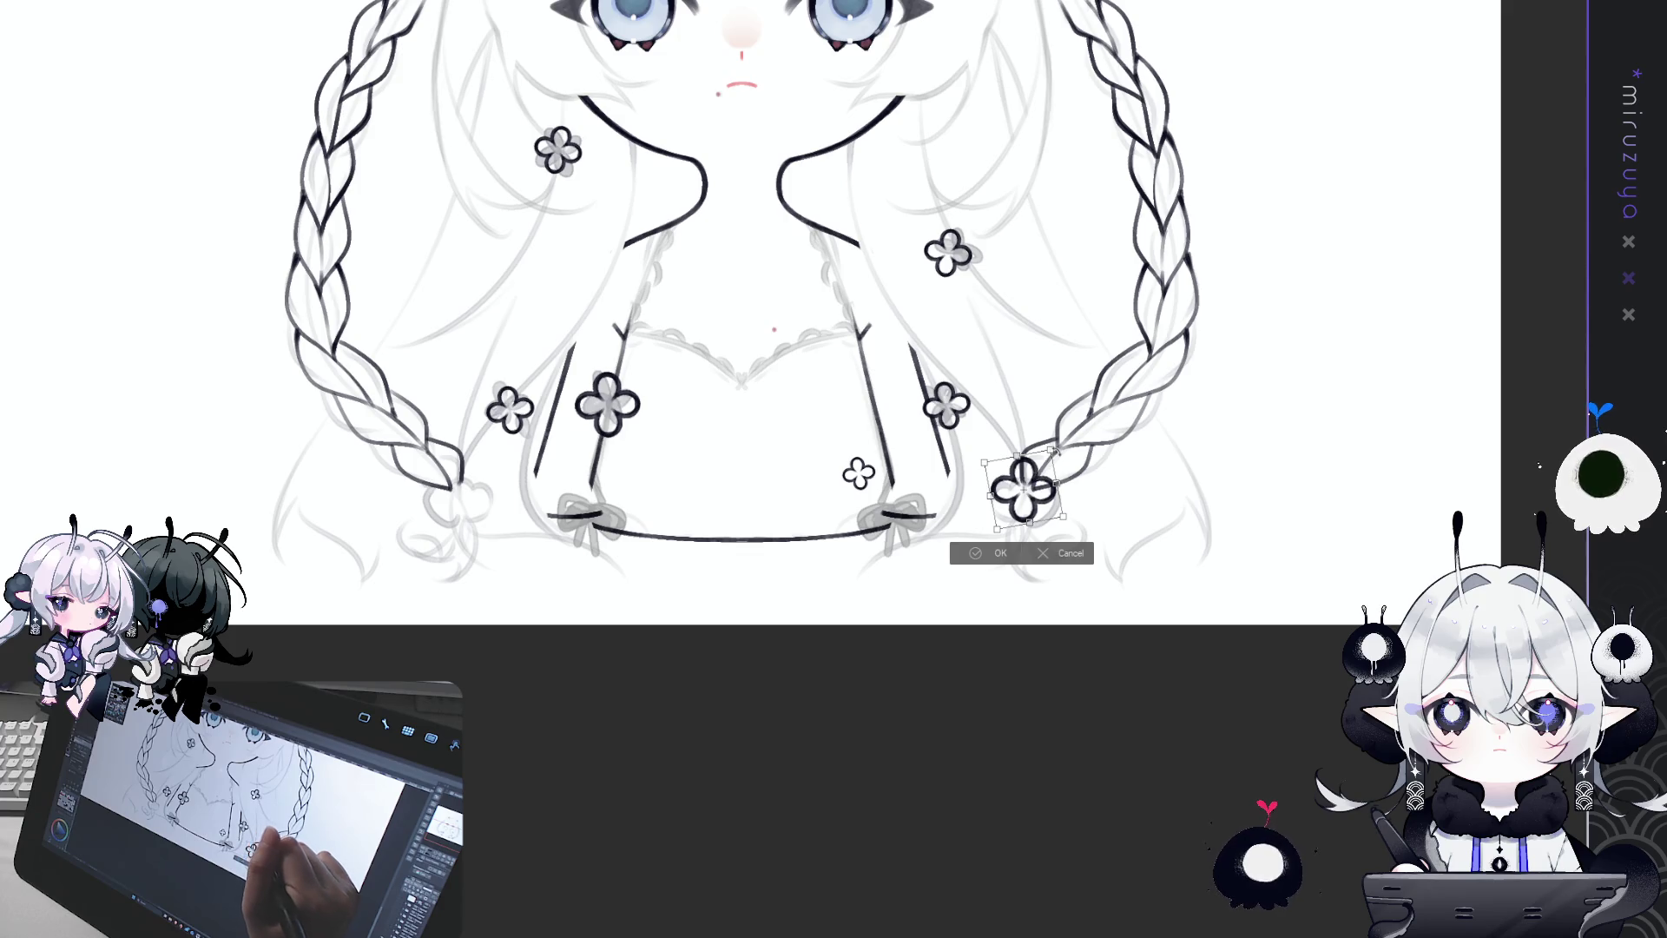
{"action": "left_click", "coordinate": [991, 553]}
{"action": "mouse_move", "coordinate": [1301, 408]}
{"action": "left_mouse_down"}
{"action": "mouse_move", "coordinate": [1288, 458]}
{"action": "mouse_move", "coordinate": [1302, 535]}
{"action": "left_mouse_up"}
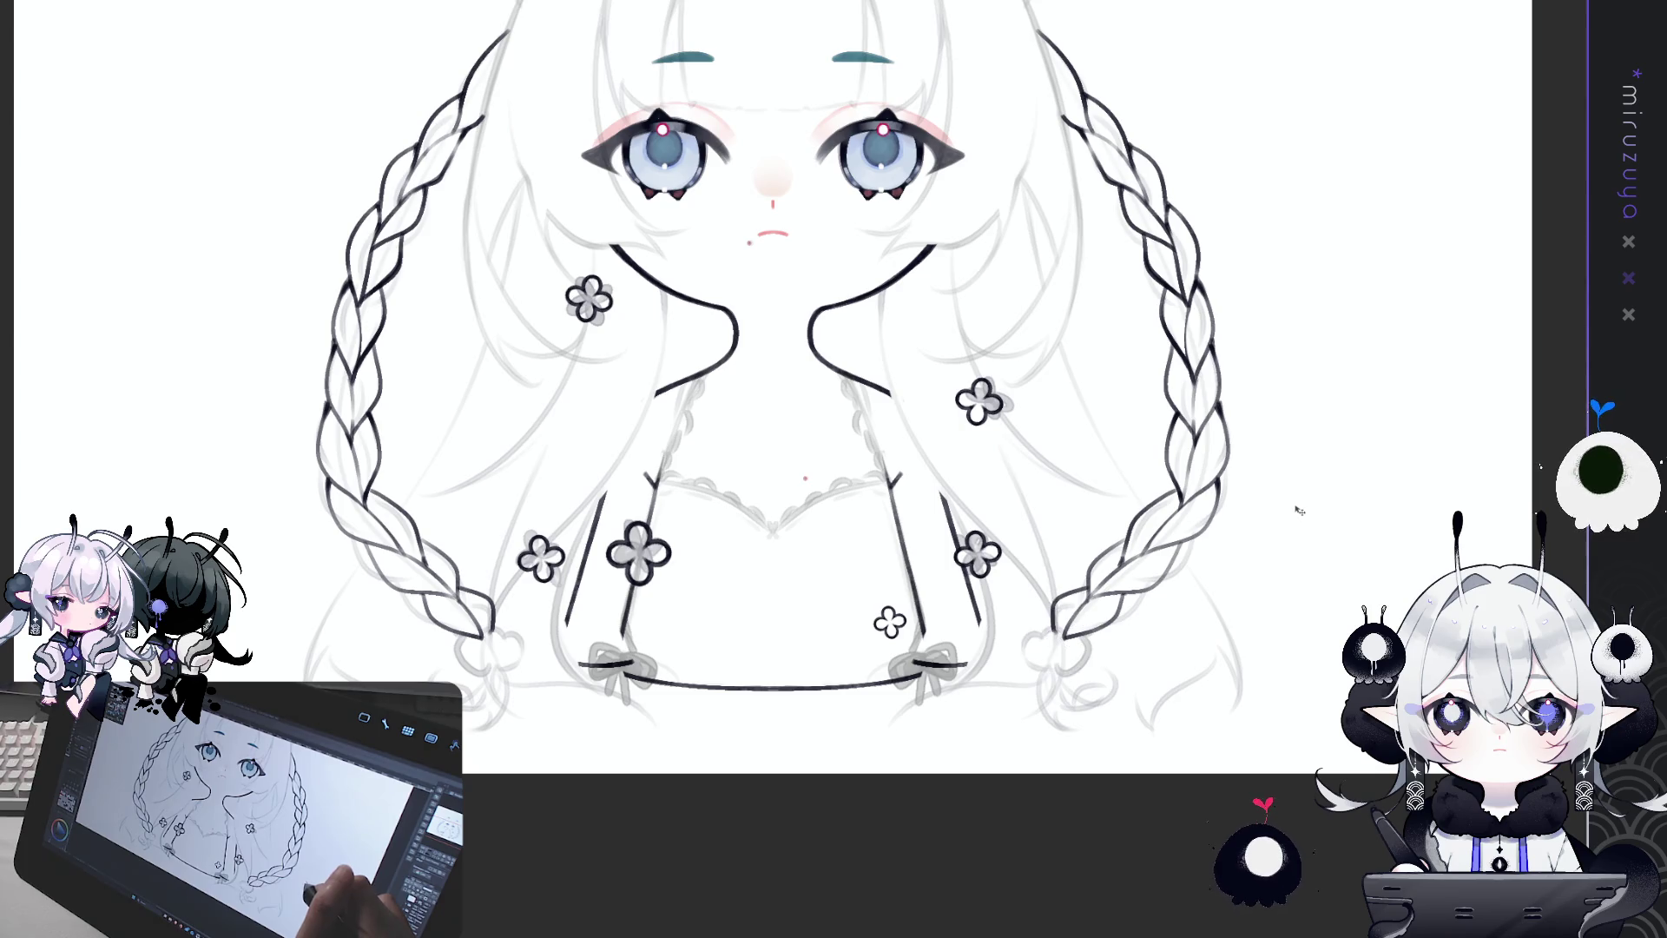
Step: Paste another clover at the right braid's end and redraw it darker and cleaner
{"action": "key", "text": "ctrl+v"}
{"action": "left_click_drag", "start_coordinate": [1240, 241], "coordinate": [1268, 694]}
{"action": "left_click_drag", "start_coordinate": [1282, 535], "coordinate": [1312, 697]}
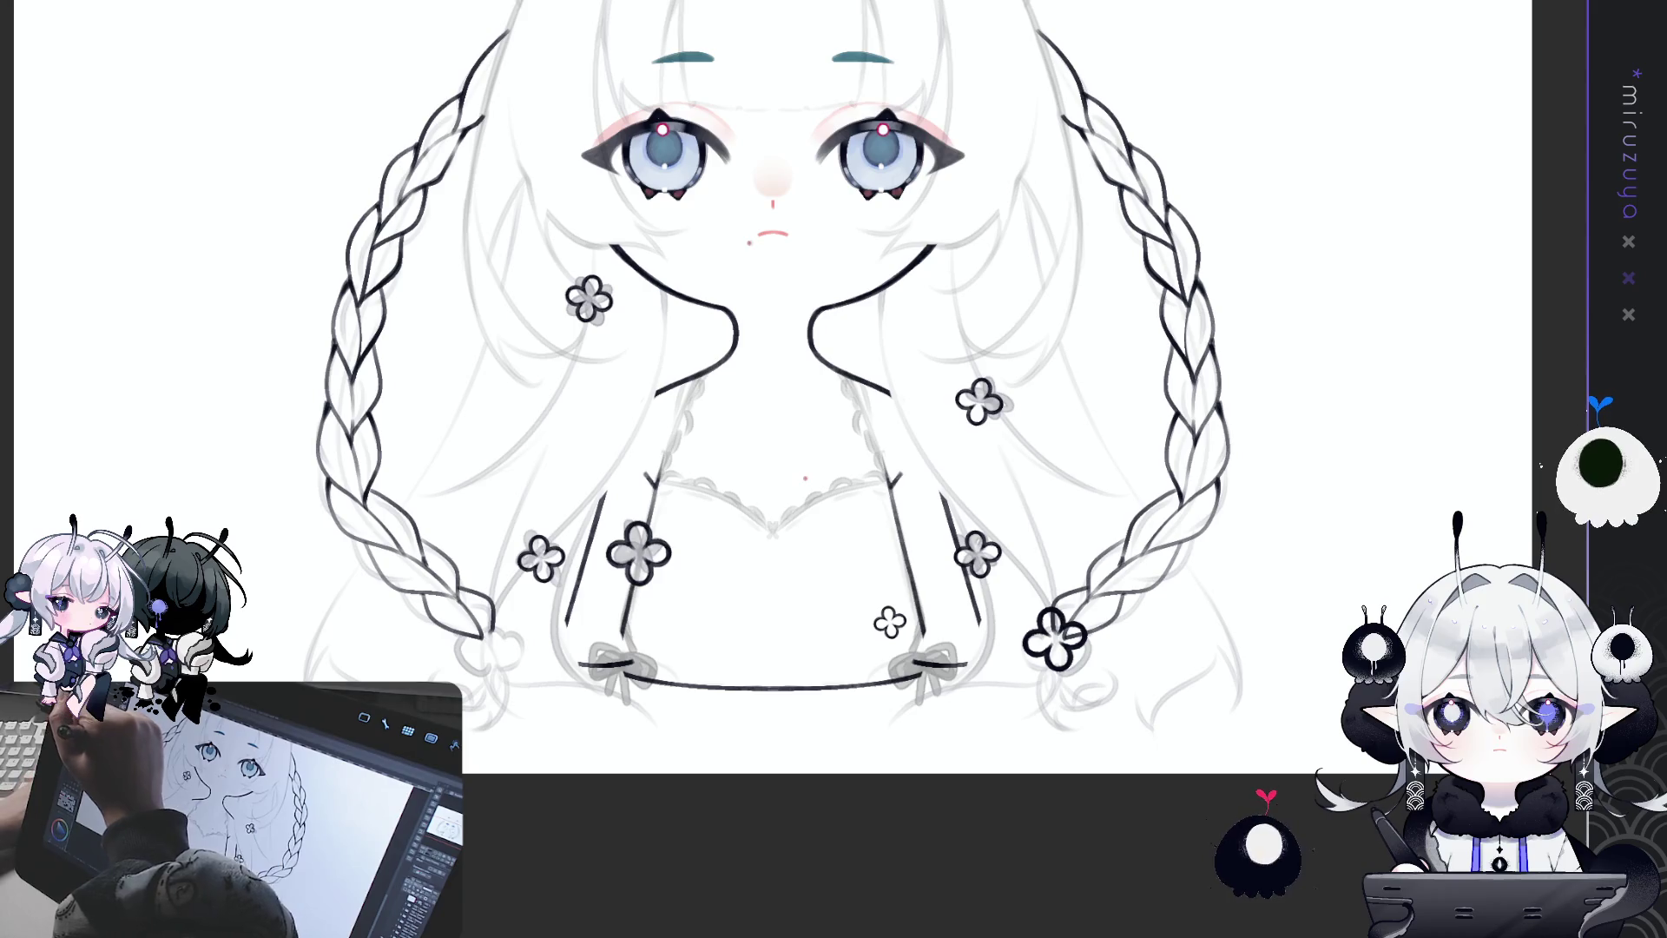
{"action": "left_click_drag", "start_coordinate": [1037, 621], "coordinate": [1072, 655]}
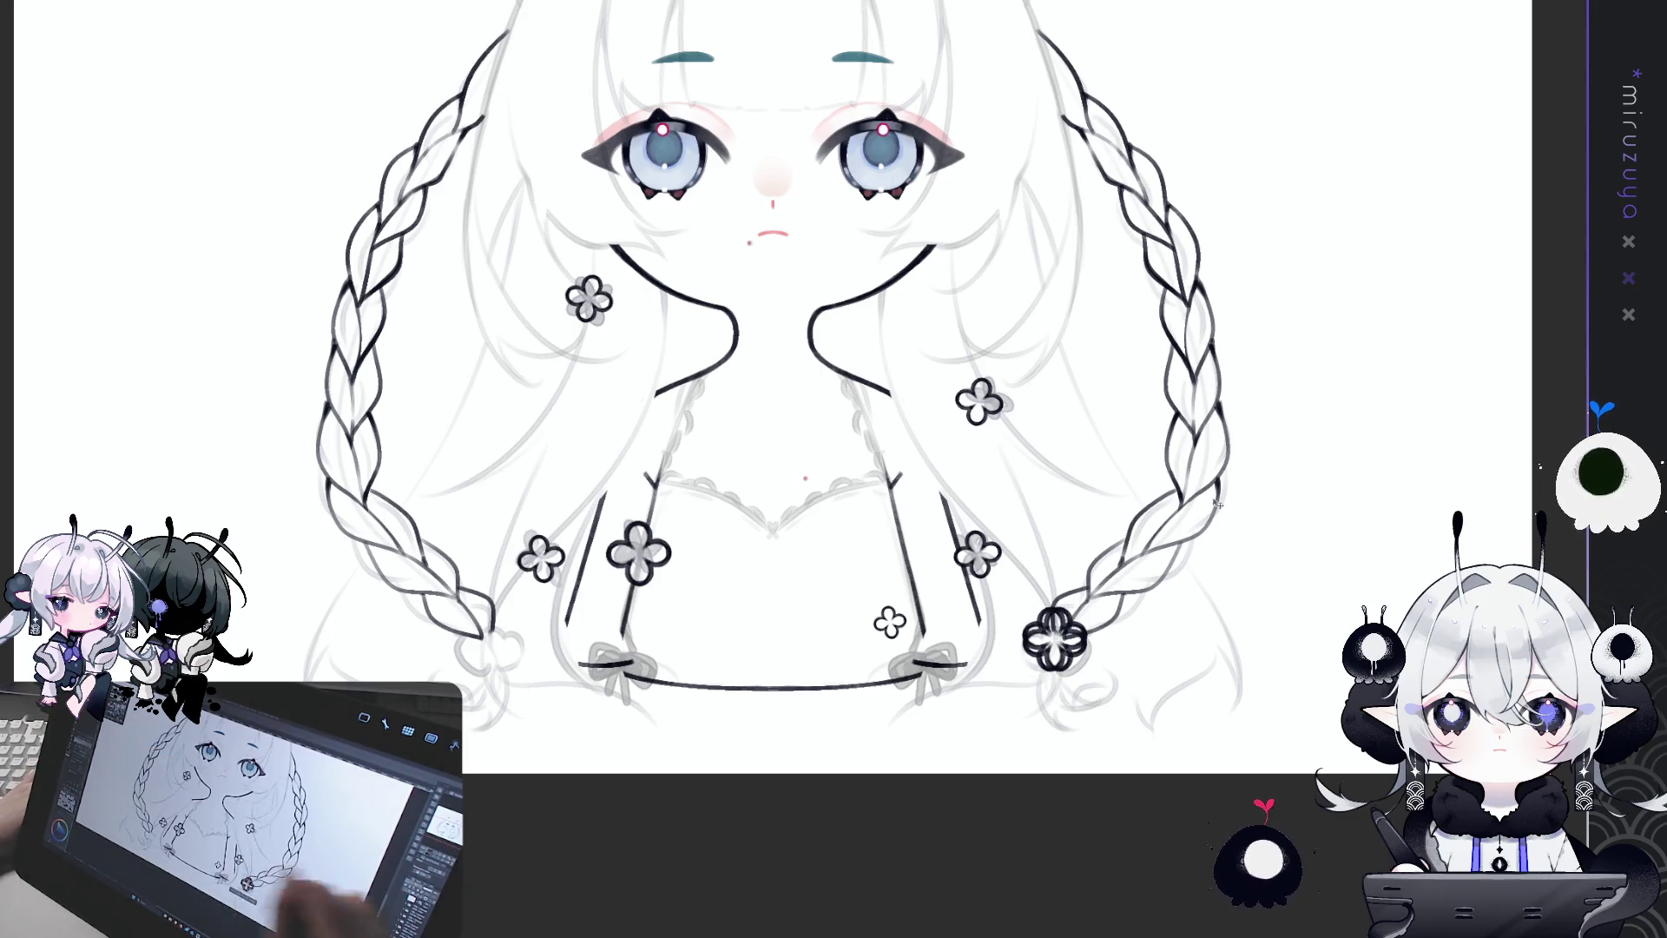
Step: Shift the right braid-end flower left and nudge the left braid-tip flower slightly right
{"action": "key", "text": "ctrl+minus"}
{"action": "key", "text": "ctrl+minus"}
{"action": "key", "text": "ctrl+minus"}
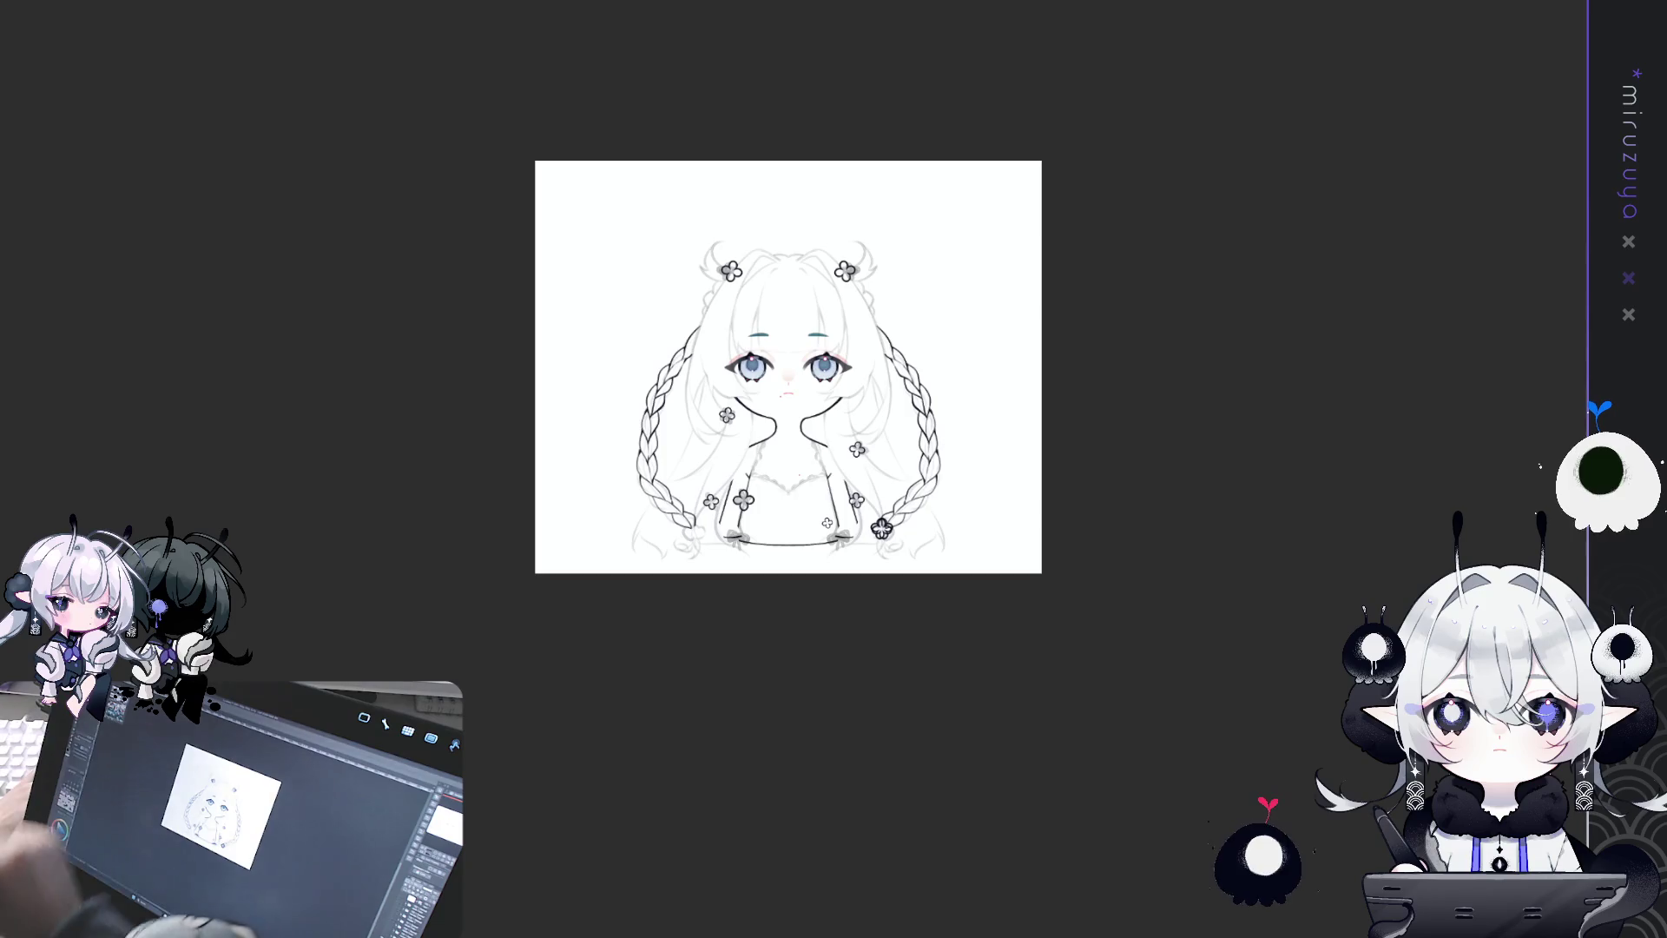
{"action": "left_click_drag", "start_coordinate": [871, 528], "coordinate": [688, 525]}
{"action": "scroll", "coordinate": [792, 479], "scroll_direction": "up", "scroll_amount": 5}
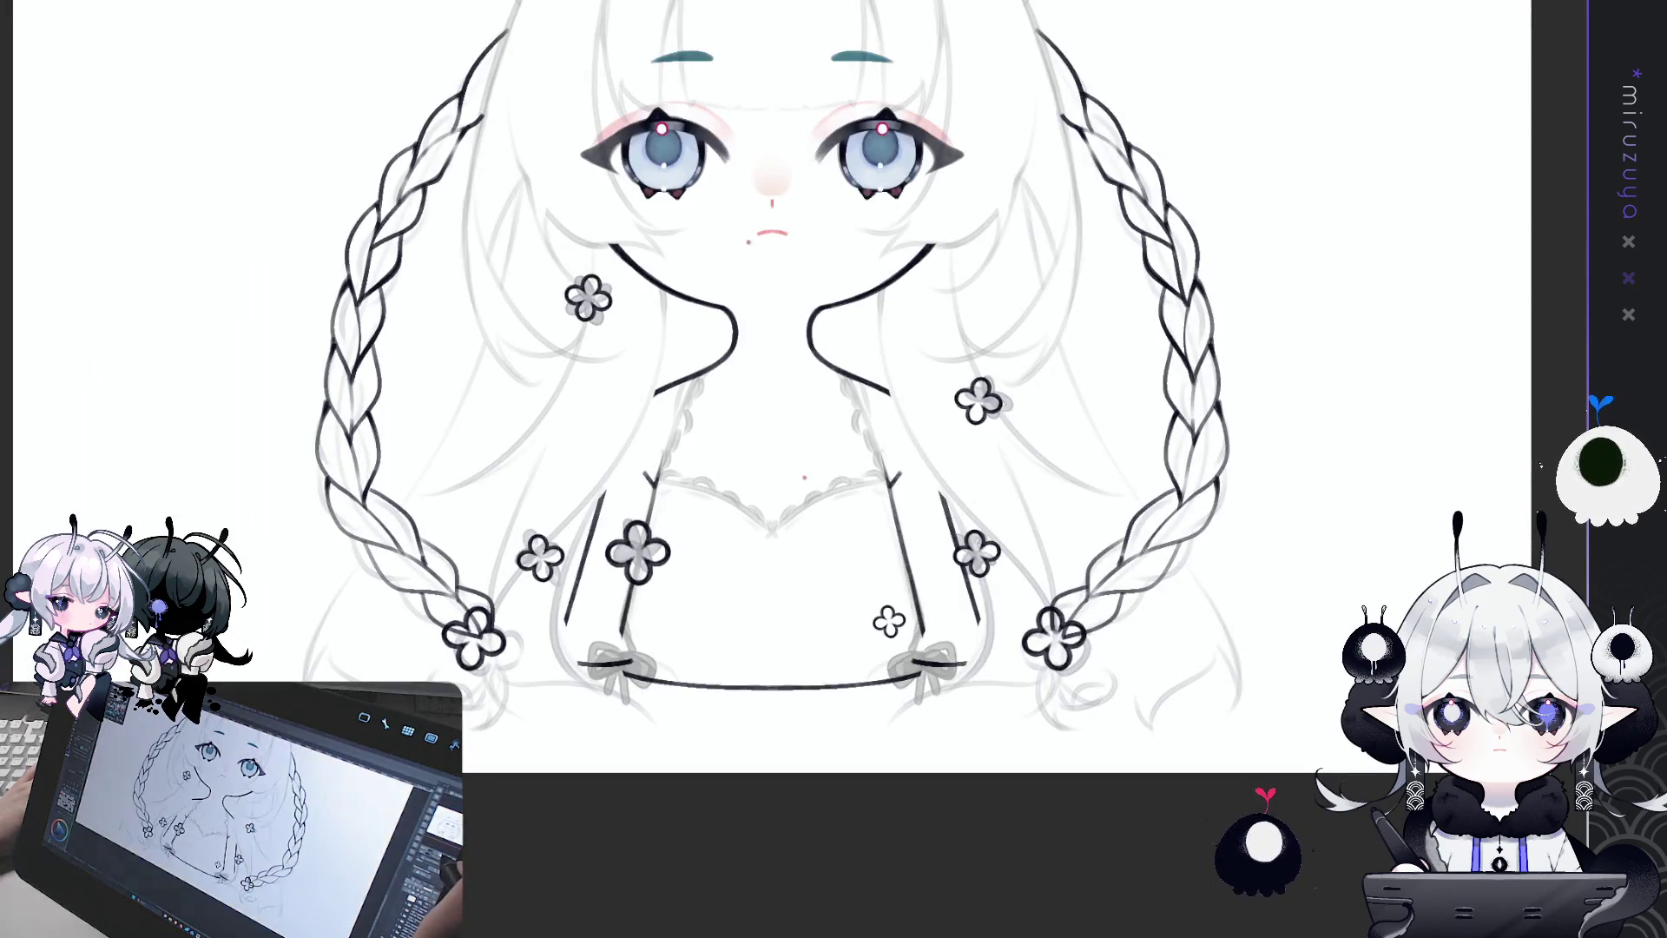
{"action": "left_click_drag", "start_coordinate": [486, 637], "coordinate": [490, 640]}
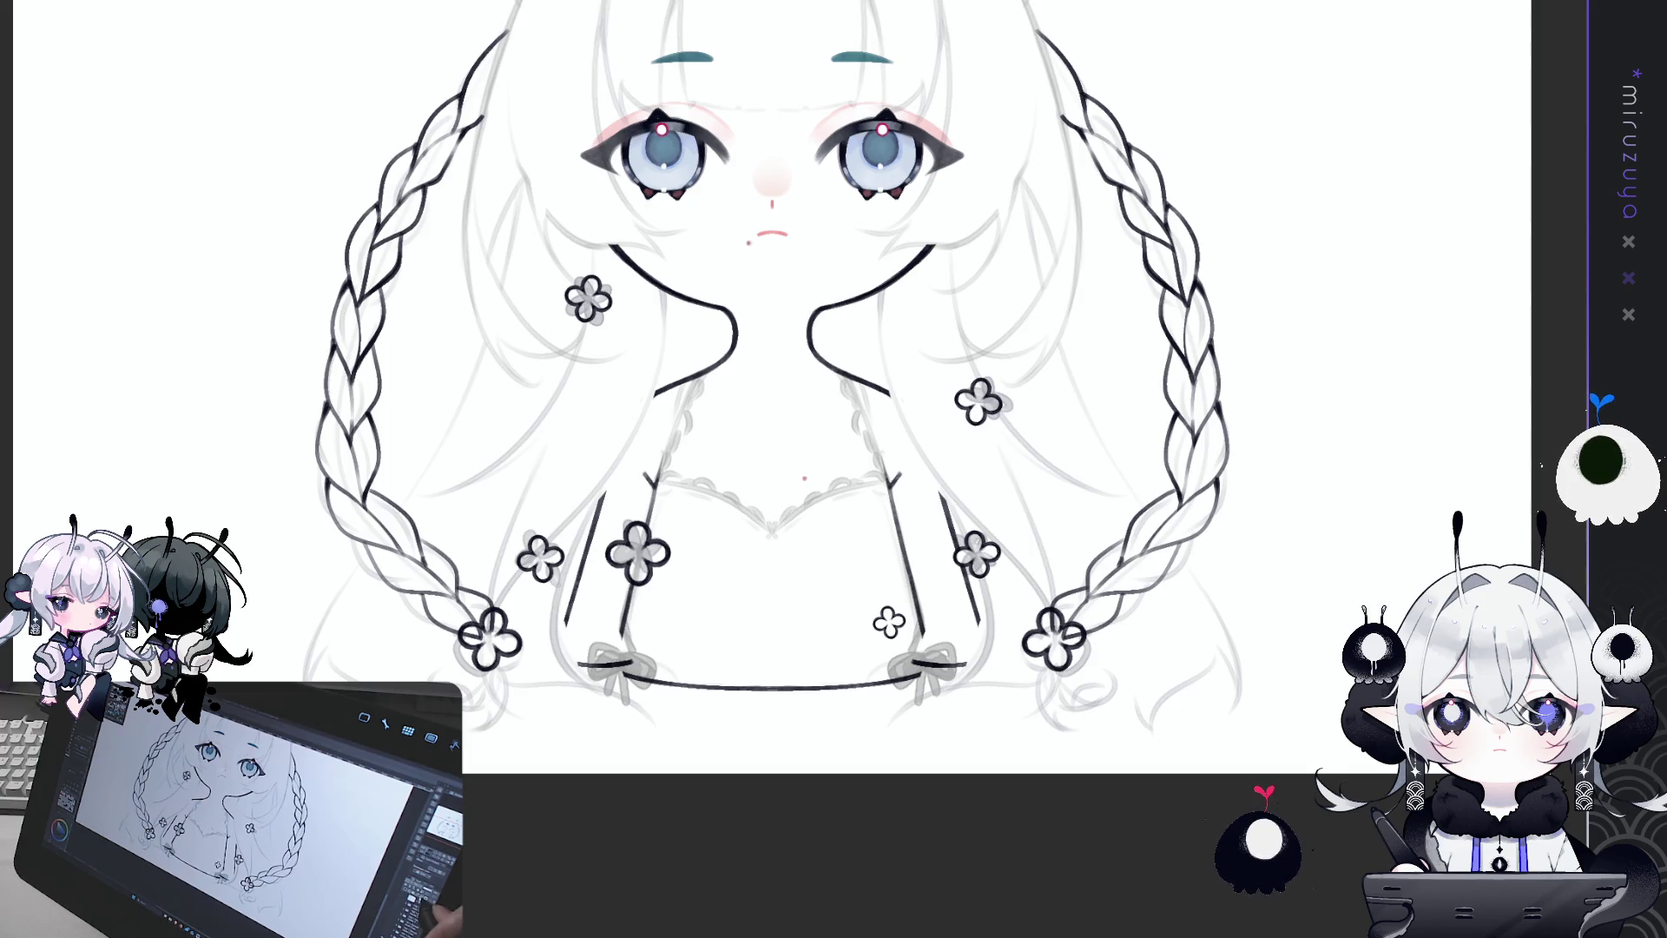
{"action": "key", "text": "ctrl+r"}
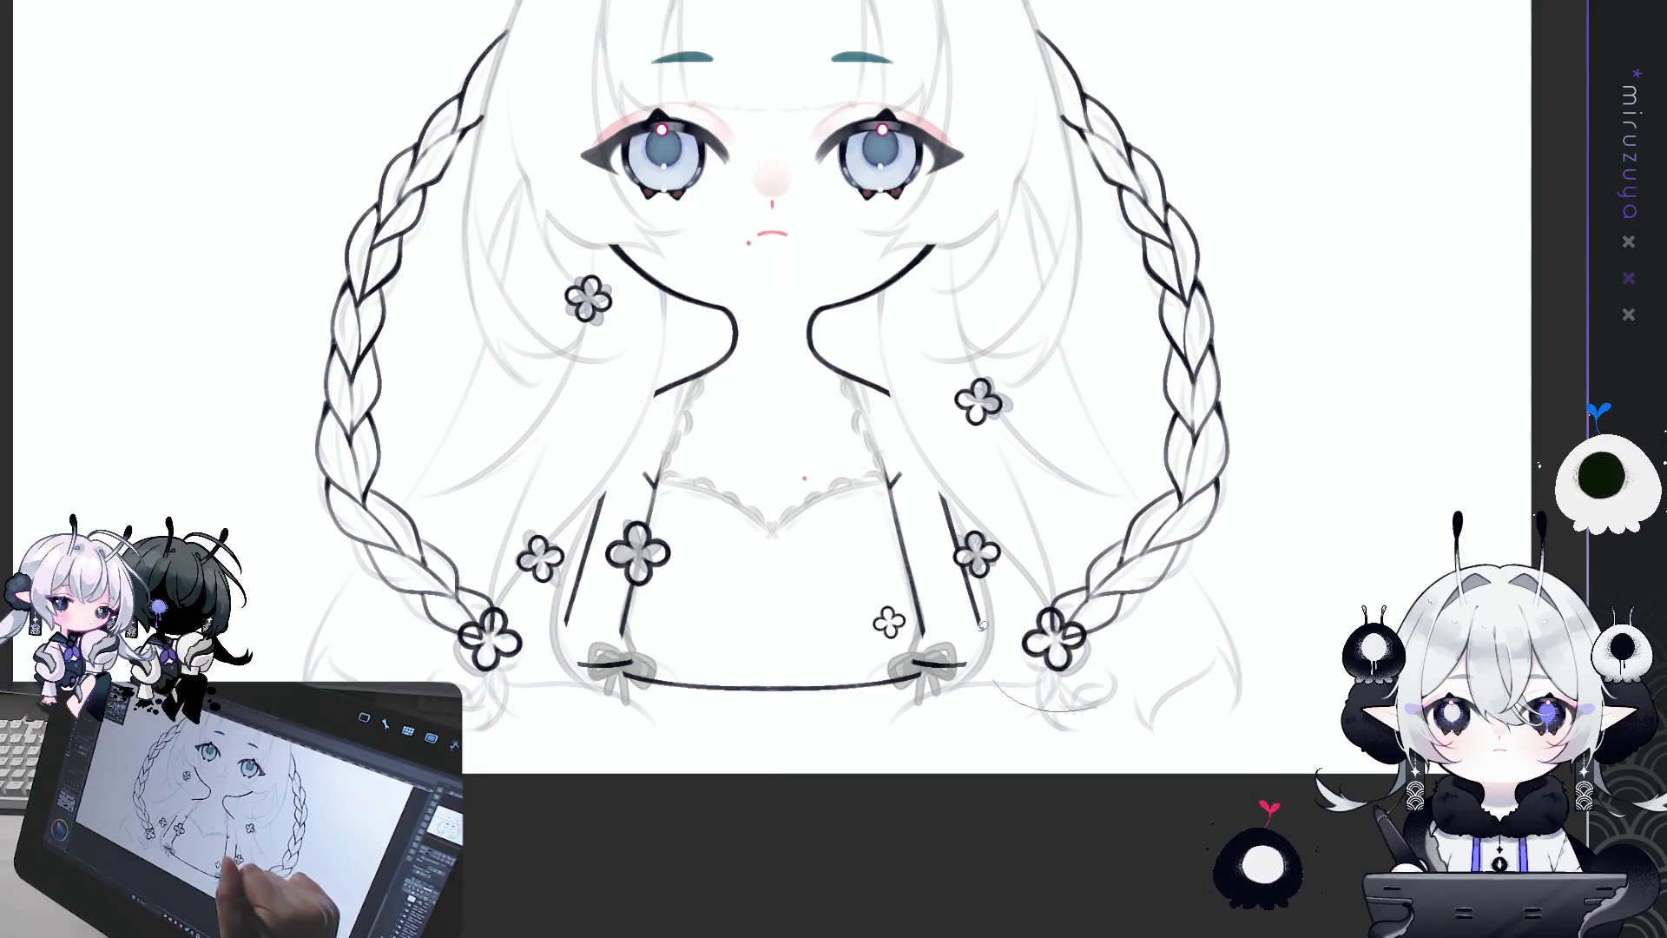
Step: Lasso the right braid-end flower, rotate it counter-clockwise and nudge it slightly down-right
{"action": "left_click_drag", "start_coordinate": [1077, 566], "coordinate": [1037, 580]}
{"action": "left_click", "coordinate": [1006, 736]}
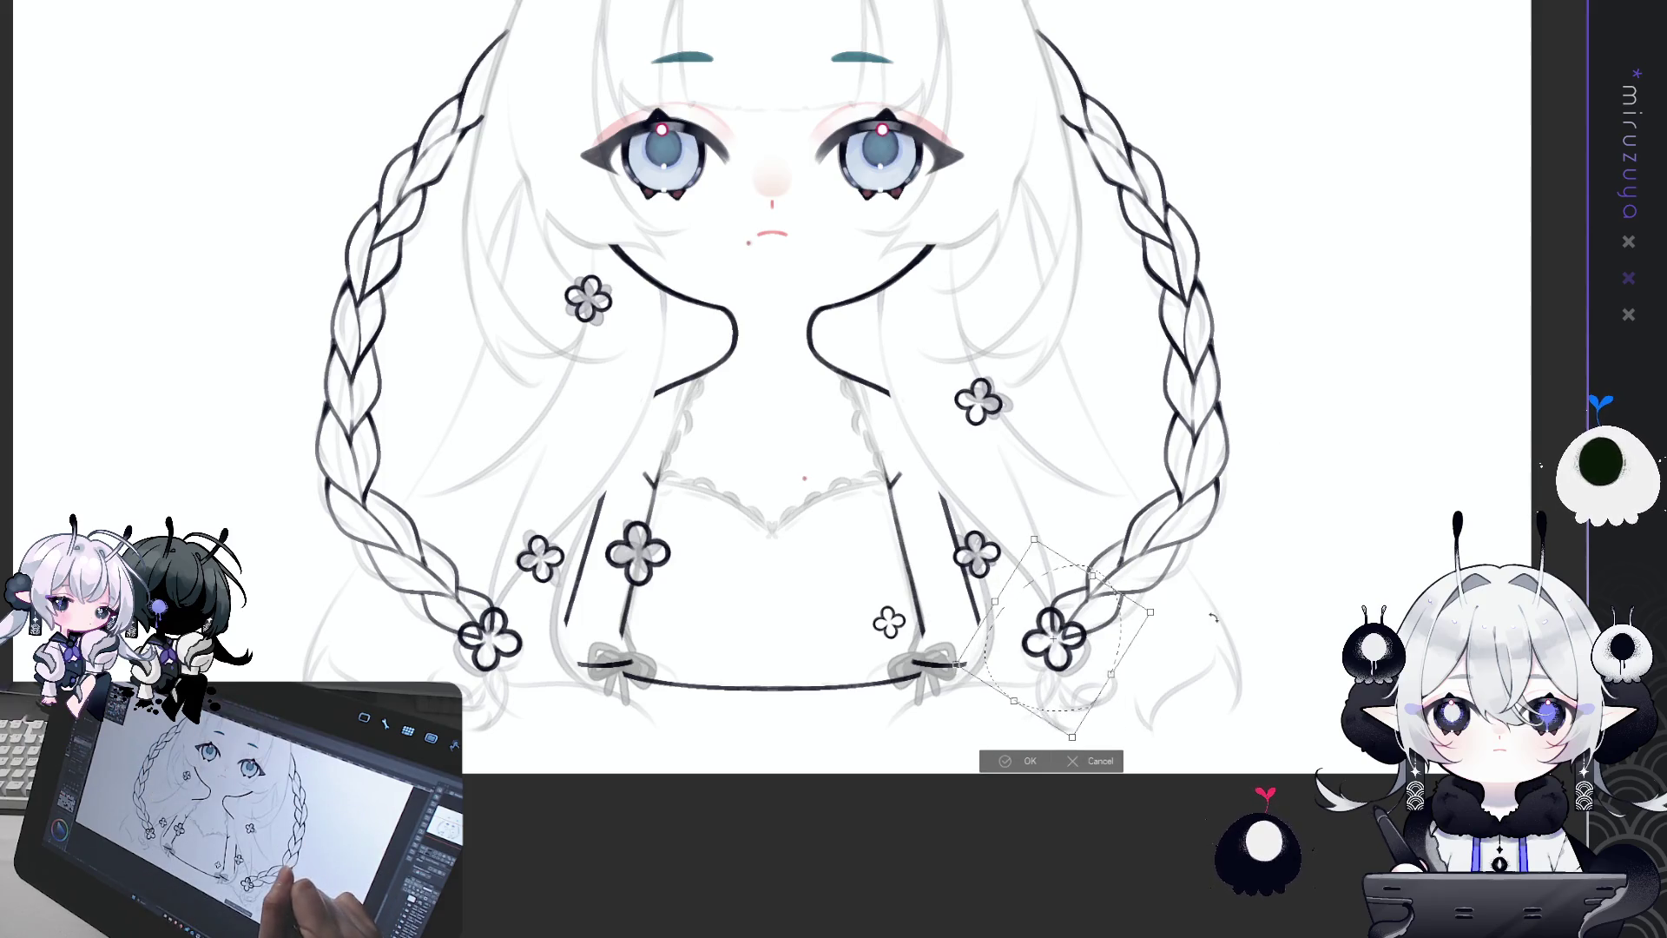
{"action": "left_click_drag", "start_coordinate": [1213, 616], "coordinate": [1217, 577]}
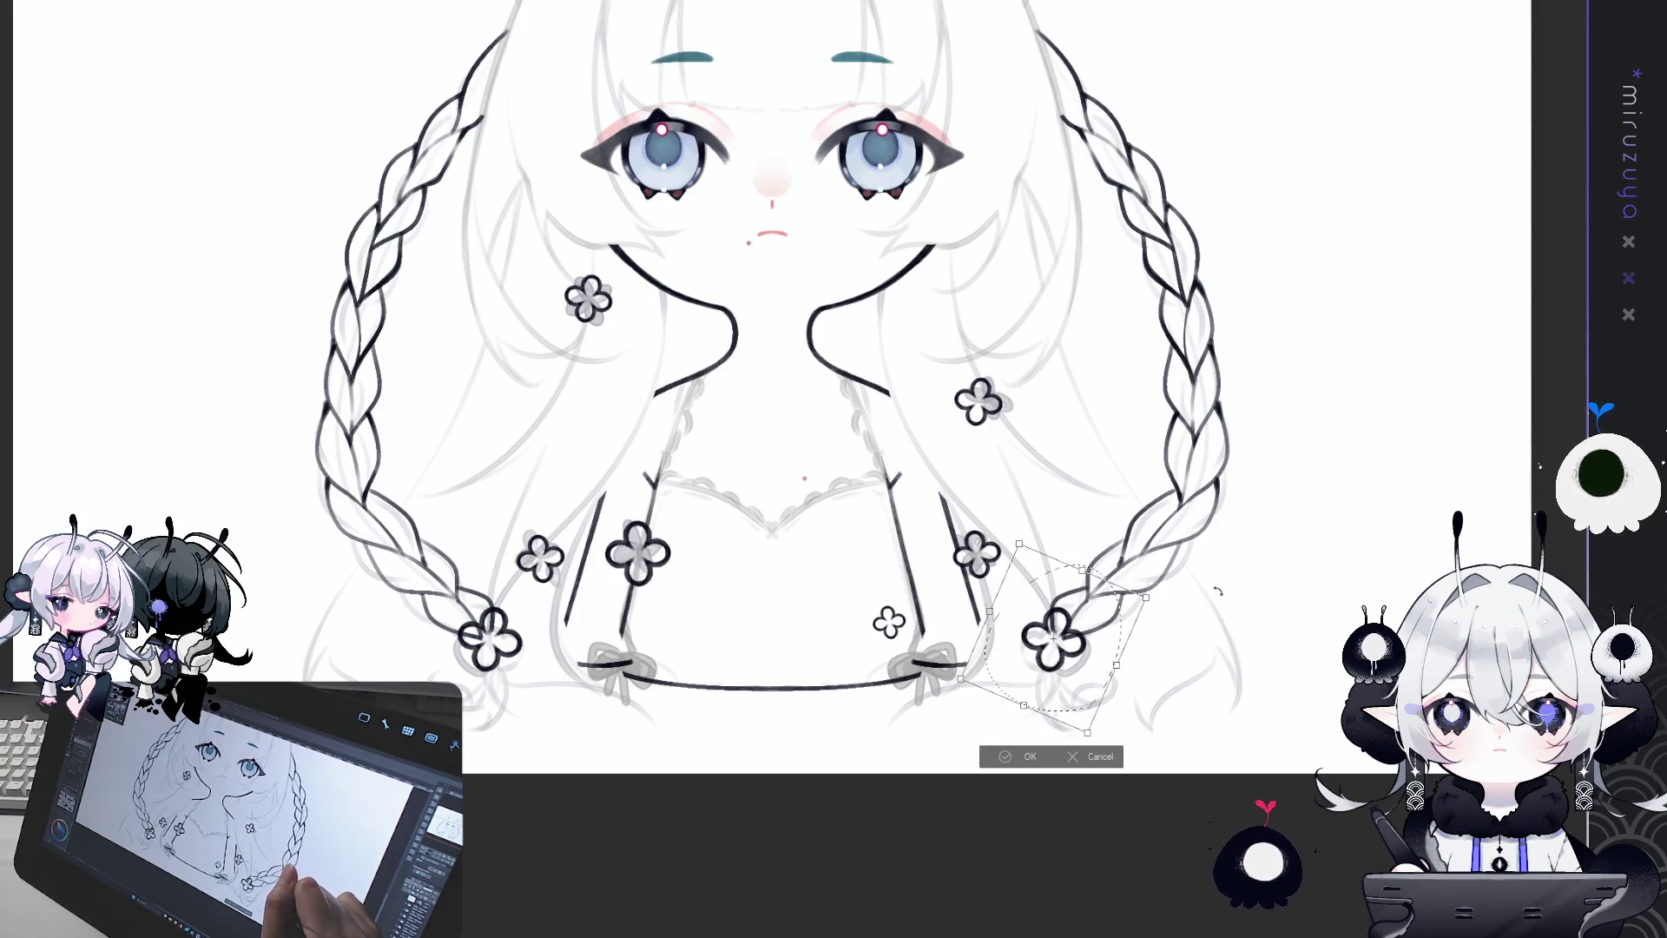
{"action": "left_click_drag", "start_coordinate": [1098, 624], "coordinate": [1099, 627]}
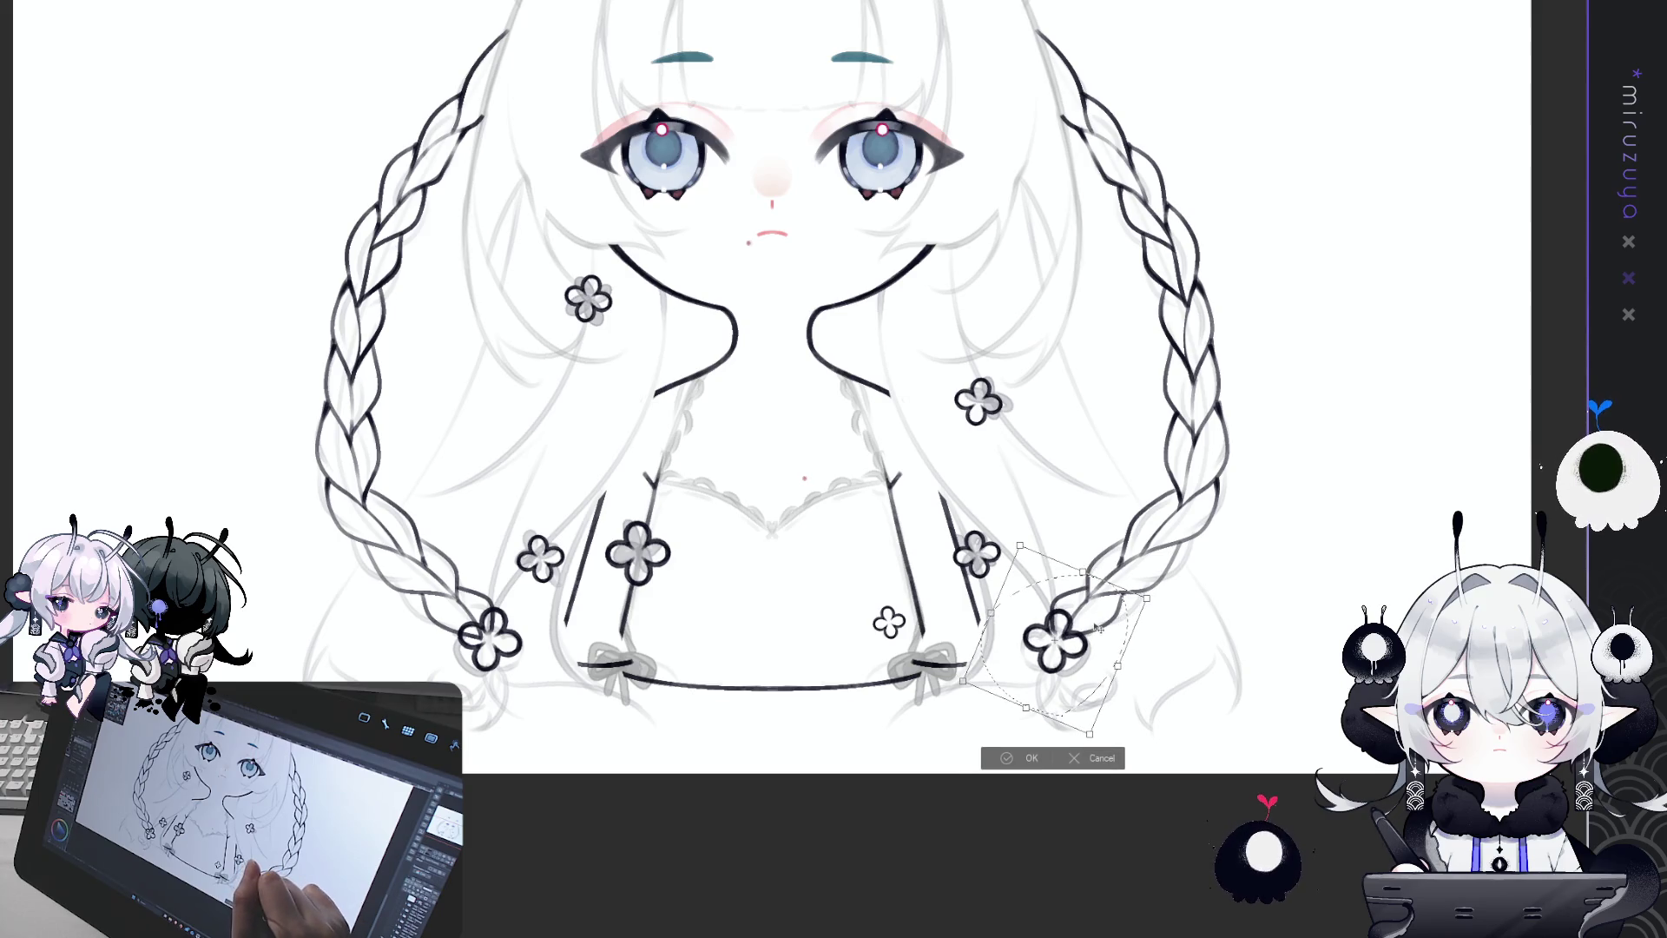
{"action": "key", "text": "Return"}
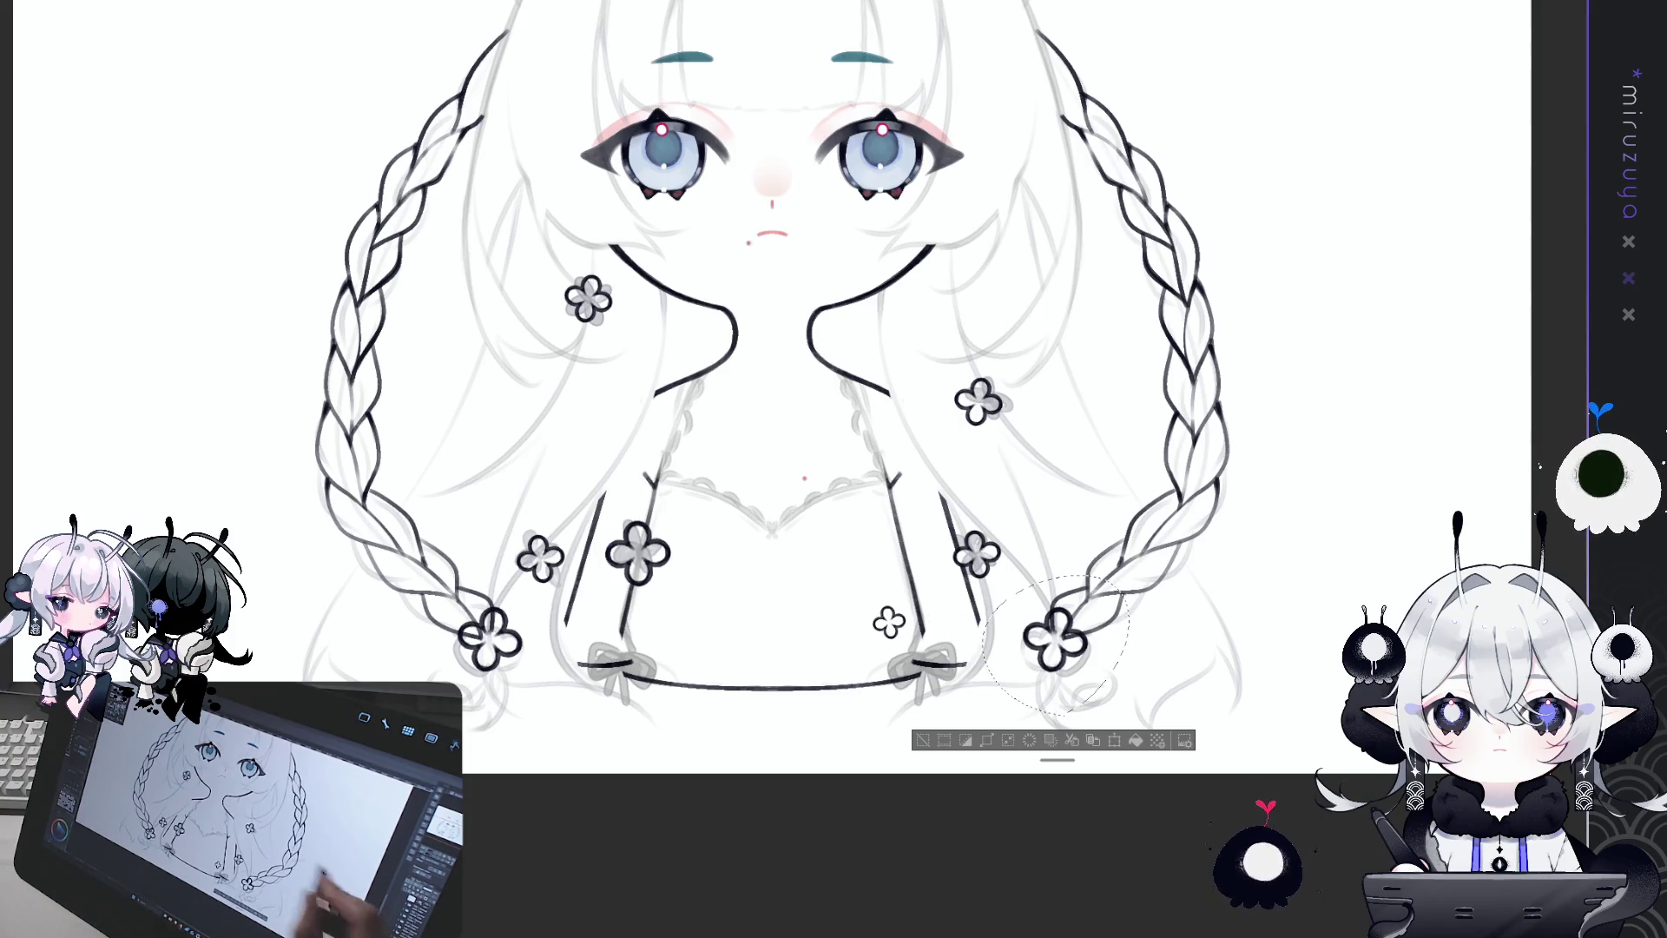
Step: Transform the flower again, rotating it to a new angle, and deselect it
{"action": "left_click", "coordinate": [1114, 739]}
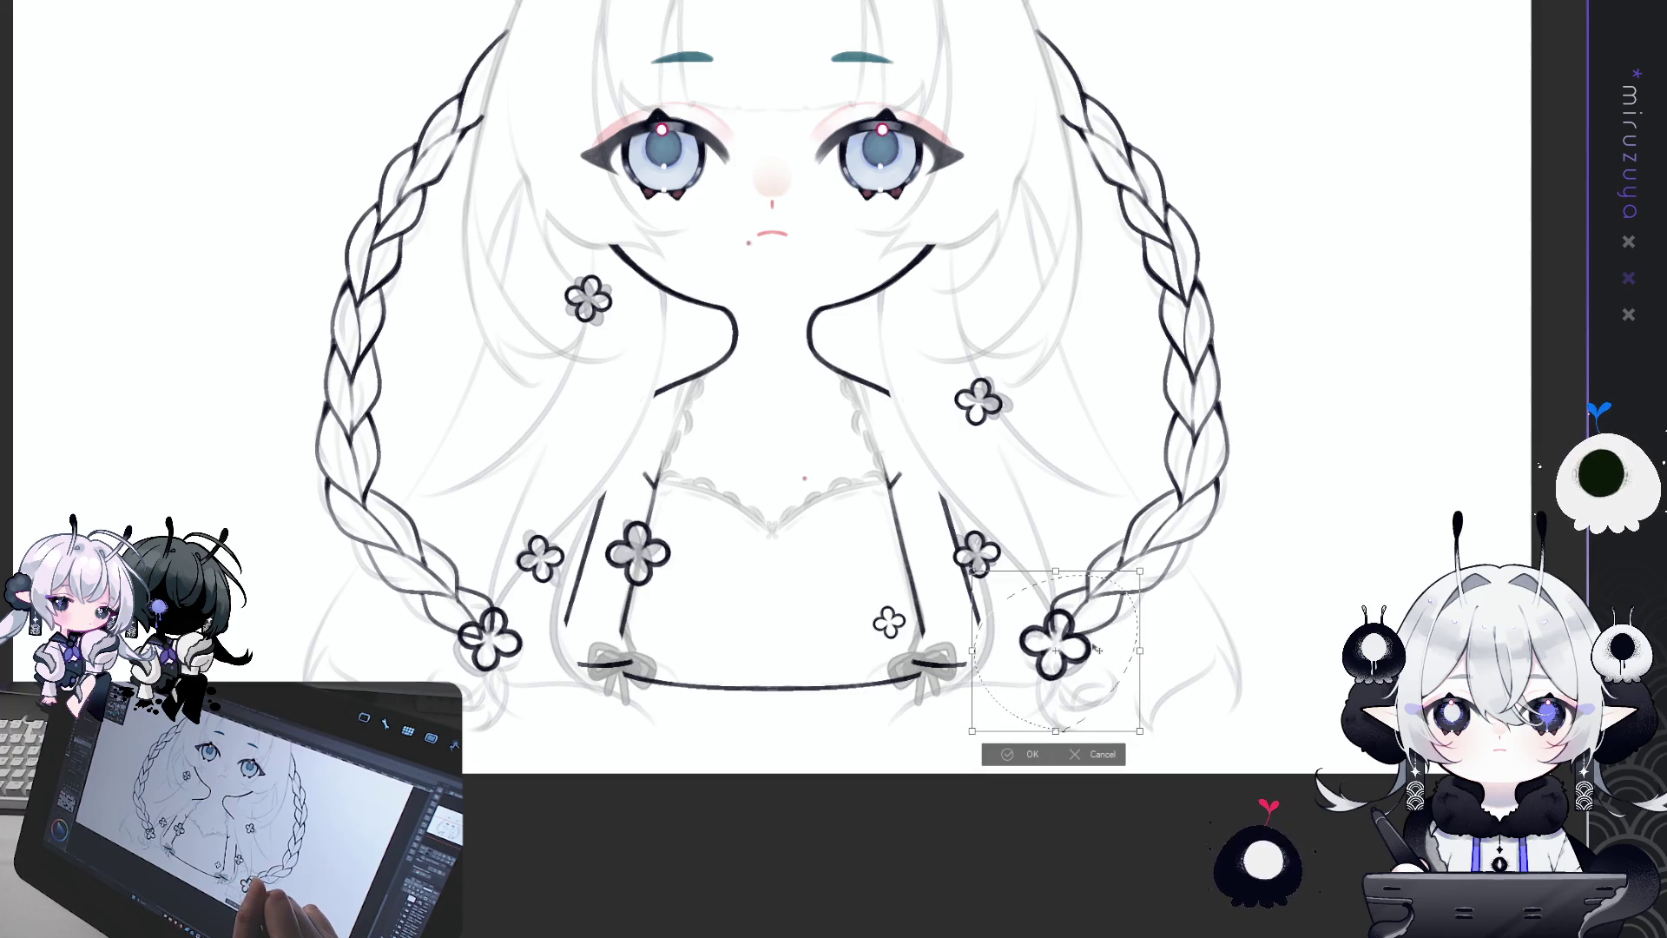
{"action": "key", "text": "Escape"}
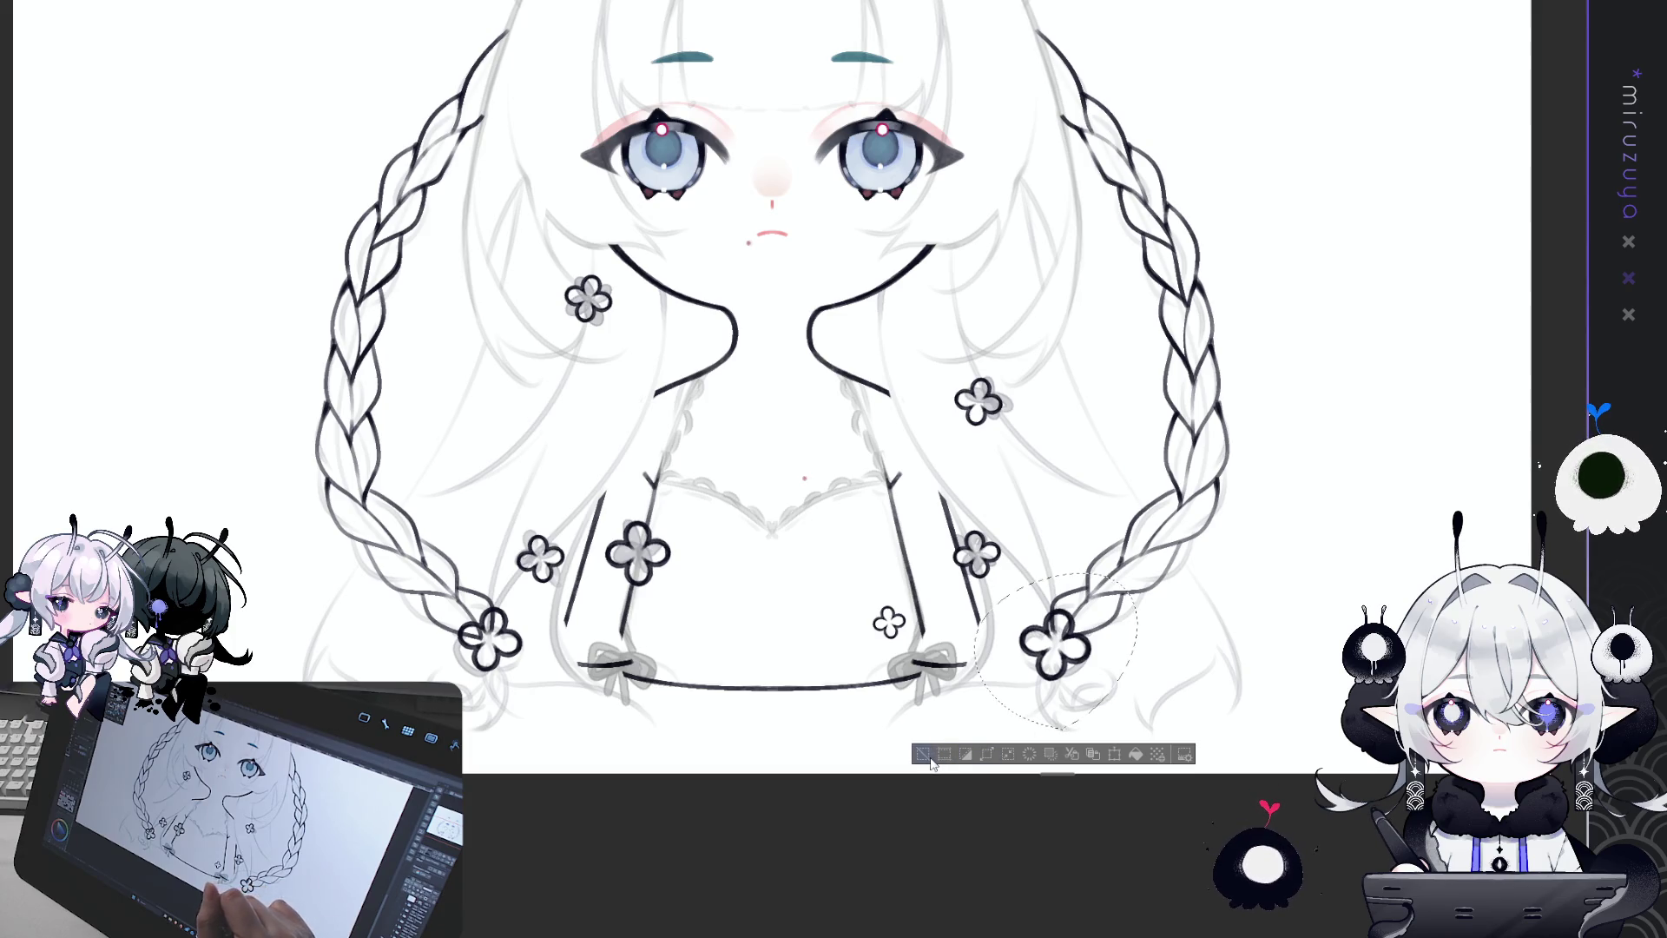
{"action": "left_click", "coordinate": [1113, 754]}
{"action": "mouse_move", "coordinate": [1176, 390]}
{"action": "left_mouse_down"}
{"action": "mouse_move", "coordinate": [1083, 365]}
{"action": "mouse_move", "coordinate": [1103, 377]}
{"action": "left_mouse_up"}
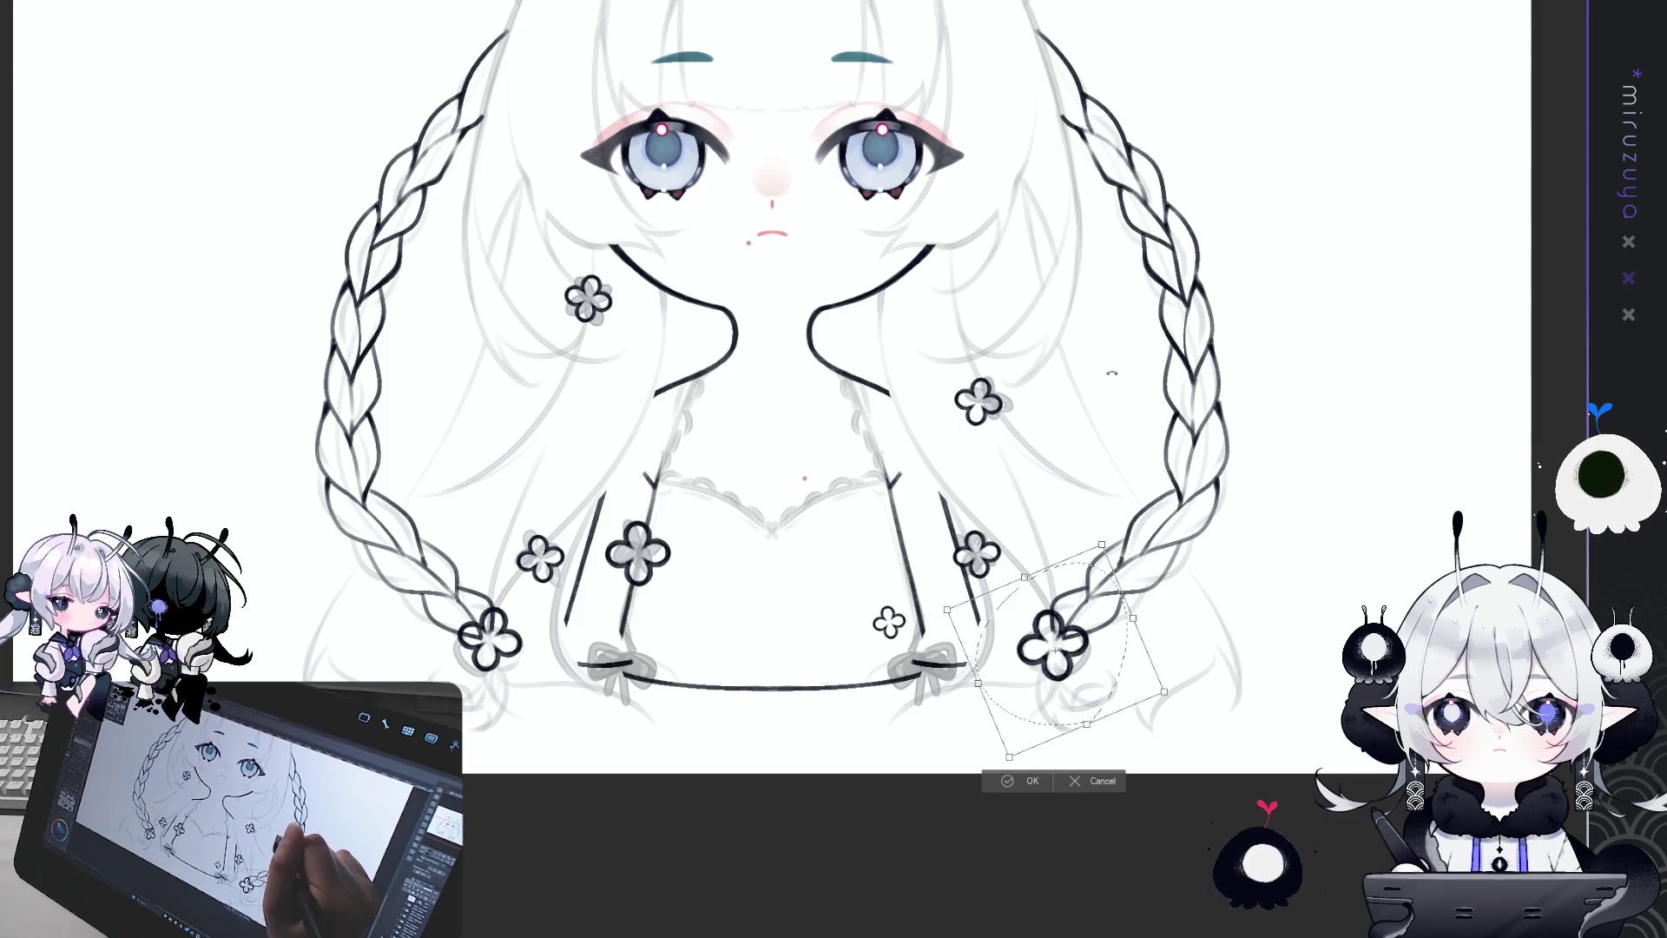
{"action": "key", "text": "Return"}
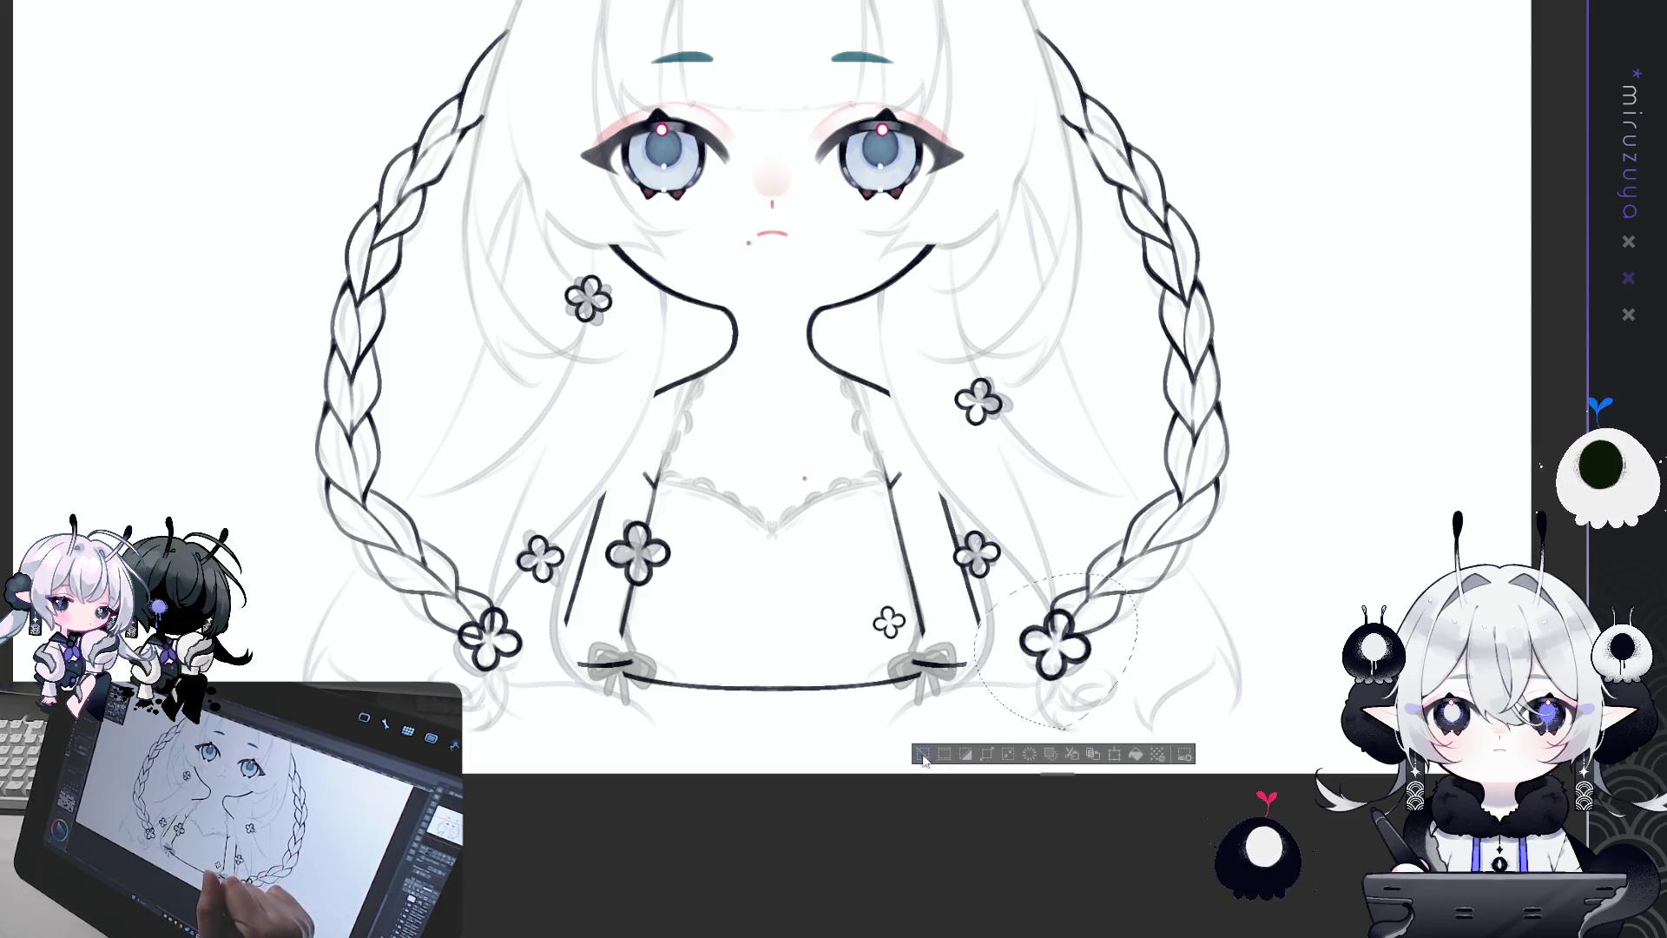
{"action": "key", "text": "ctrl+d"}
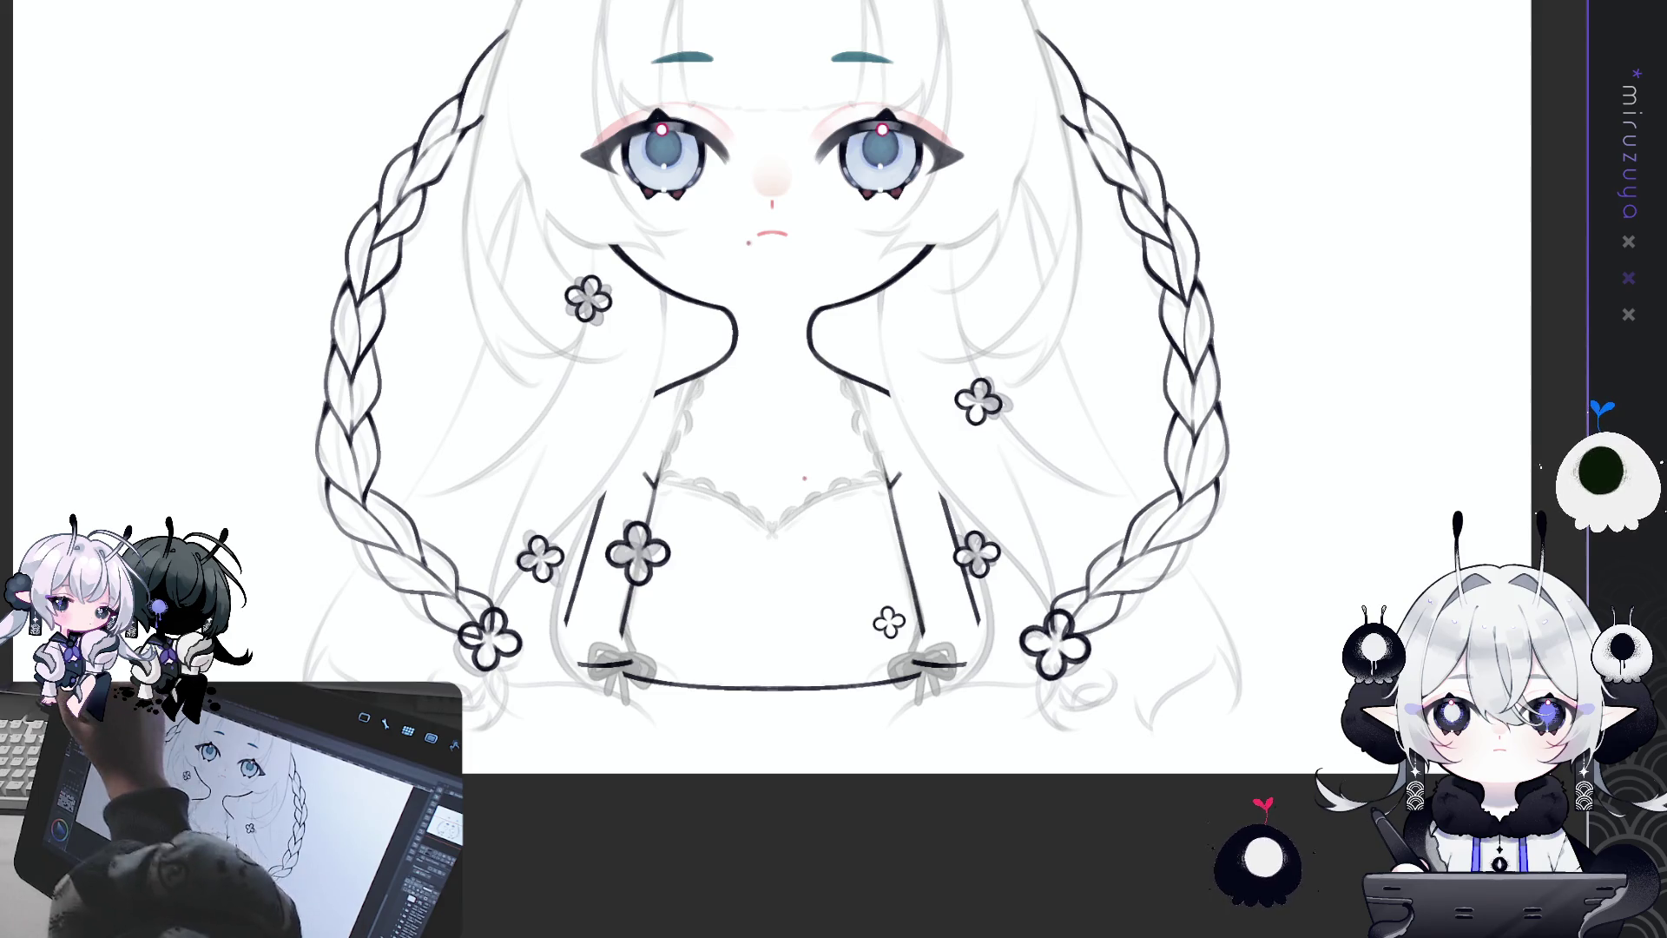
Step: Reselect the right braid flower, make its outline darker and bolder, and zoom out
{"action": "left_click_drag", "start_coordinate": [1080, 586], "coordinate": [1077, 705]}
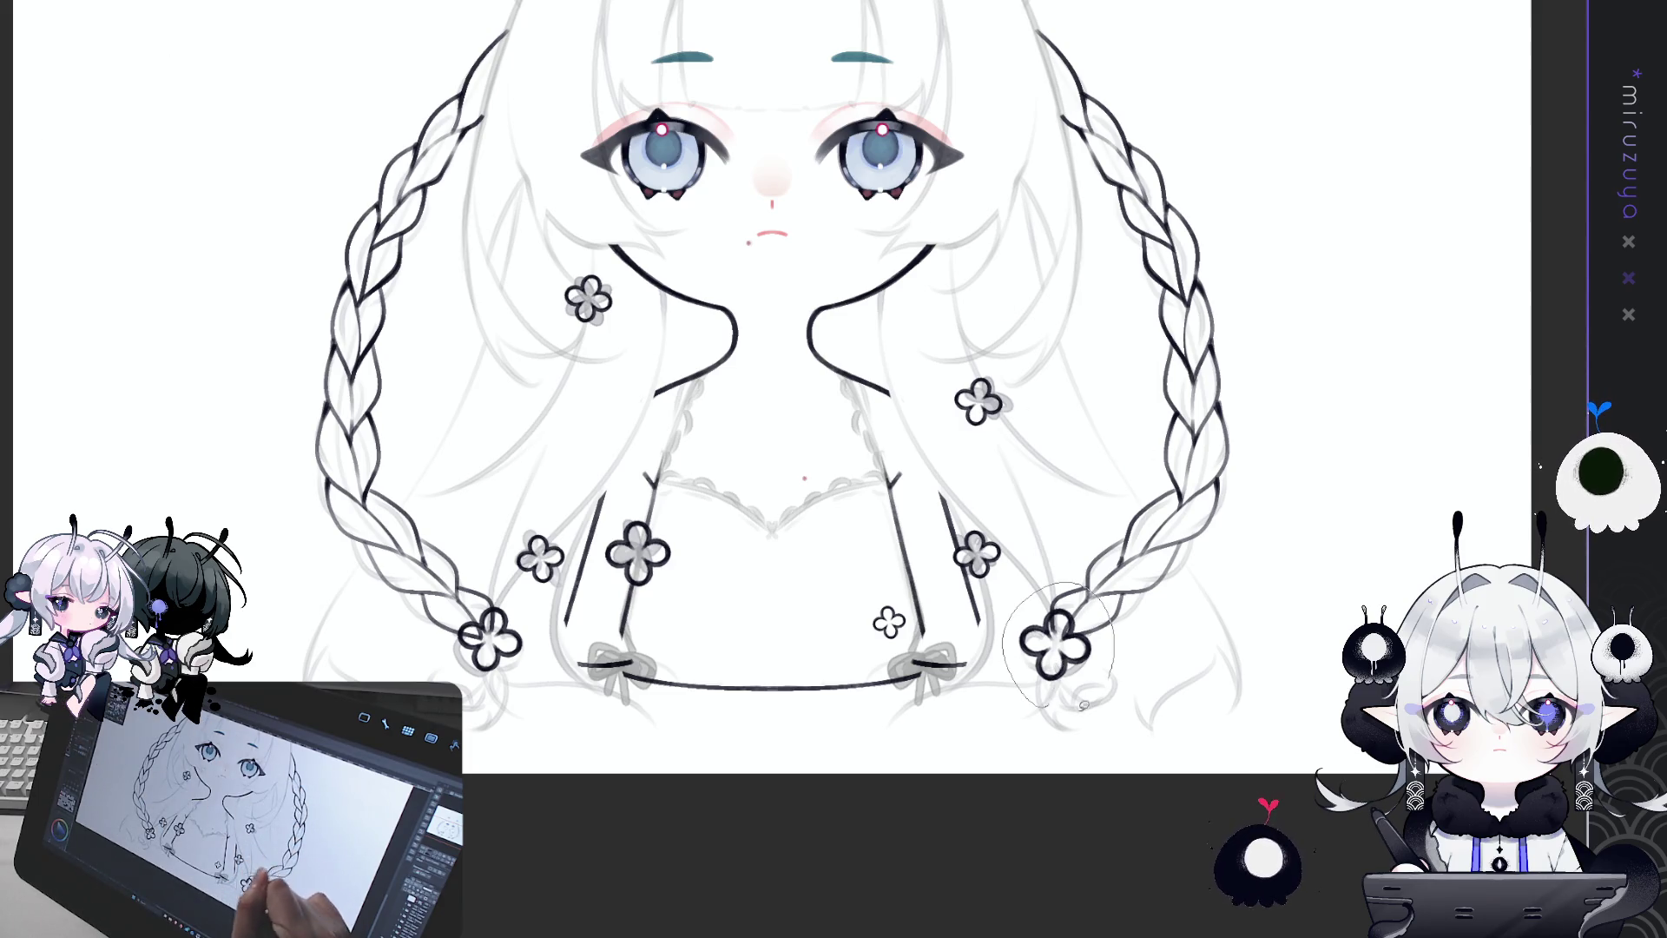
{"action": "key", "text": "ctrl+d"}
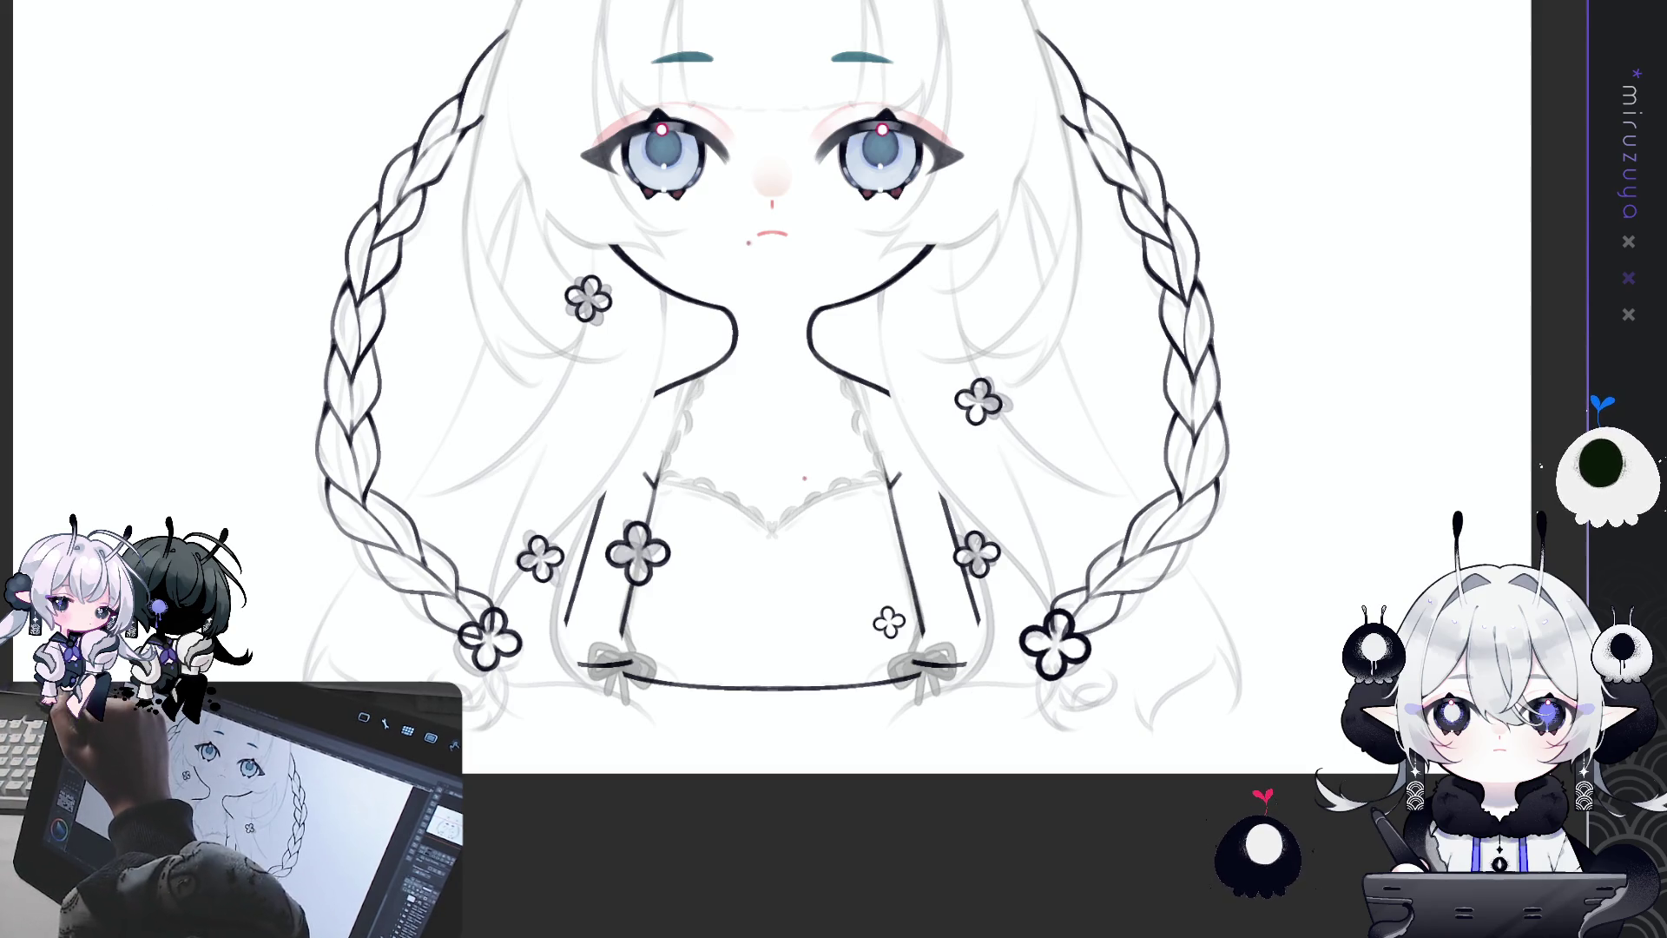
{"action": "key", "text": "ctrl+v"}
{"action": "key", "text": "ctrl+d"}
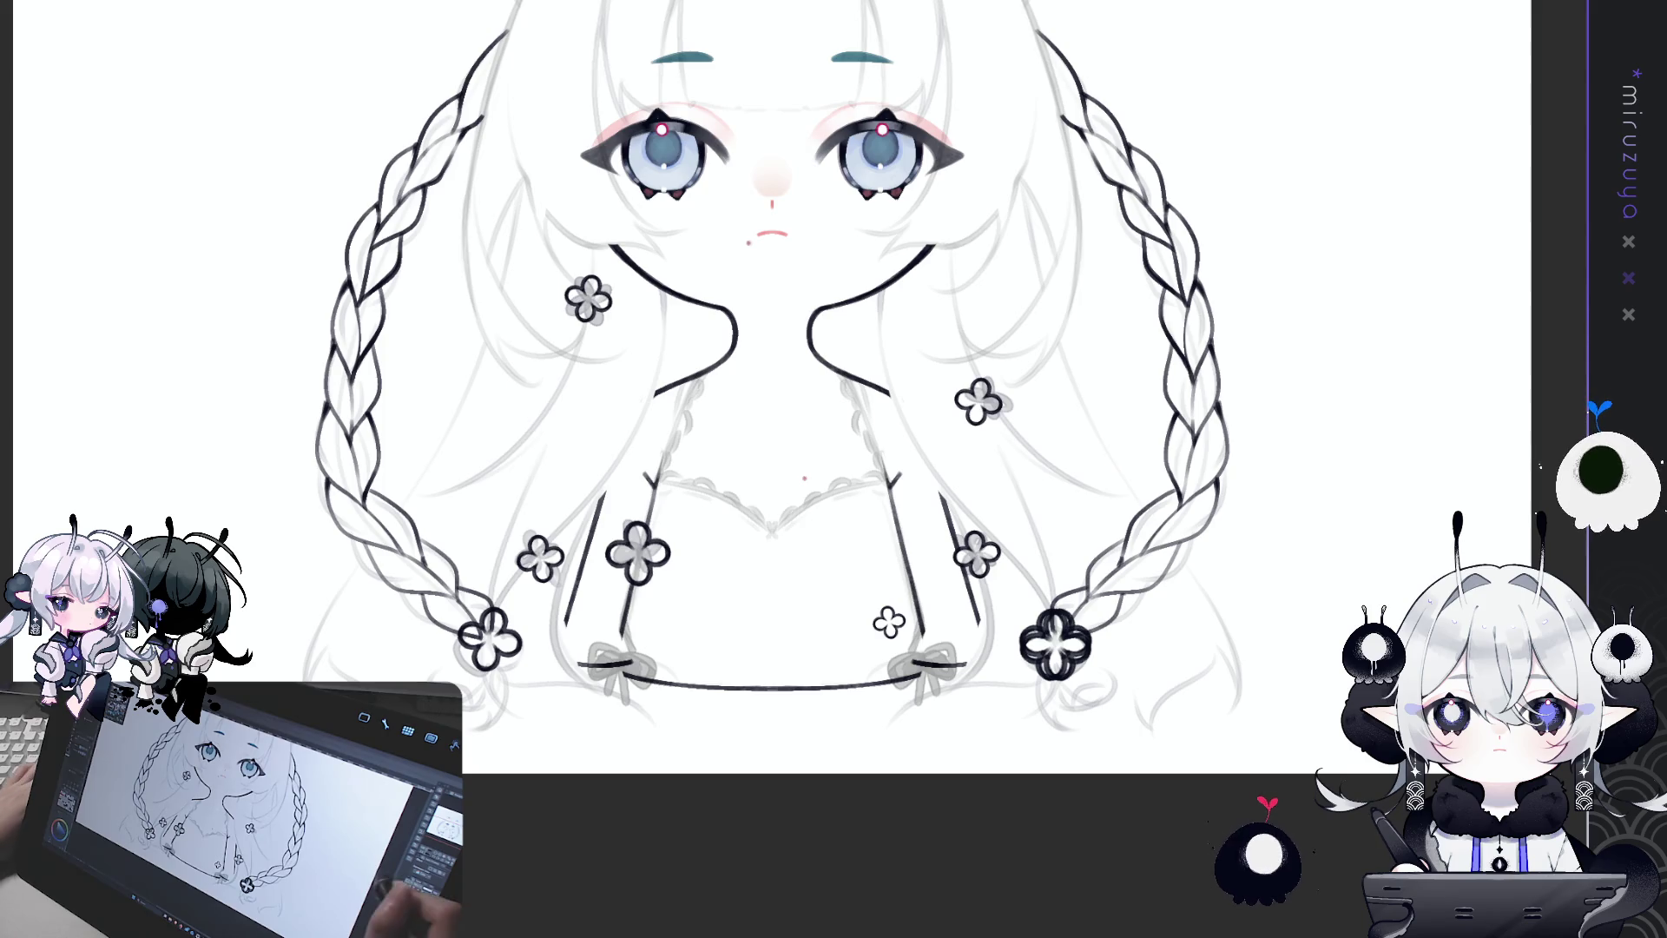
{"action": "key", "text": "ctrl+minus"}
{"action": "key", "text": "ctrl+minus"}
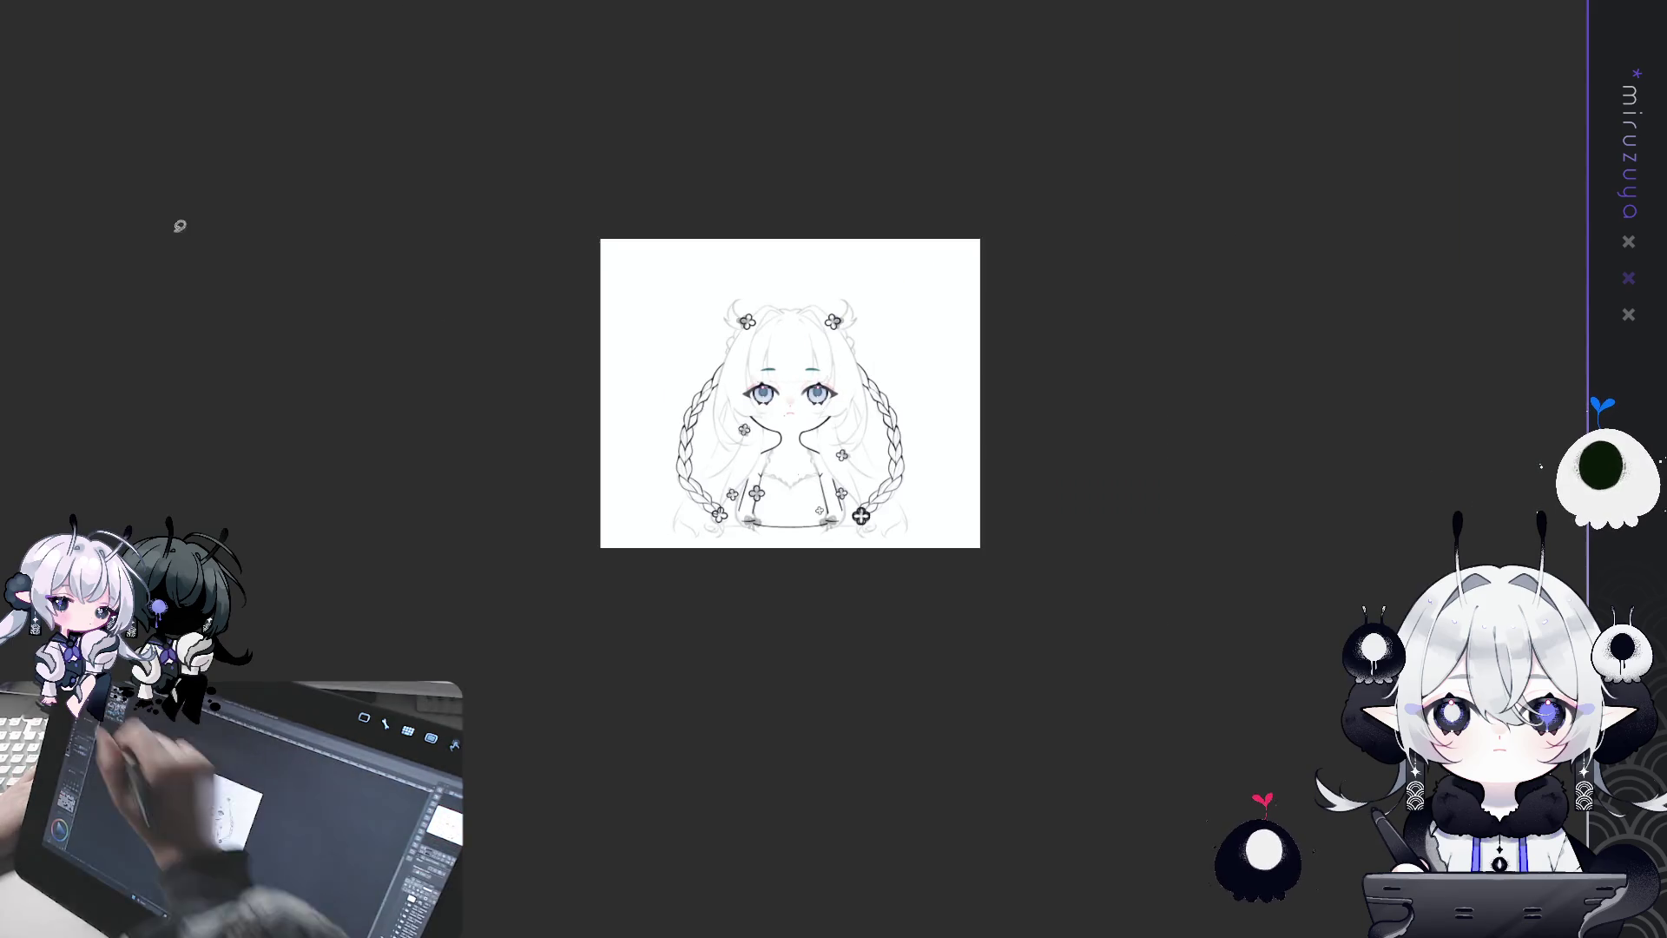
Step: Shift the right braid flower slightly left and redraw the left braid flower's outline with bolder lines
{"action": "left_click", "coordinate": [840, 516]}
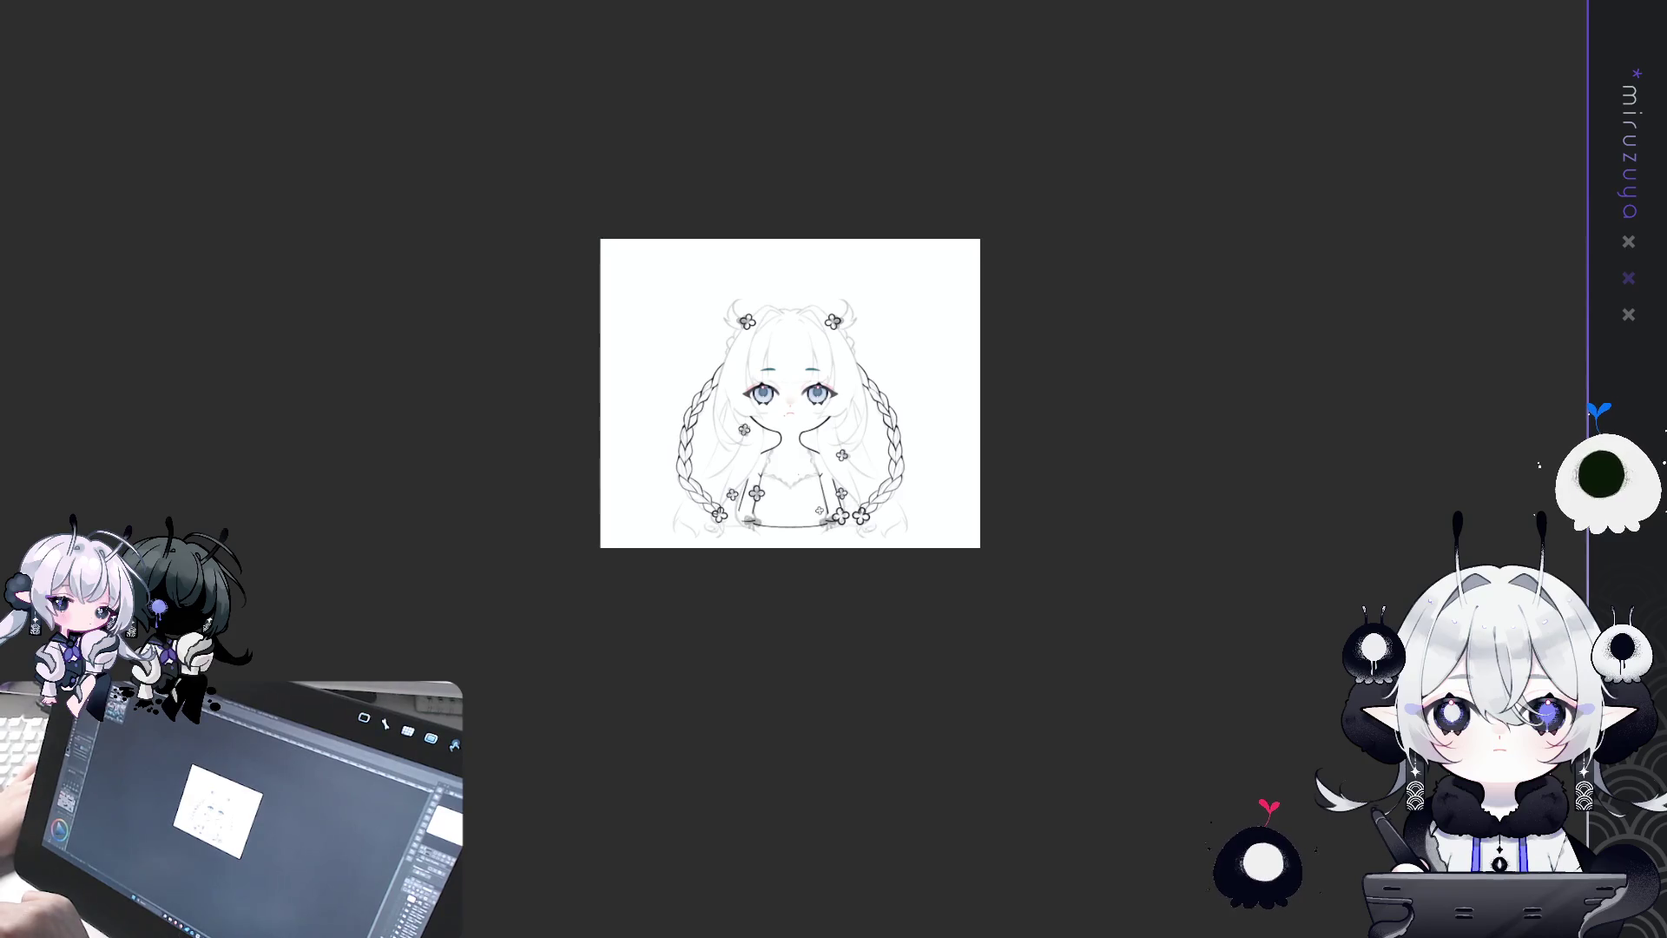
{"action": "left_click_drag", "start_coordinate": [828, 517], "coordinate": [738, 516]}
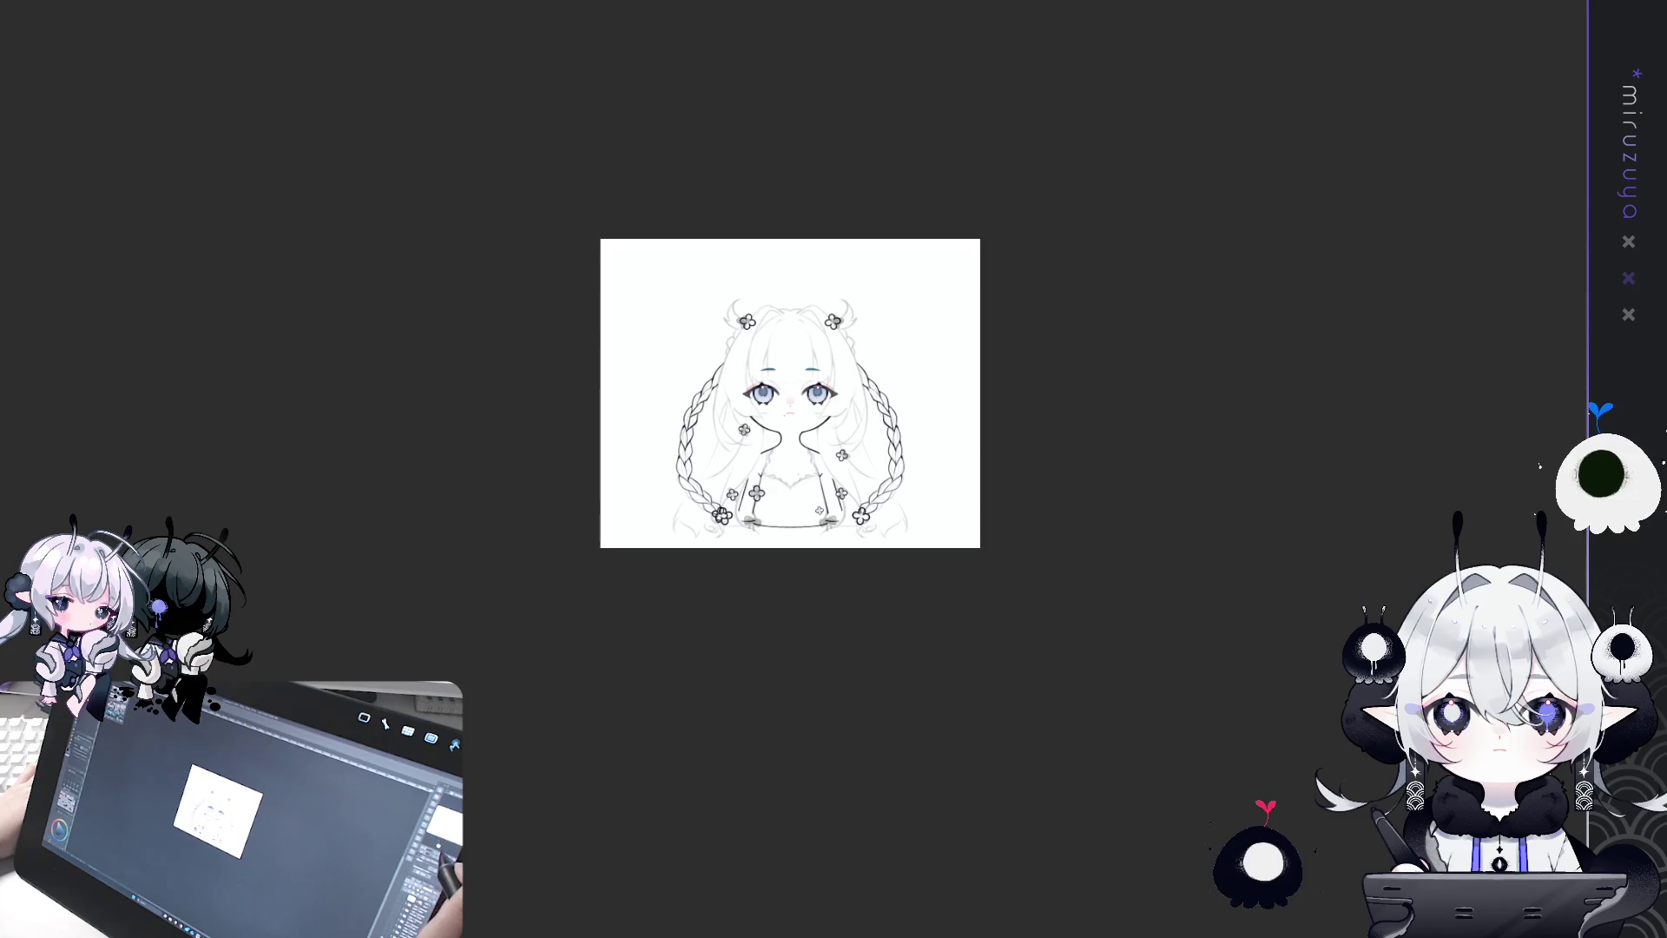
{"action": "scroll", "coordinate": [795, 472], "scroll_direction": "up", "scroll_amount": 5}
{"action": "left_click_drag", "start_coordinate": [599, 586], "coordinate": [589, 597]}
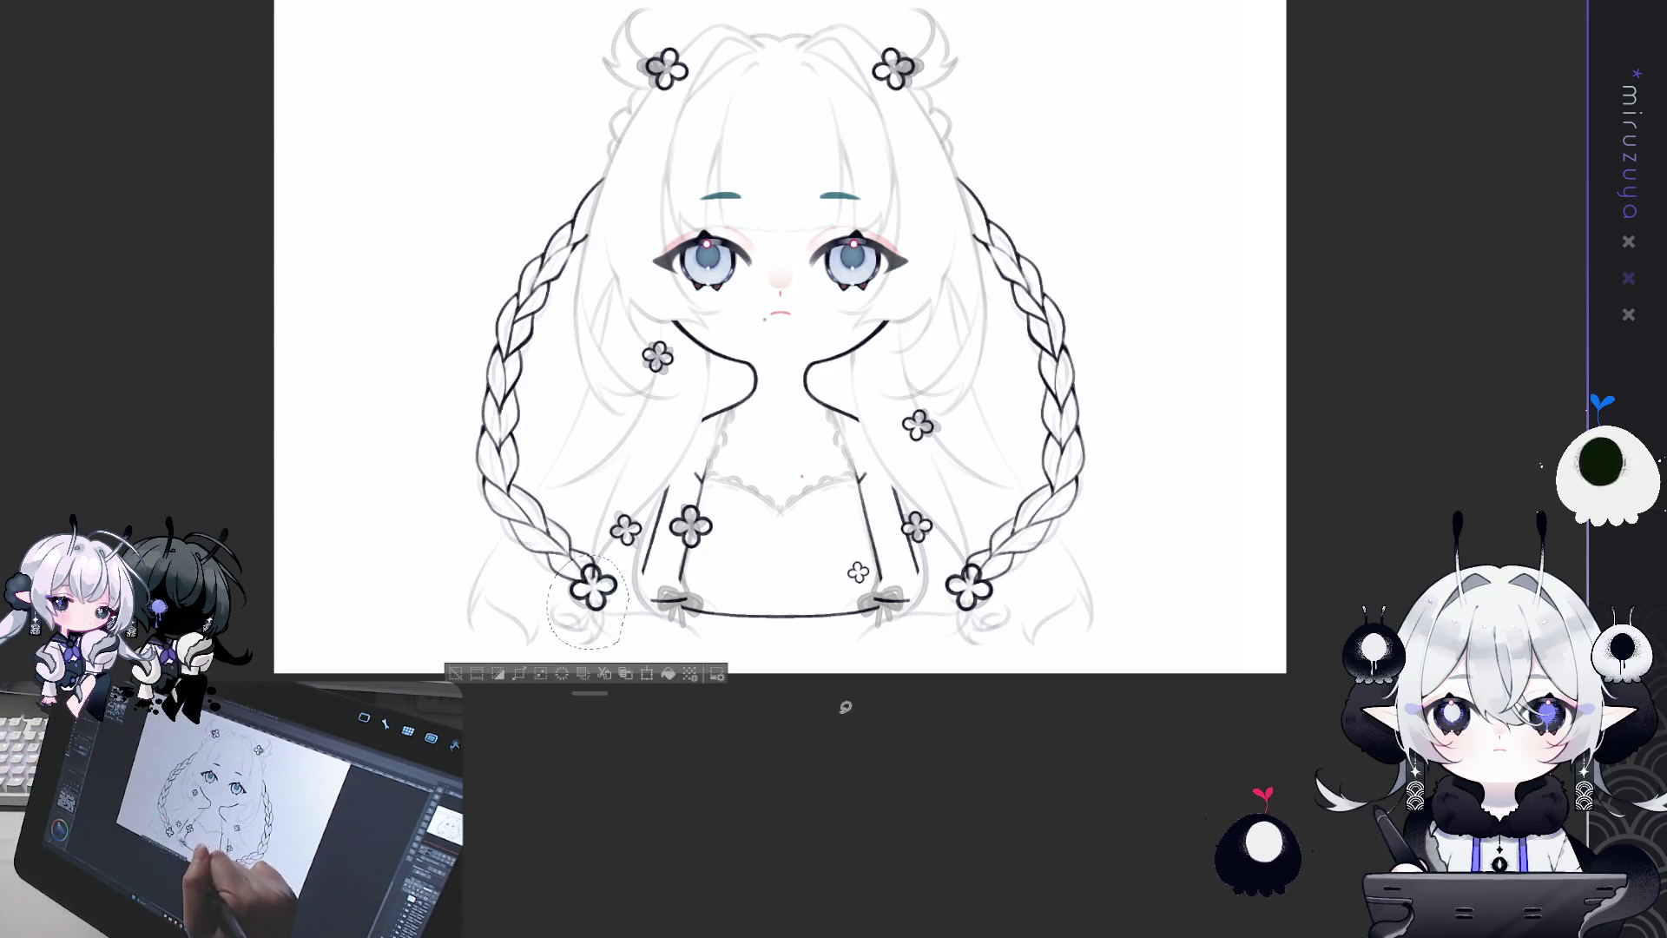
{"action": "key", "text": "ctrl+plus"}
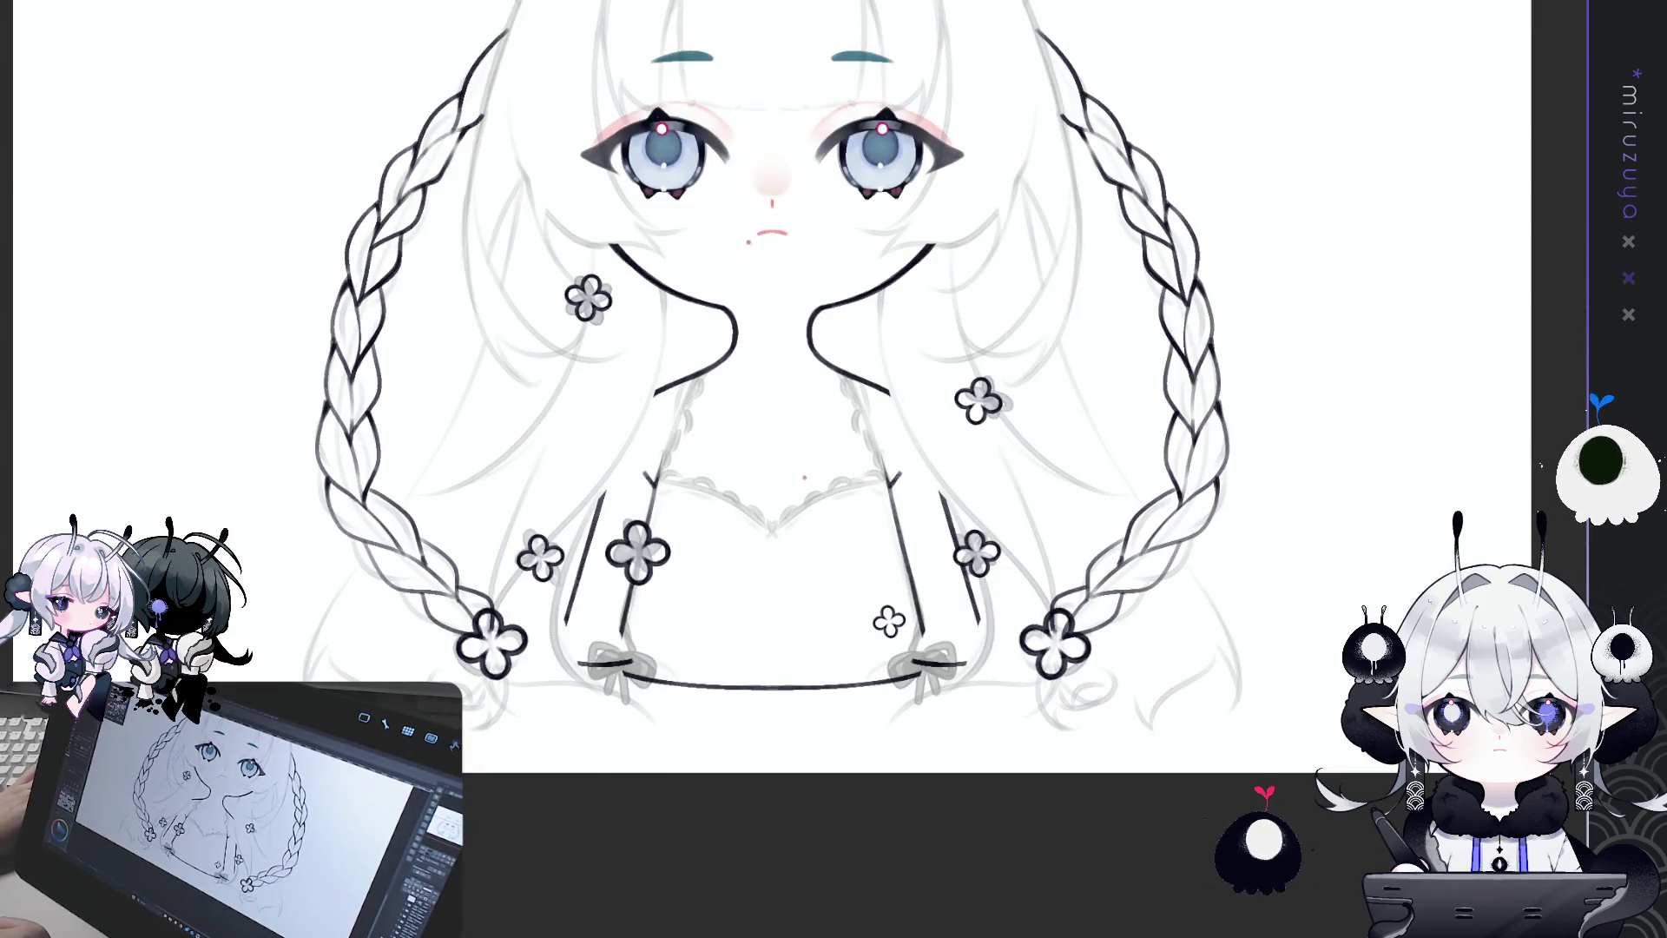
{"action": "left_click_drag", "start_coordinate": [487, 623], "coordinate": [513, 660]}
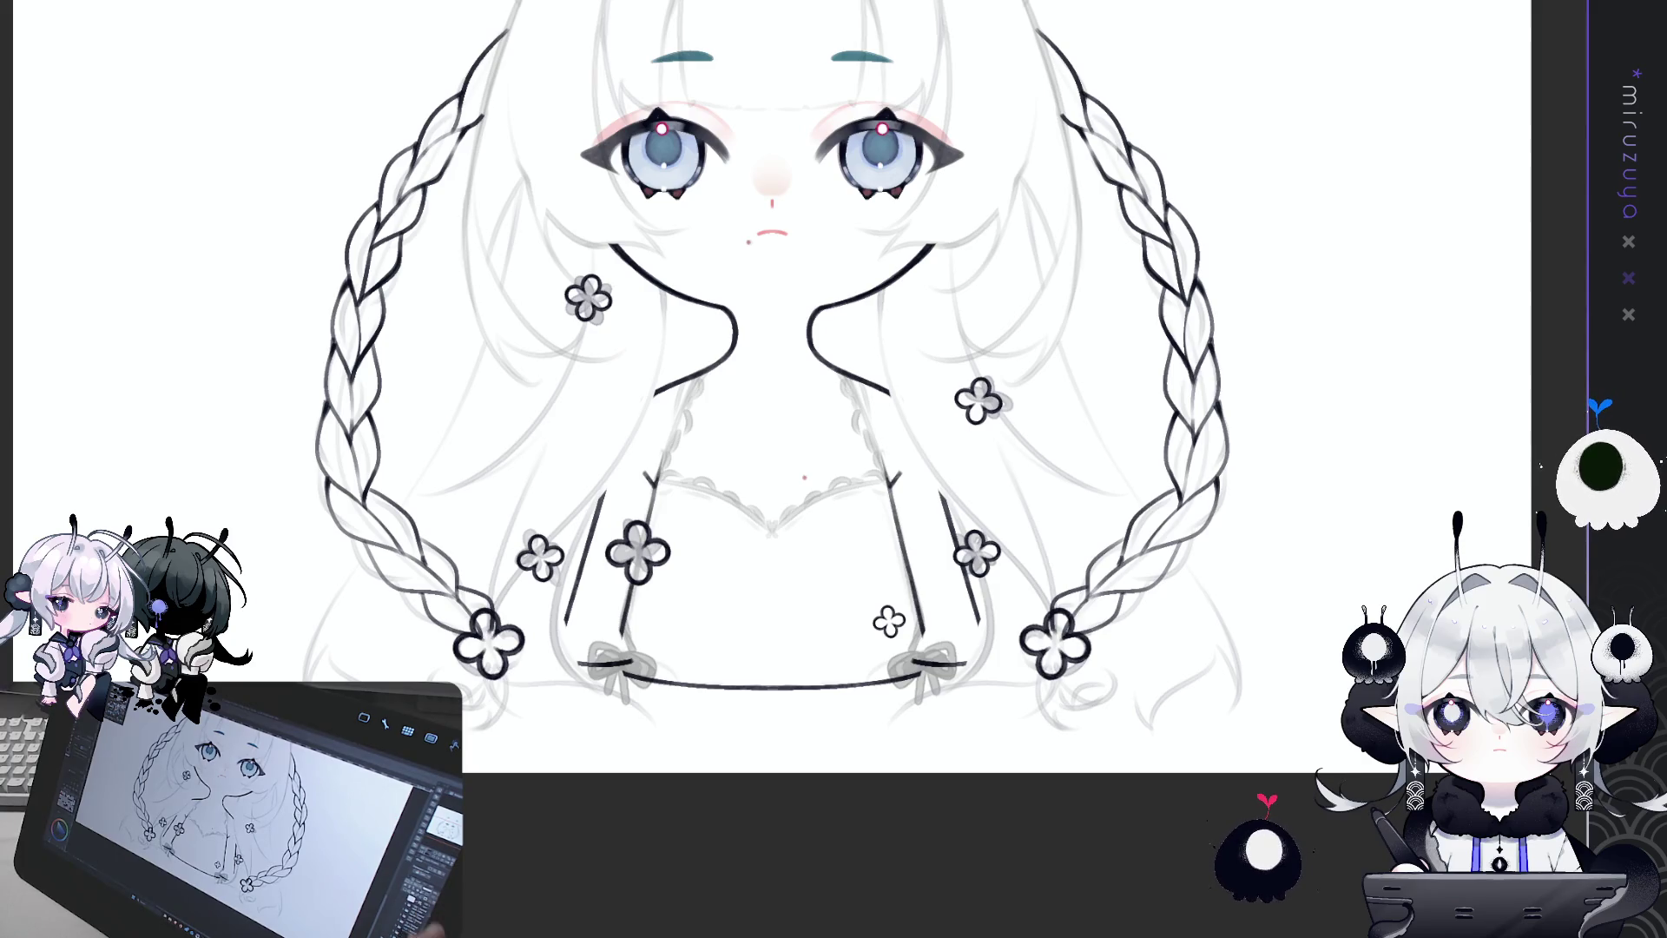
{"action": "key", "text": "ctrl+1"}
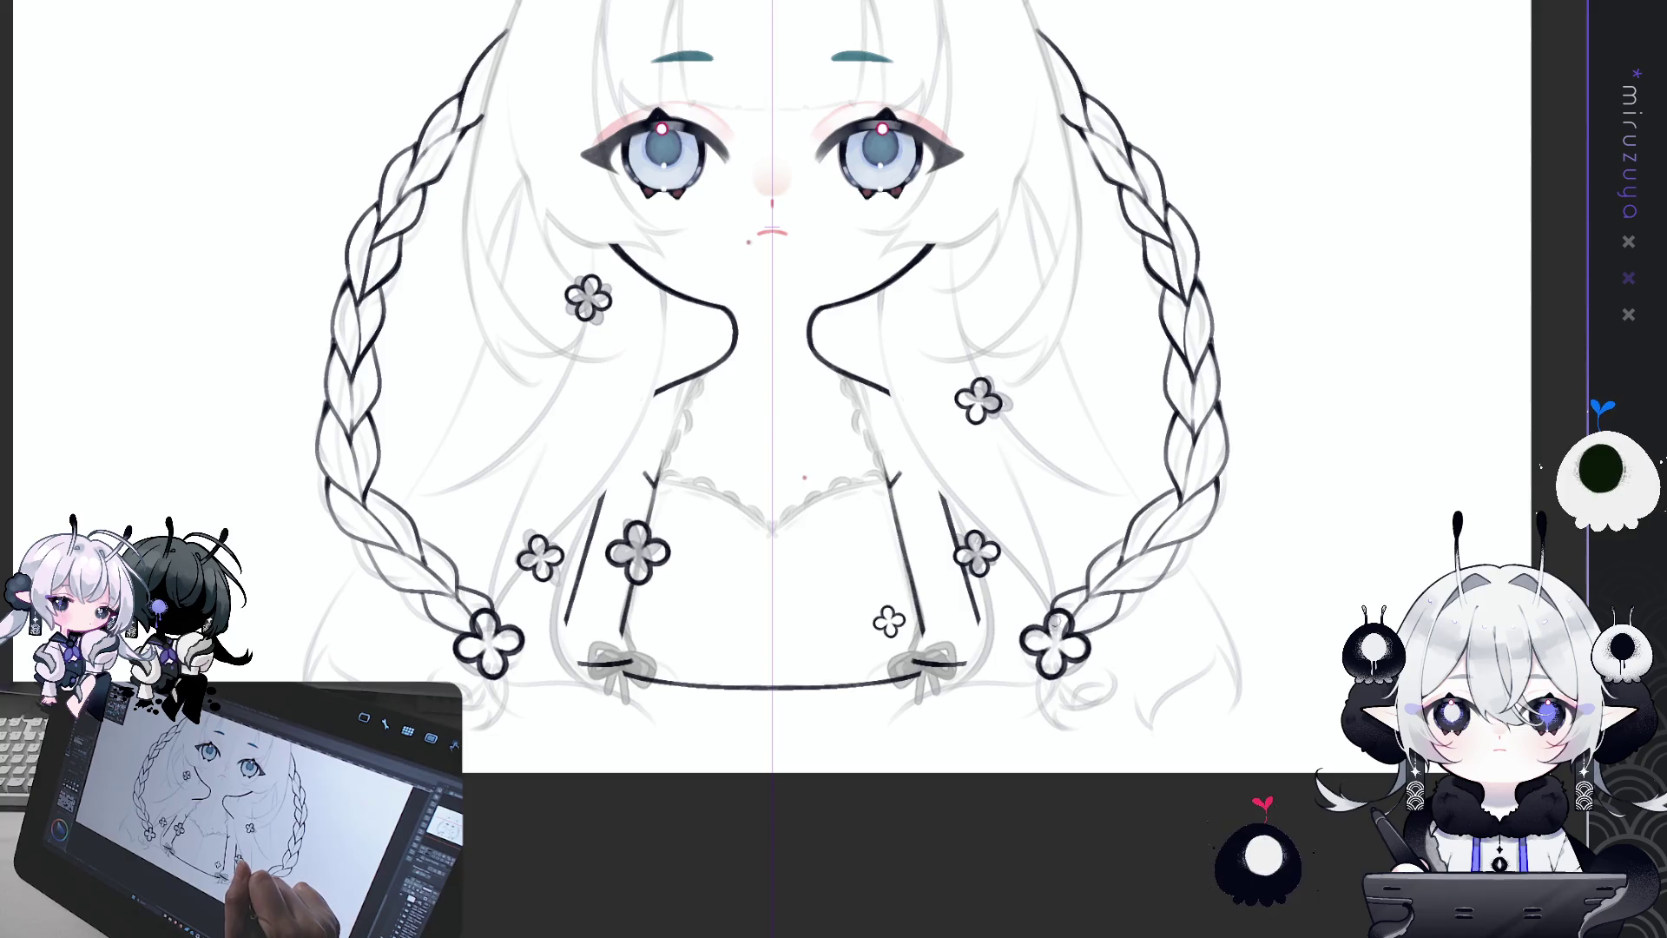
Step: Return the tilted, mirrored canvas view to upright and clear the braid-end selection
{"action": "left_click_drag", "start_coordinate": [1058, 620], "coordinate": [443, 344]}
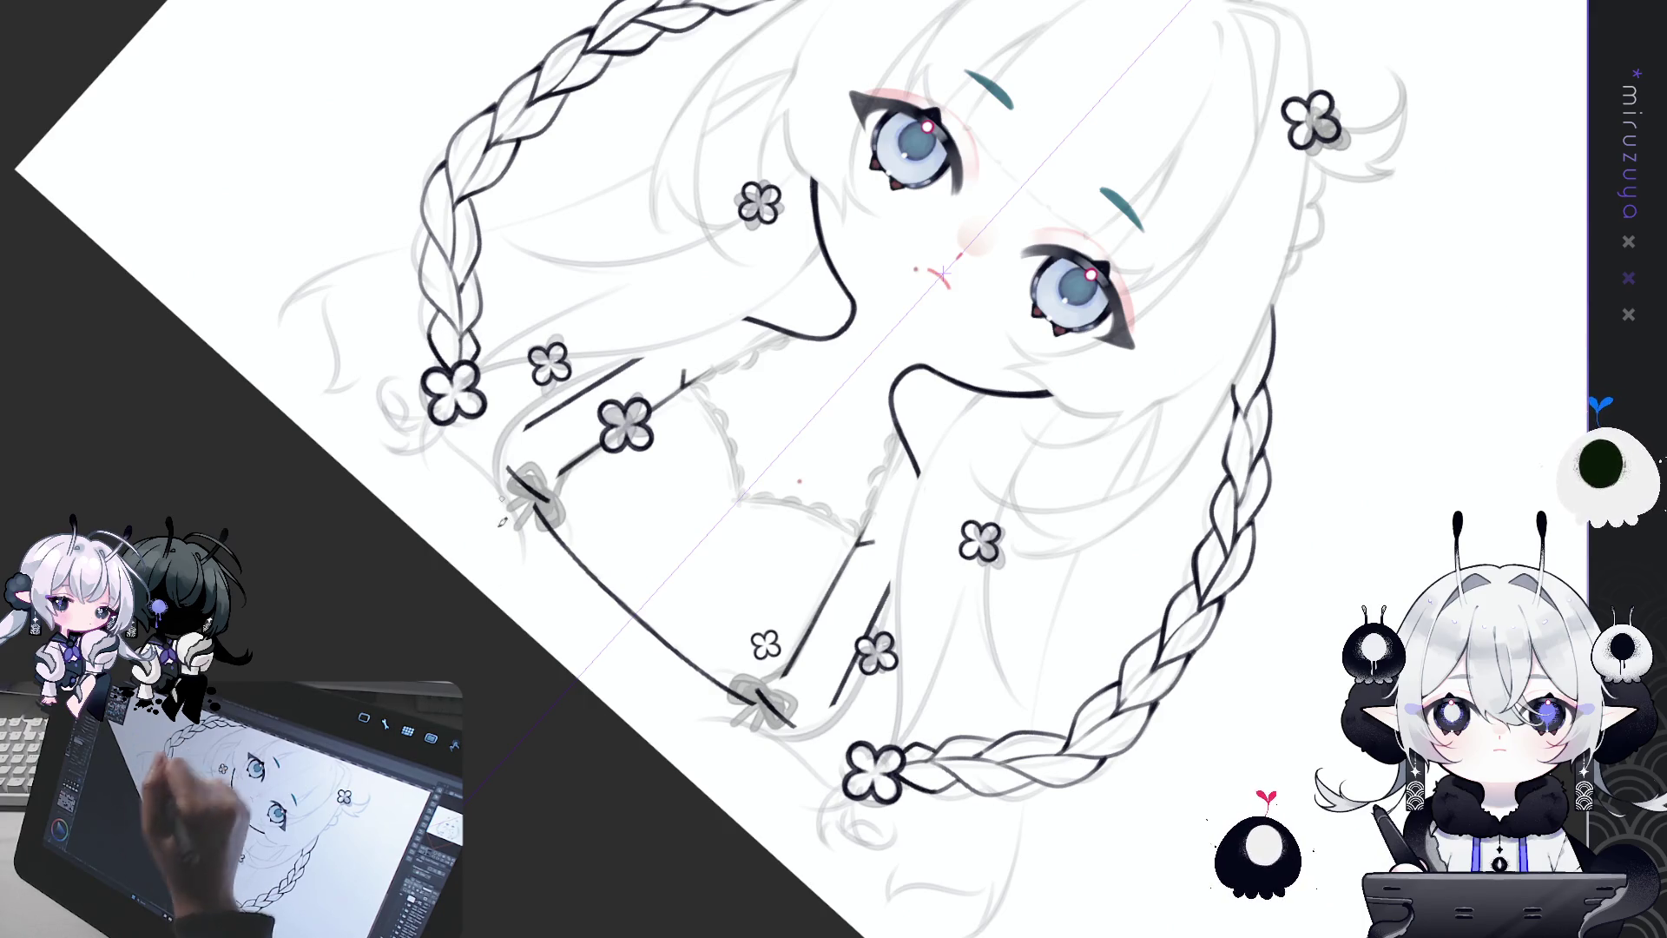
{"action": "key", "text": "h"}
{"action": "key", "text": "ctrl+at"}
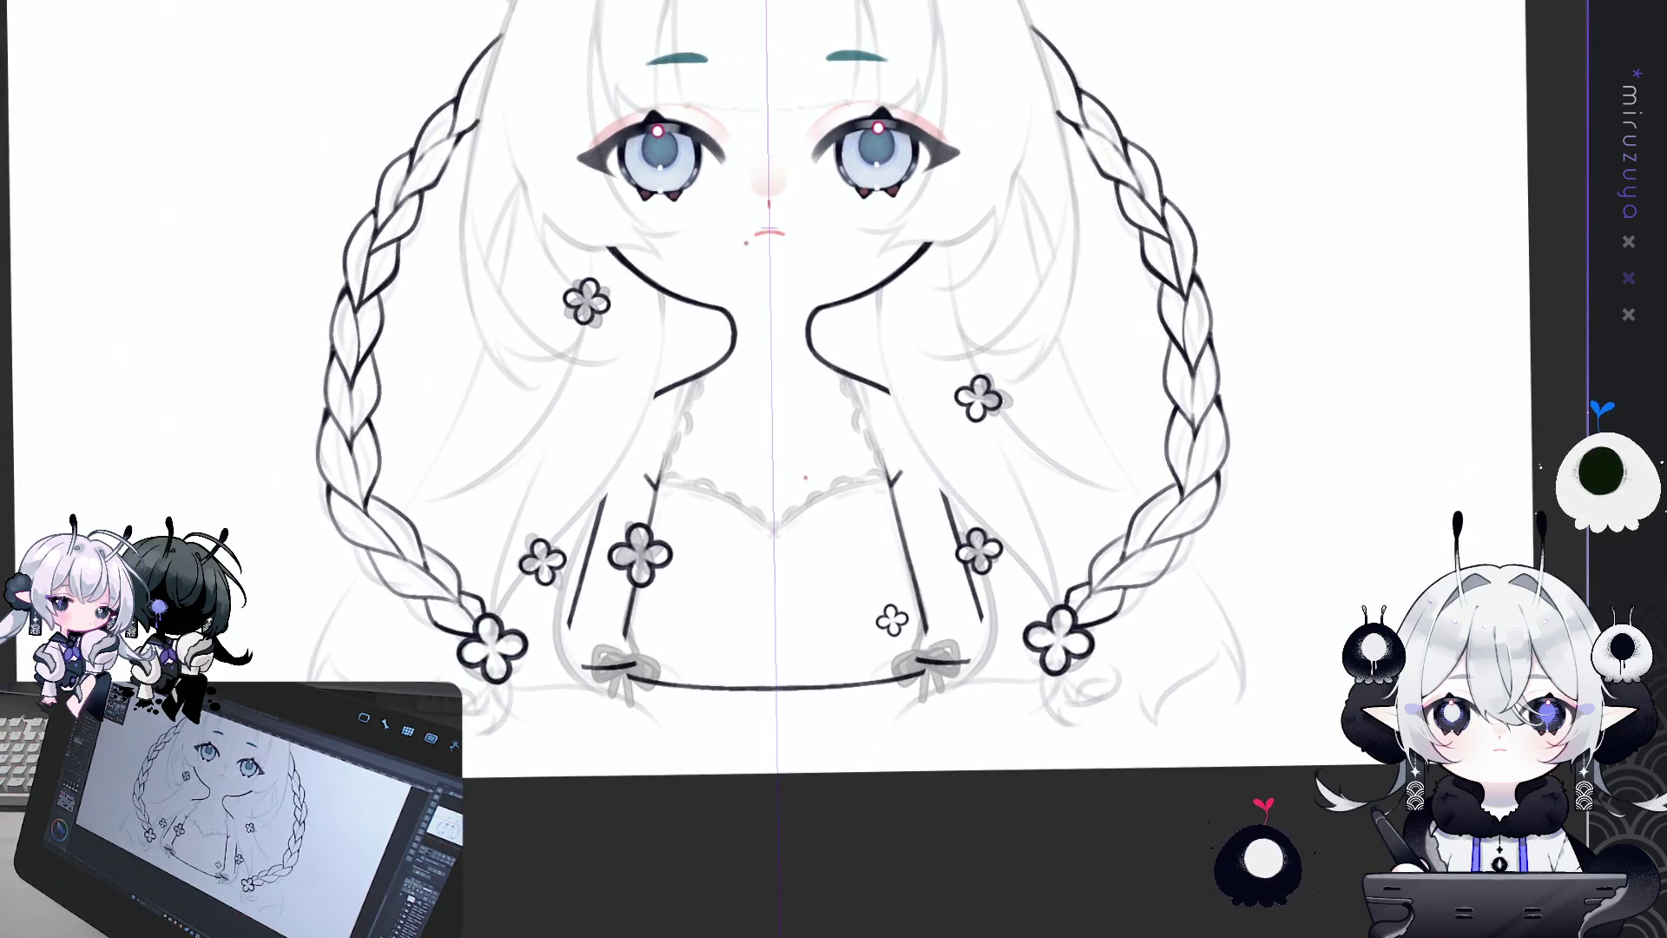
{"action": "left_click_drag", "start_coordinate": [1120, 545], "coordinate": [1126, 533]}
{"action": "left_click", "coordinate": [642, 748]}
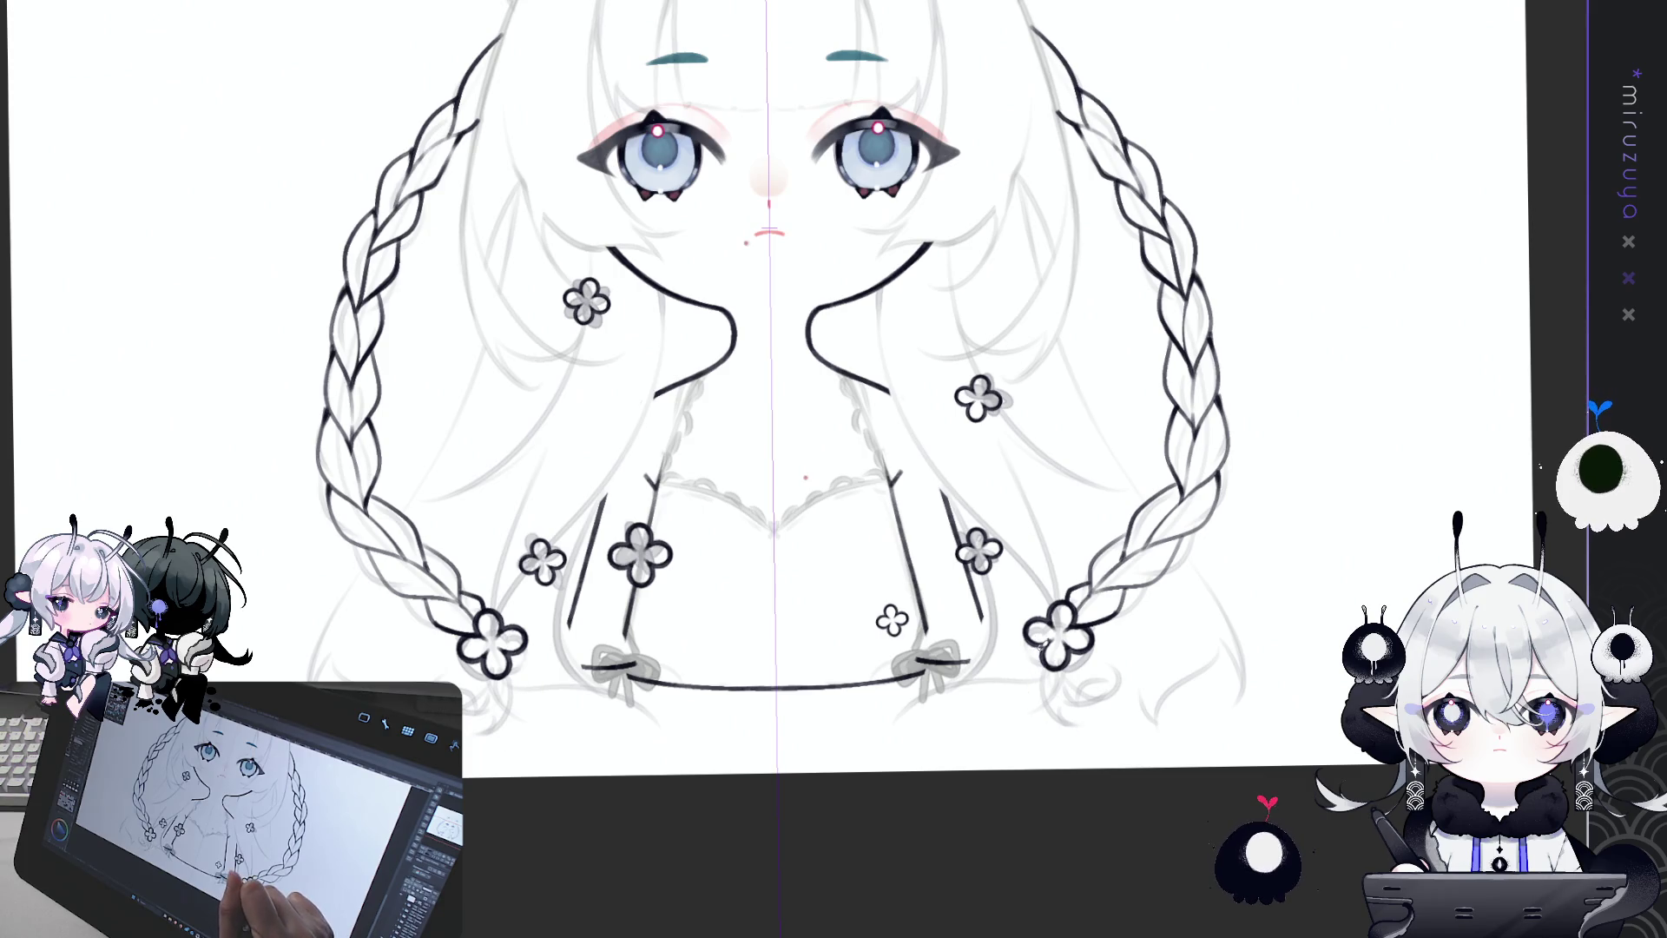
Step: Draw strokes from each braid flower down to its tip, then reset rotation and zoom in slightly
{"action": "left_click_drag", "start_coordinate": [1049, 650], "coordinate": [1046, 730]}
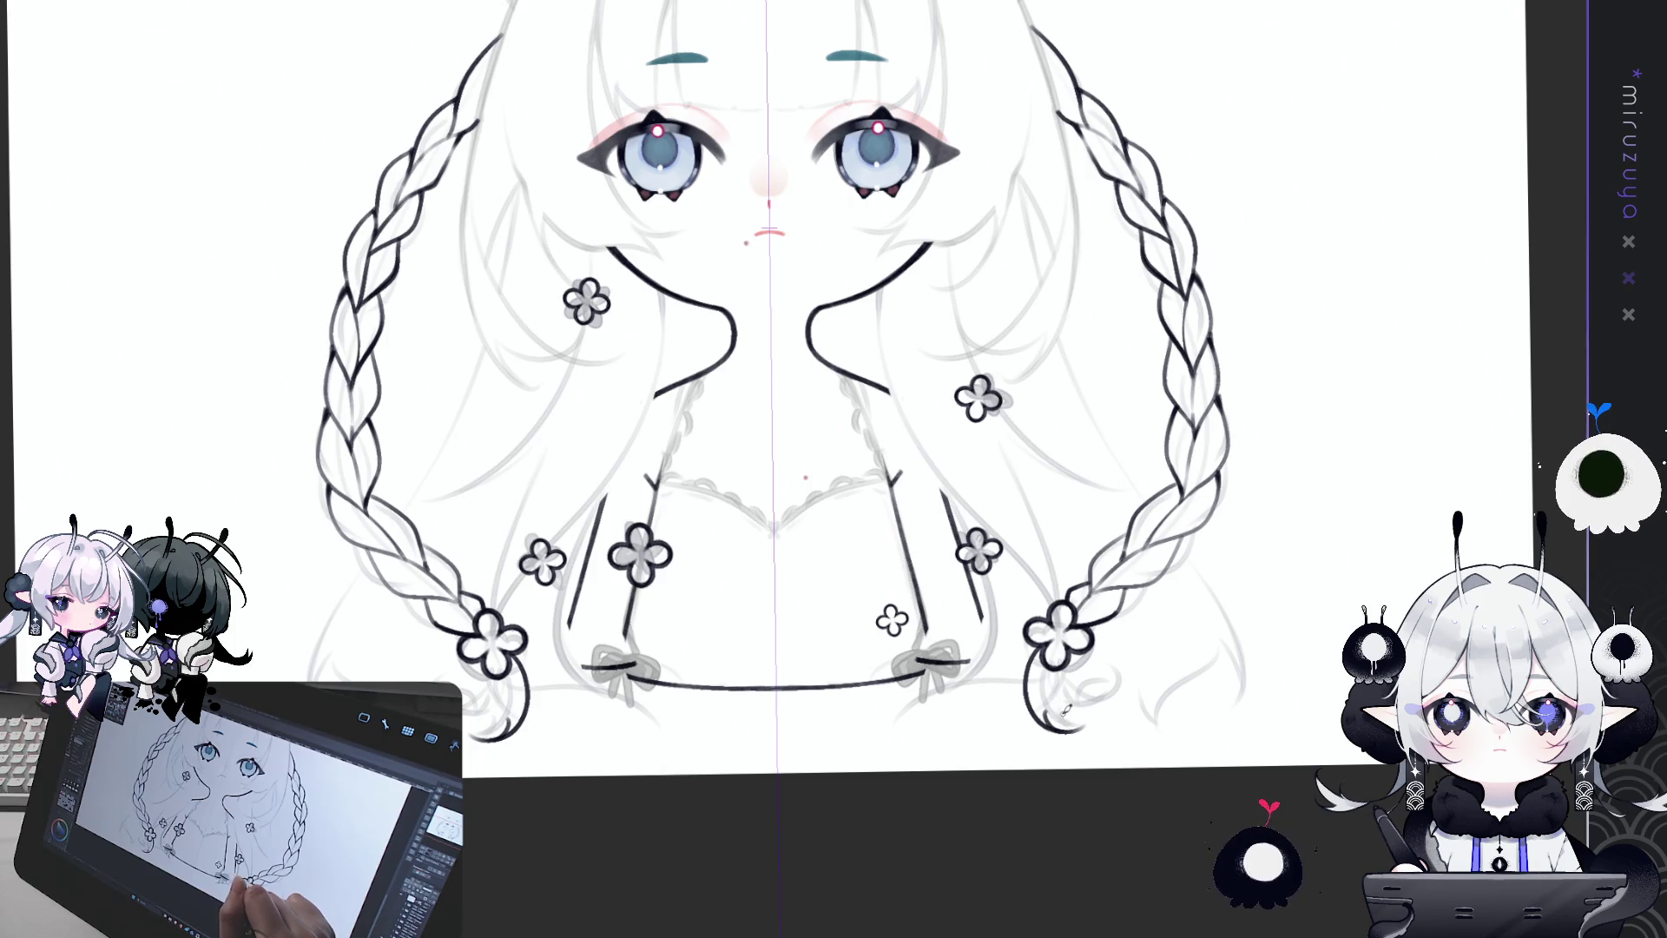
{"action": "mouse_move", "coordinate": [1107, 694]}
{"action": "left_mouse_down"}
{"action": "mouse_move", "coordinate": [995, 750]}
{"action": "mouse_move", "coordinate": [1005, 832]}
{"action": "left_mouse_up"}
{"action": "key", "text": "ctrl+z"}
{"action": "left_click_drag", "start_coordinate": [970, 738], "coordinate": [1004, 825]}
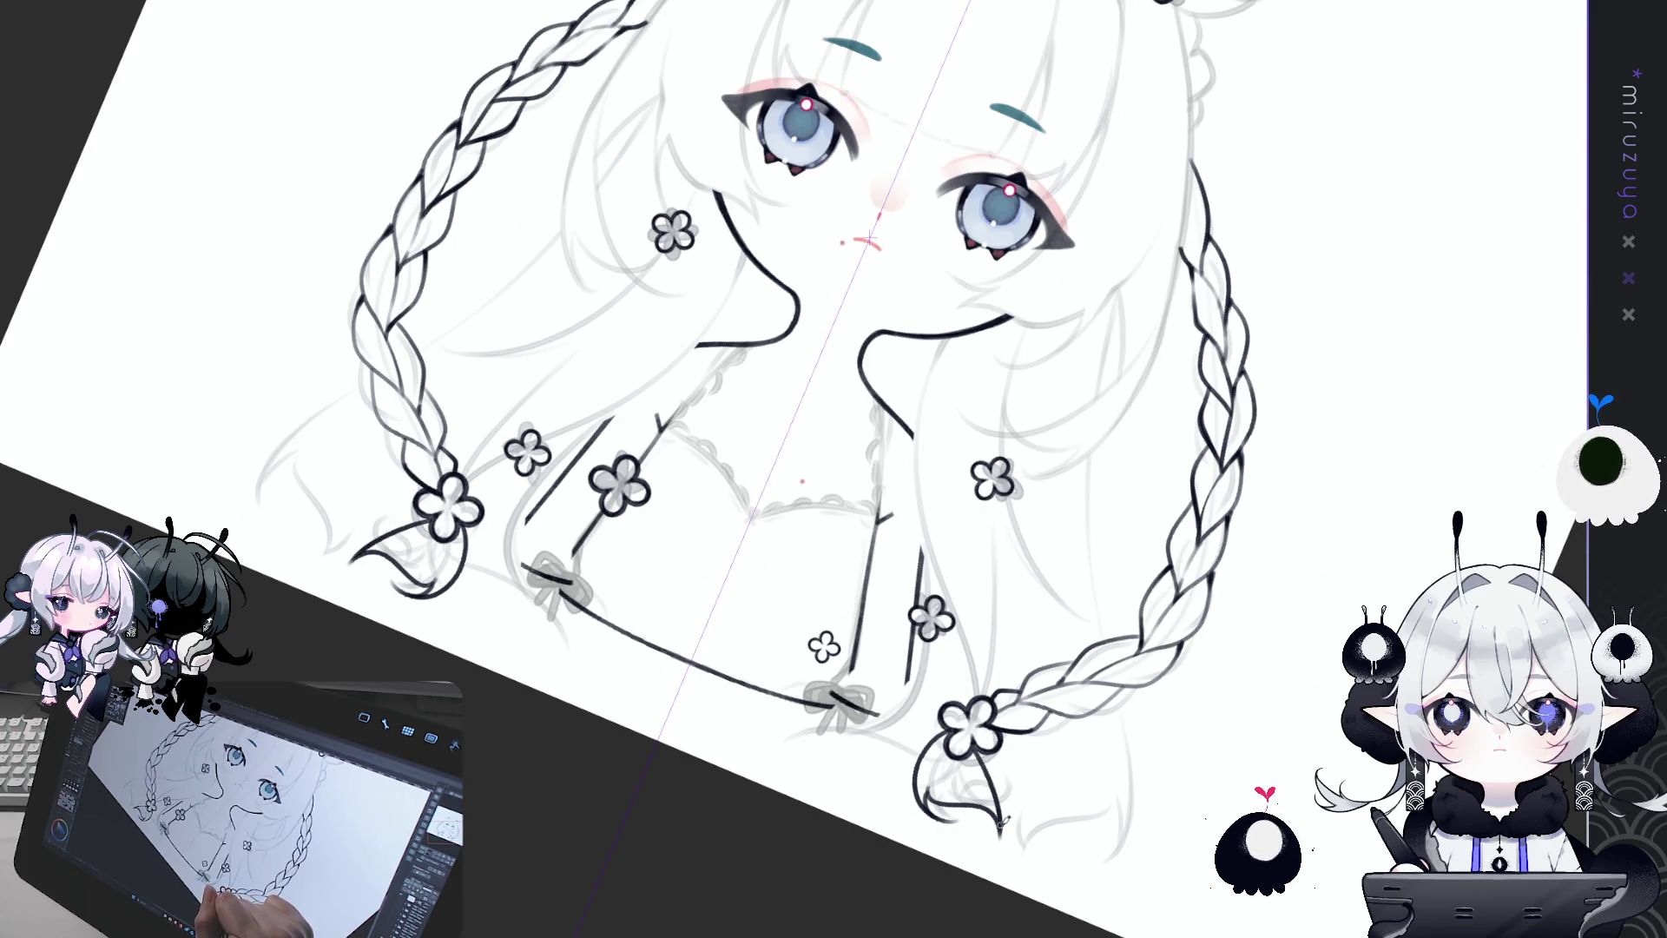
{"action": "left_click_drag", "start_coordinate": [974, 754], "coordinate": [987, 781]}
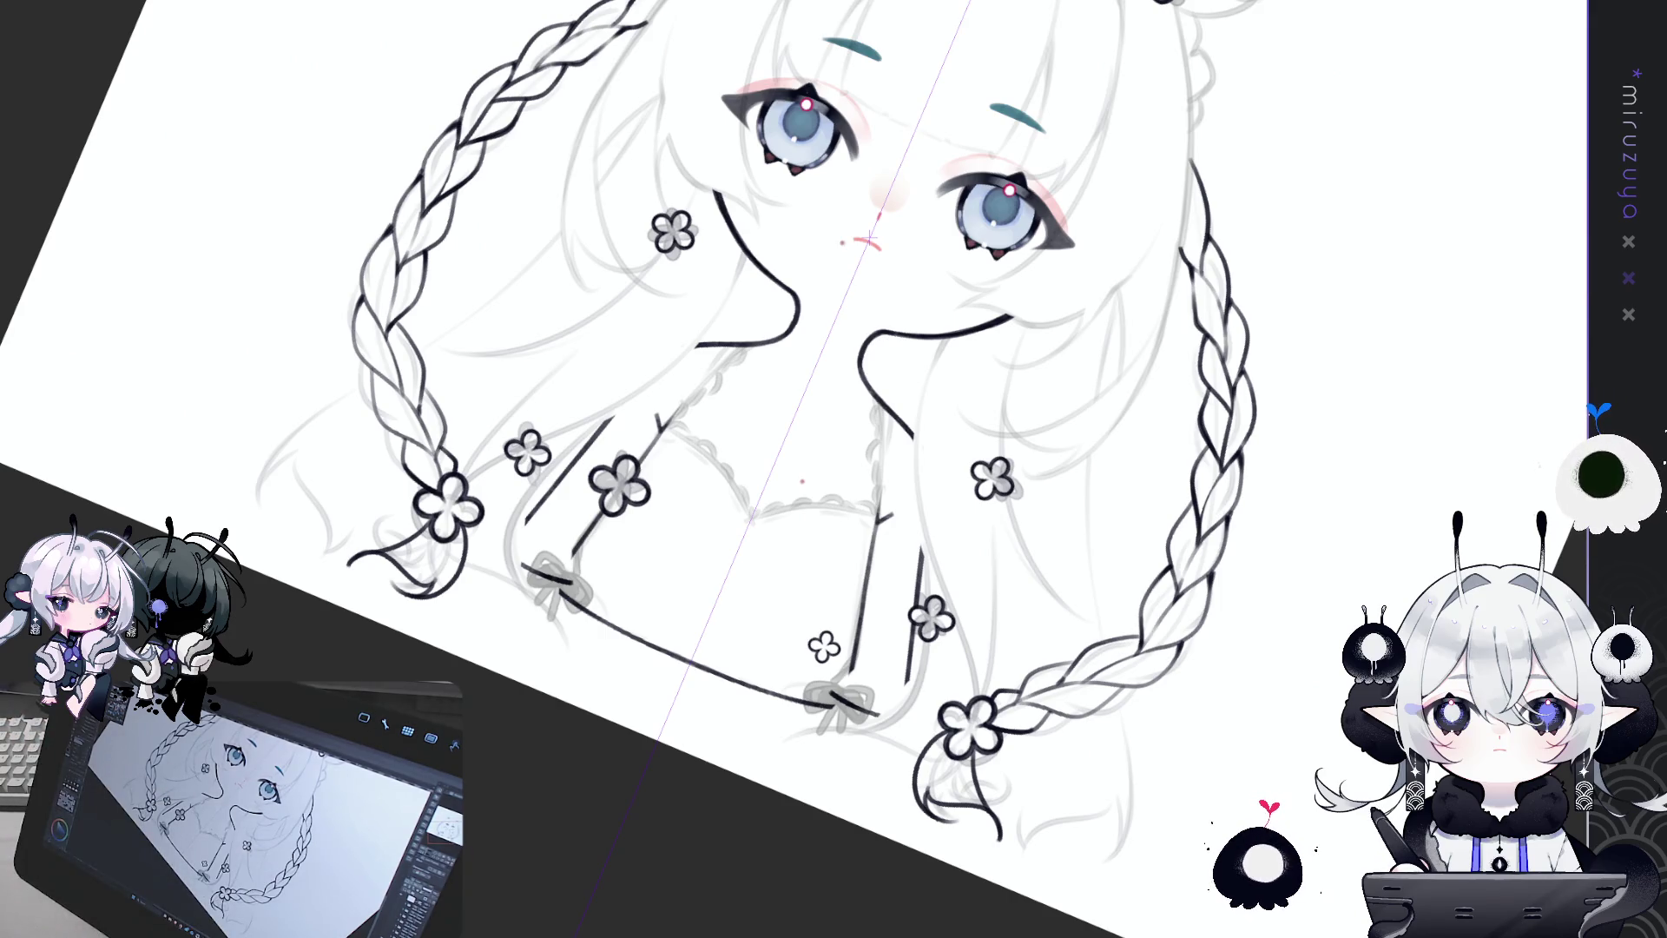
{"action": "key", "text": "ctrl+@"}
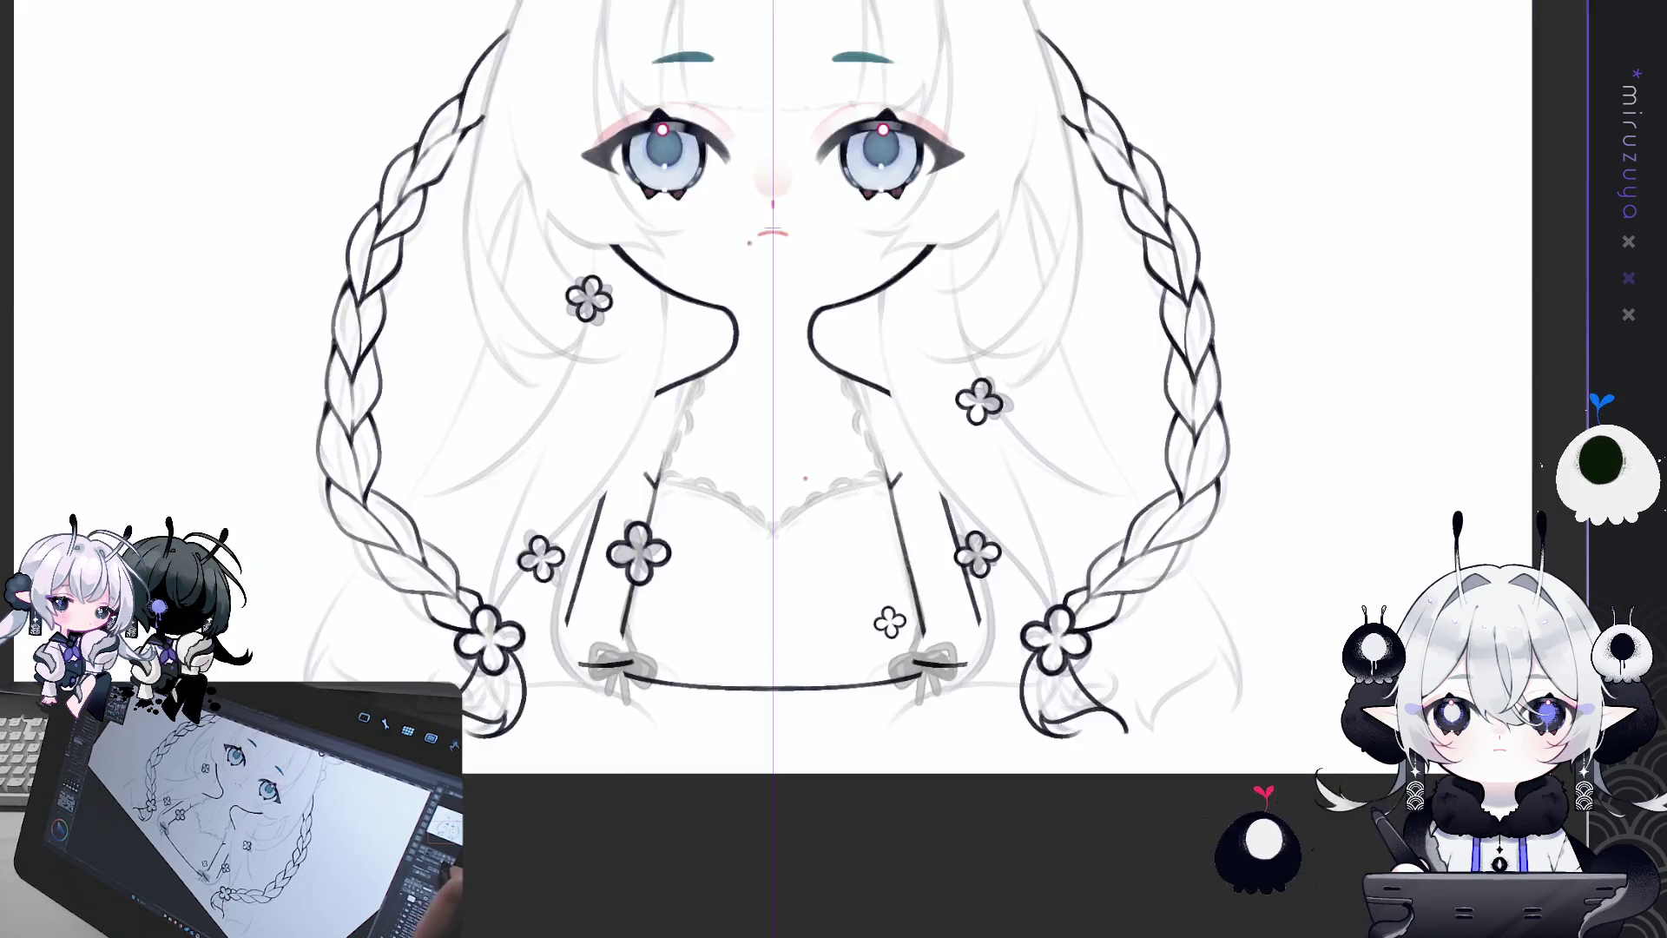
{"action": "key", "text": "ctrl+plus"}
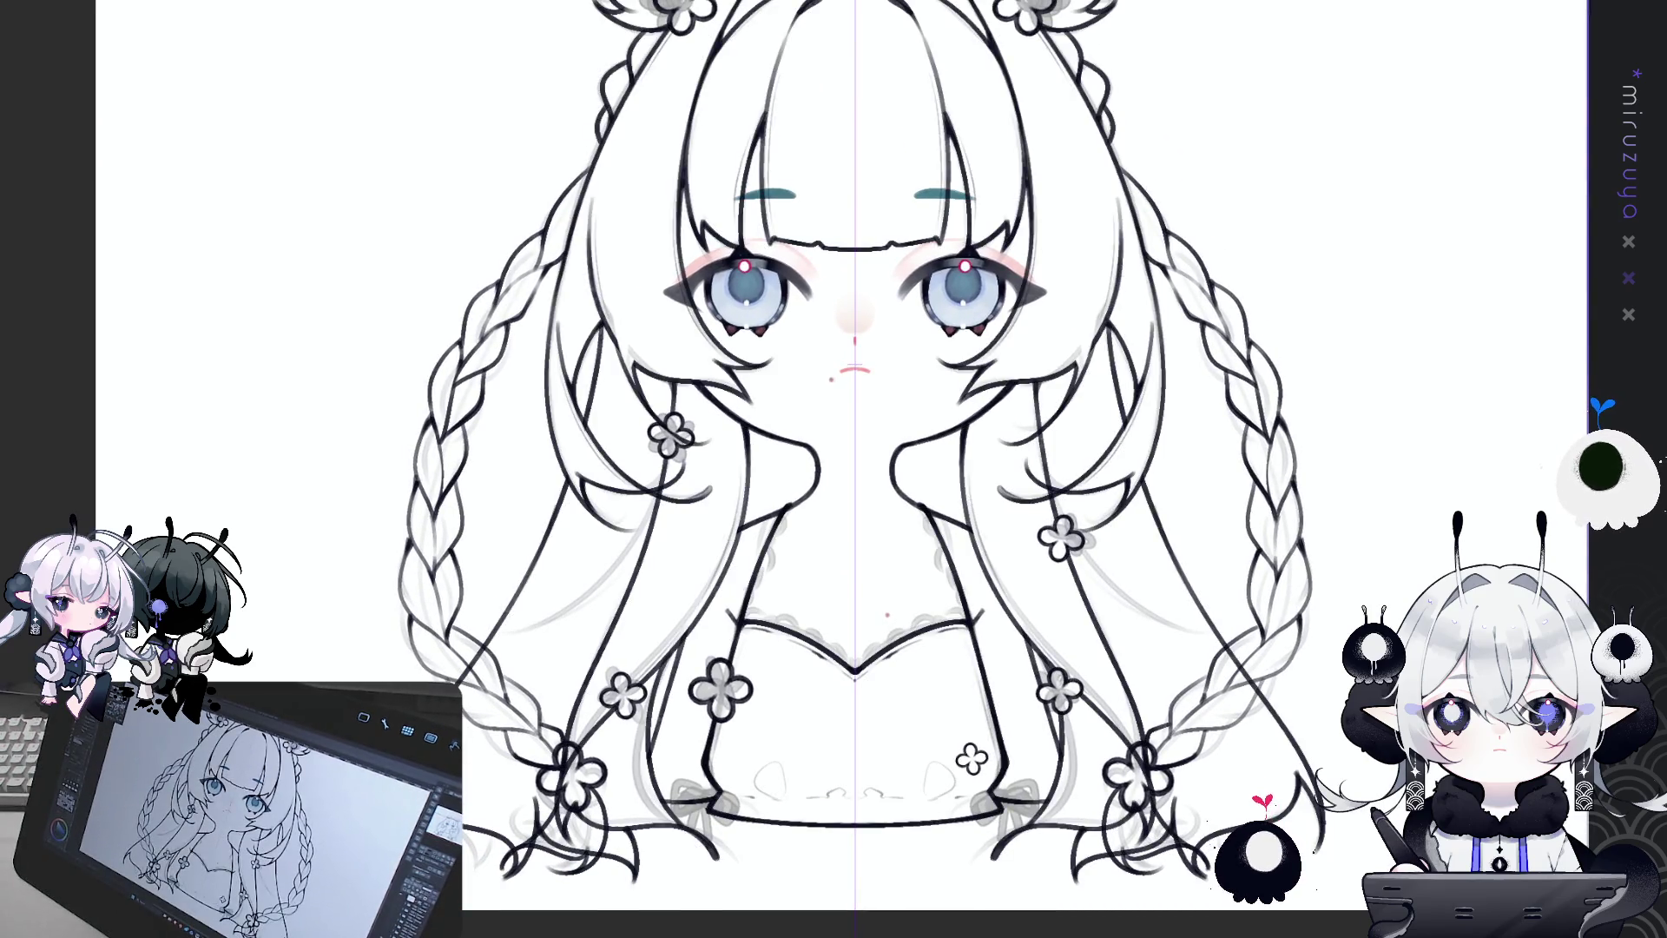
Step: Erase the stray ink over and below the lower flower clips, then pan up to the head
{"action": "mouse_move", "coordinate": [1139, 532]}
{"action": "left_mouse_down"}
{"action": "mouse_move", "coordinate": [1137, 547]}
{"action": "mouse_move", "coordinate": [1133, 529]}
{"action": "left_mouse_up"}
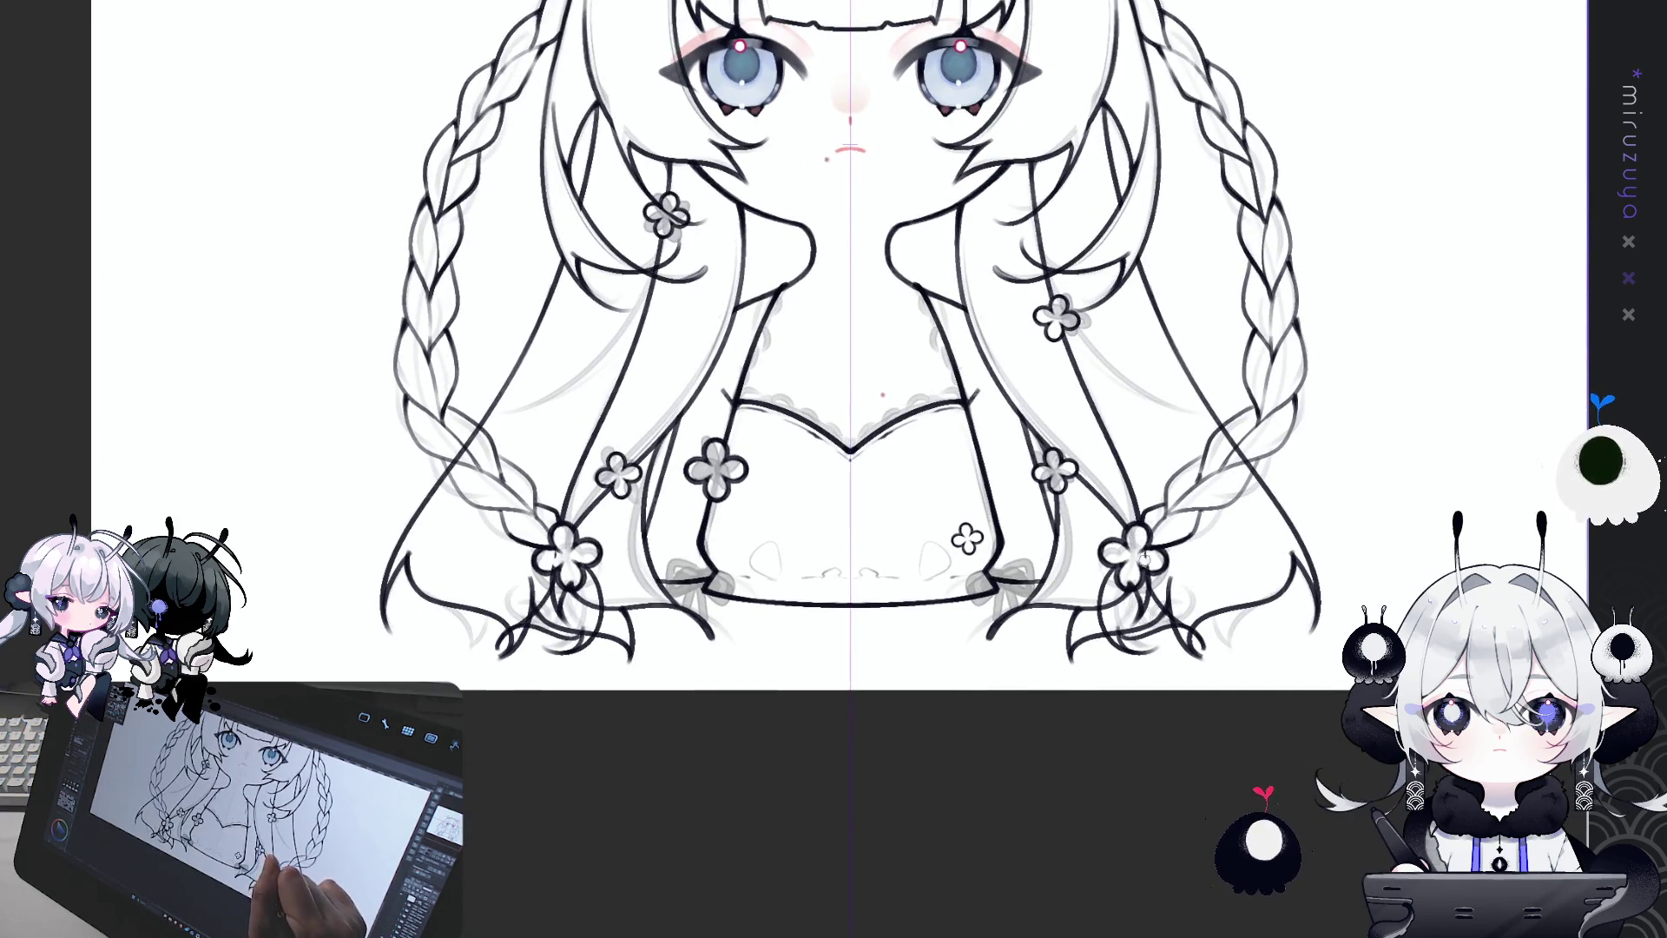
{"action": "mouse_move", "coordinate": [1141, 594]}
{"action": "left_mouse_down"}
{"action": "mouse_move", "coordinate": [1142, 611]}
{"action": "mouse_move", "coordinate": [1144, 580]}
{"action": "mouse_move", "coordinate": [1132, 632]}
{"action": "mouse_move", "coordinate": [1156, 622]}
{"action": "left_mouse_up"}
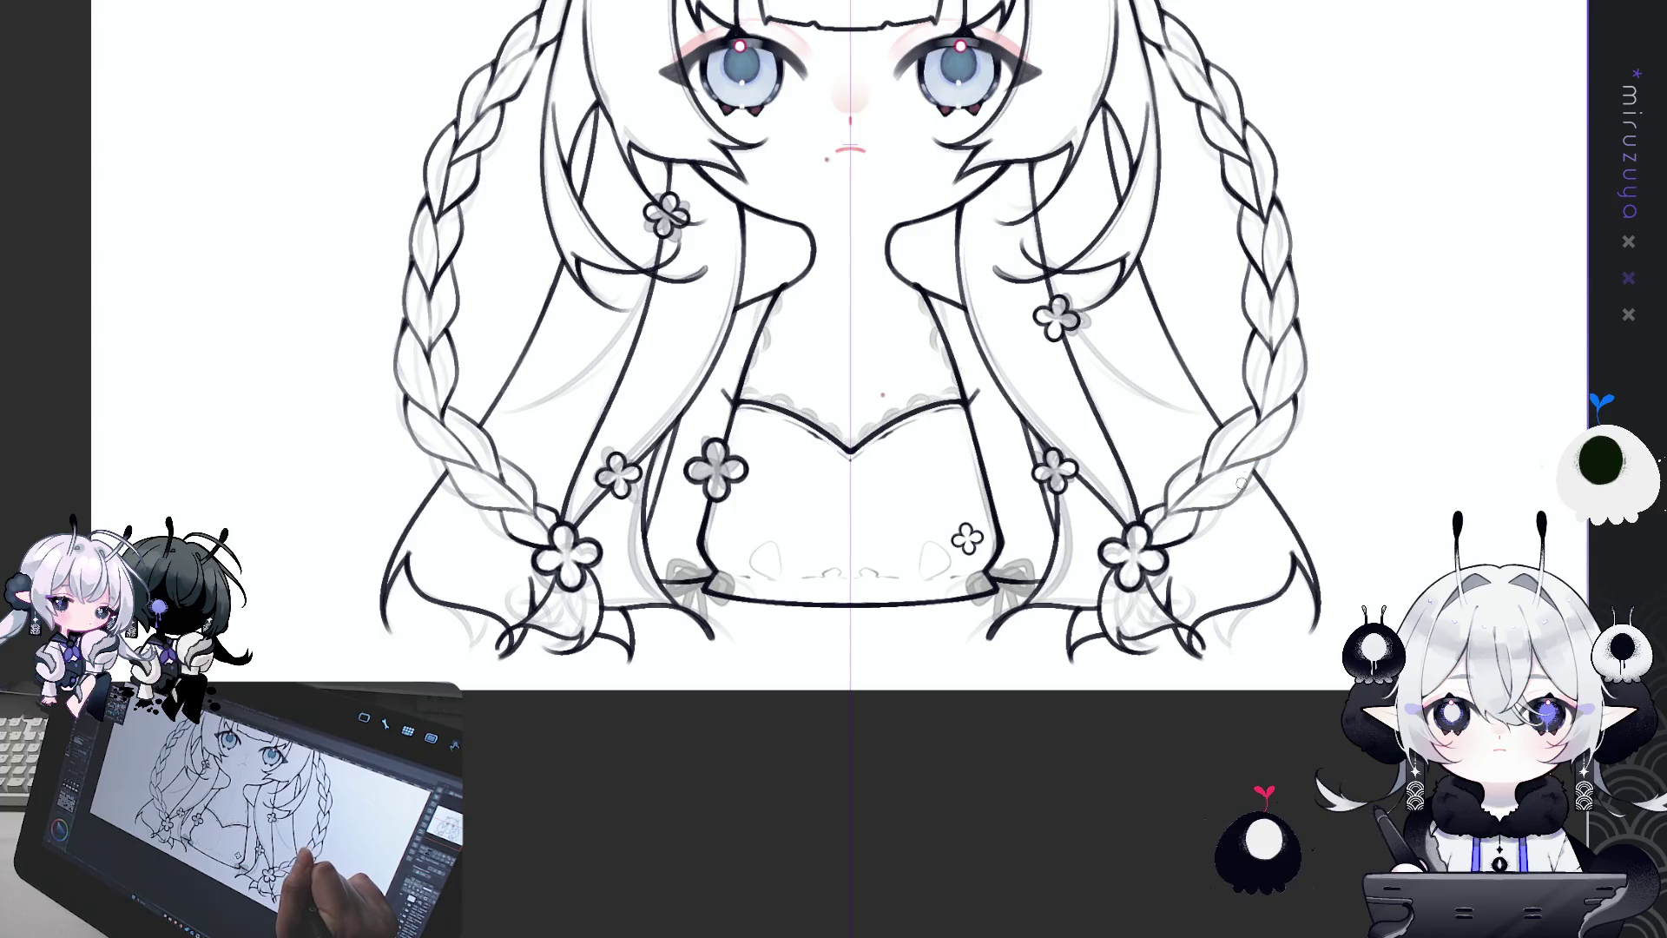
{"action": "left_click_drag", "start_coordinate": [1438, 290], "coordinate": [1449, 504]}
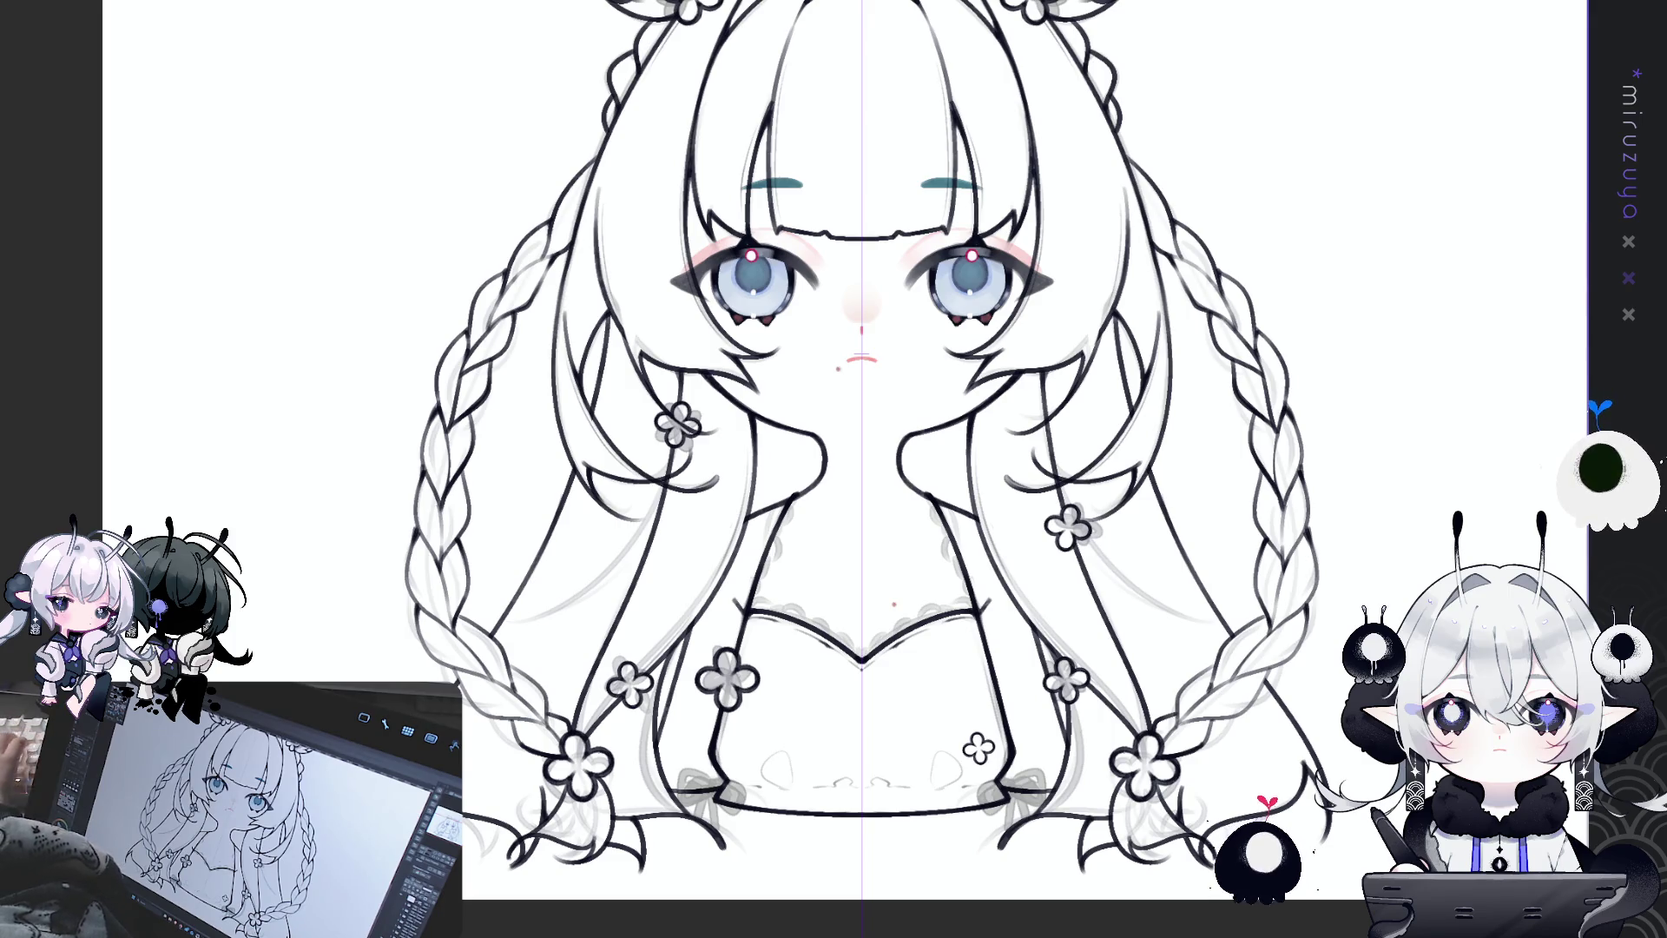
{"action": "left_click_drag", "start_coordinate": [859, 521], "coordinate": [975, 422]}
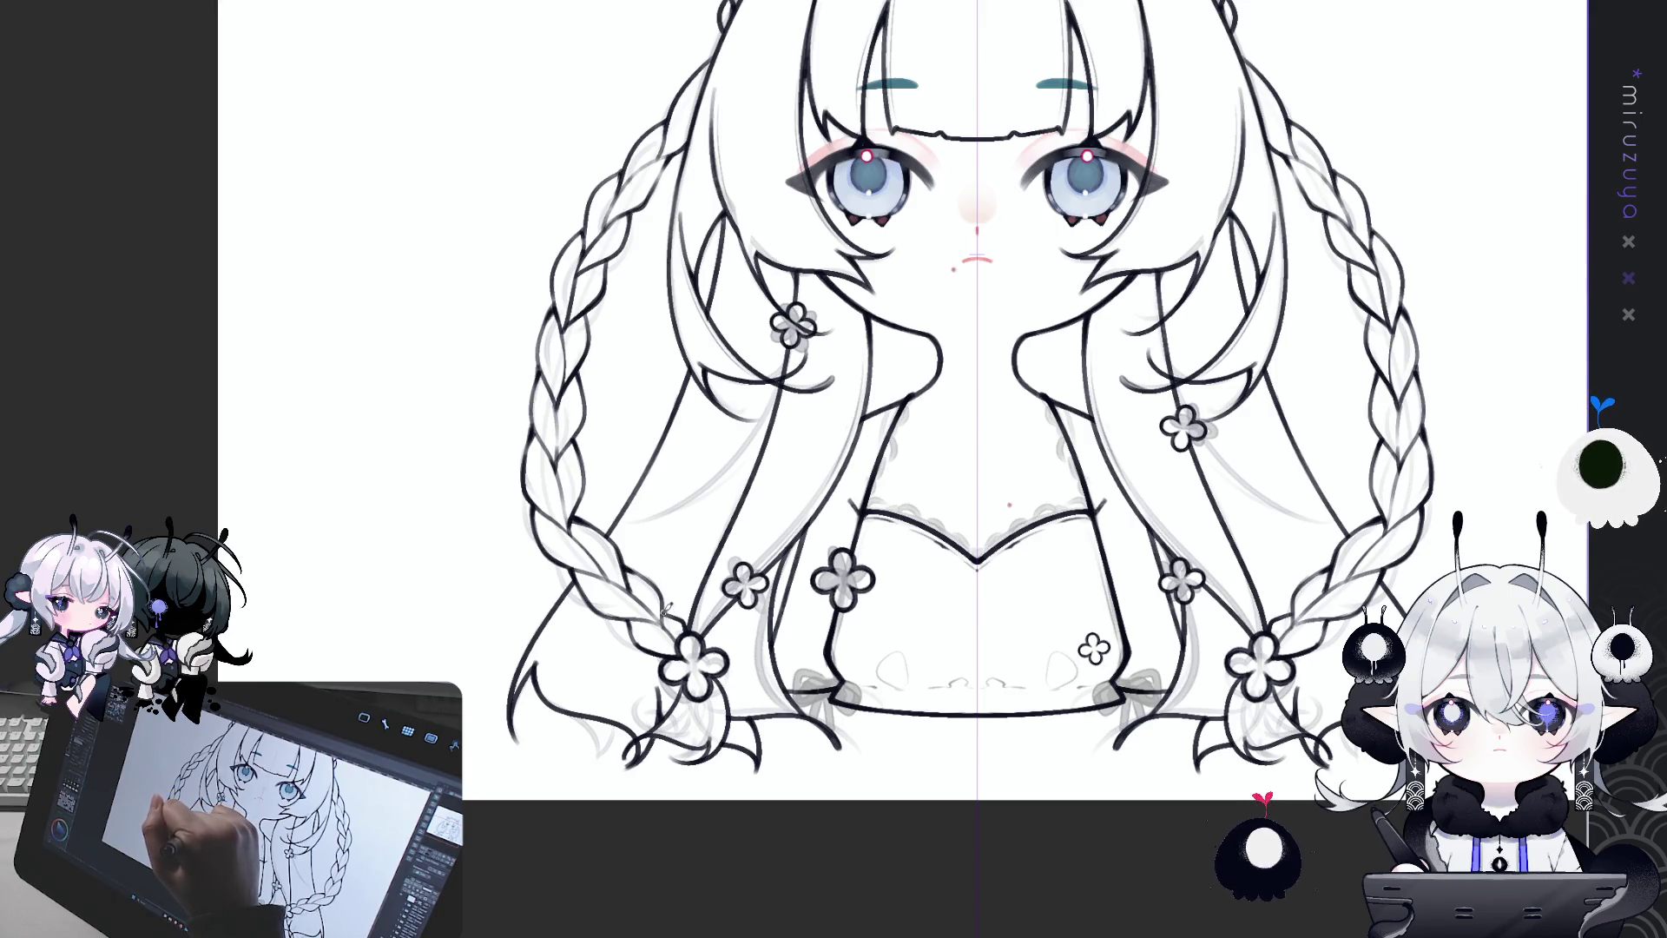
Step: Draw a thin mirrored strand in the right hair near the clips, redrawing it until it fits
{"action": "mouse_move", "coordinate": [666, 613]}
{"action": "left_mouse_down"}
{"action": "mouse_move", "coordinate": [535, 819]}
{"action": "mouse_move", "coordinate": [487, 555]}
{"action": "left_mouse_up"}
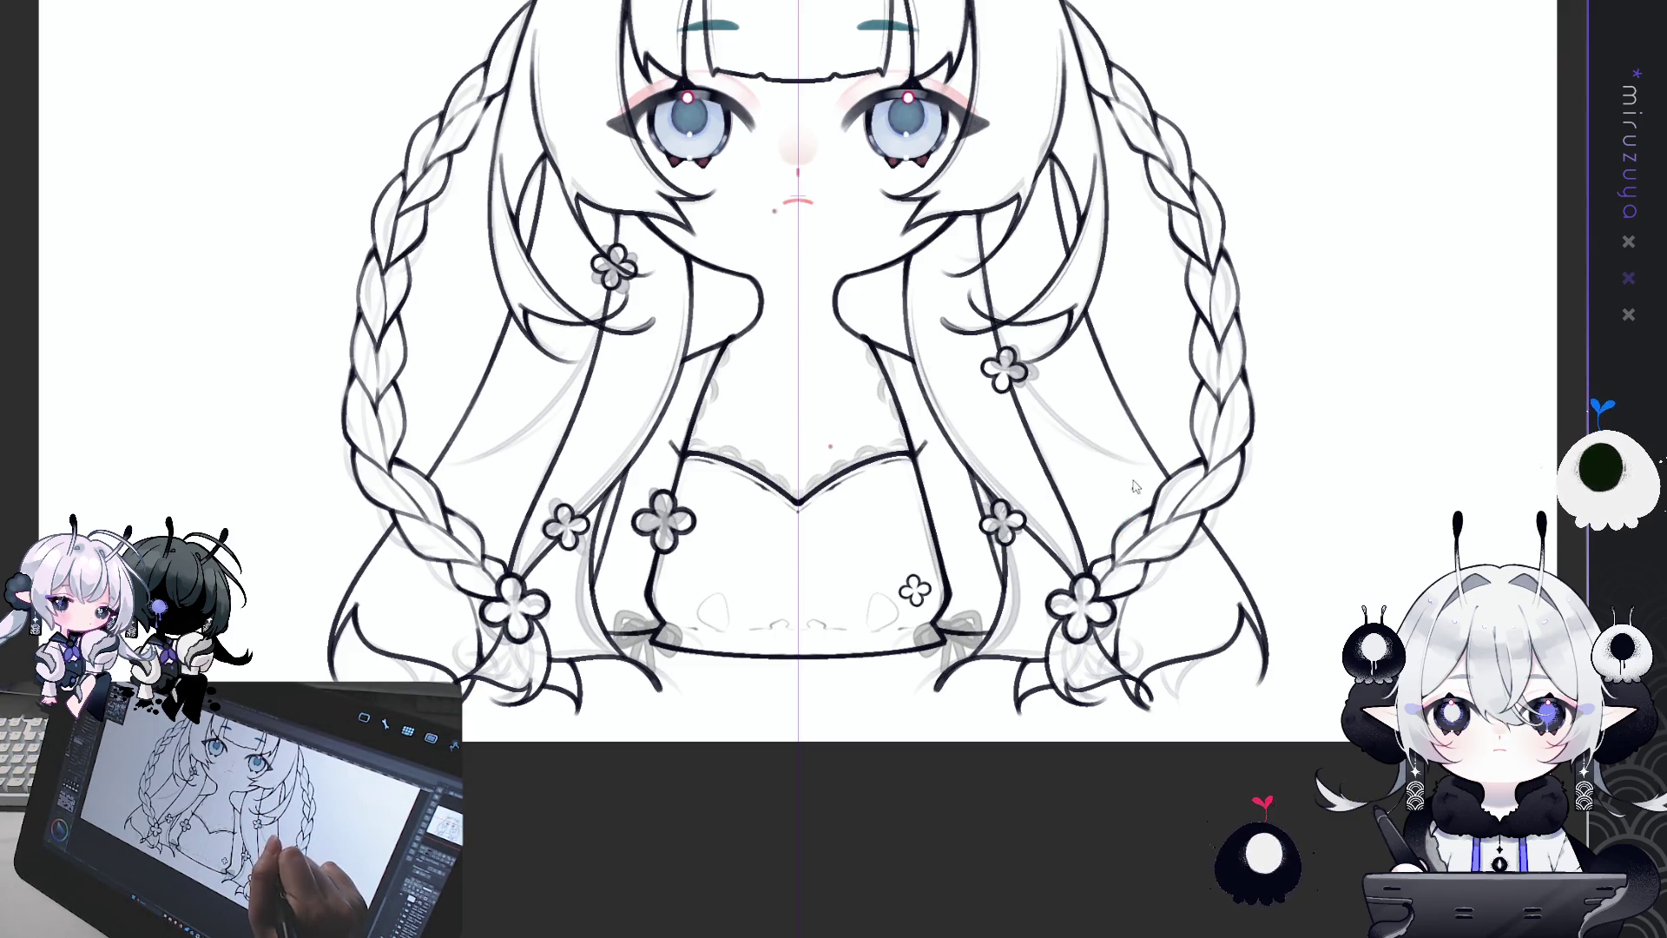
{"action": "left_click_drag", "start_coordinate": [1112, 386], "coordinate": [1127, 513]}
{"action": "key", "text": "ctrl+z"}
{"action": "left_click_drag", "start_coordinate": [1112, 382], "coordinate": [1126, 502]}
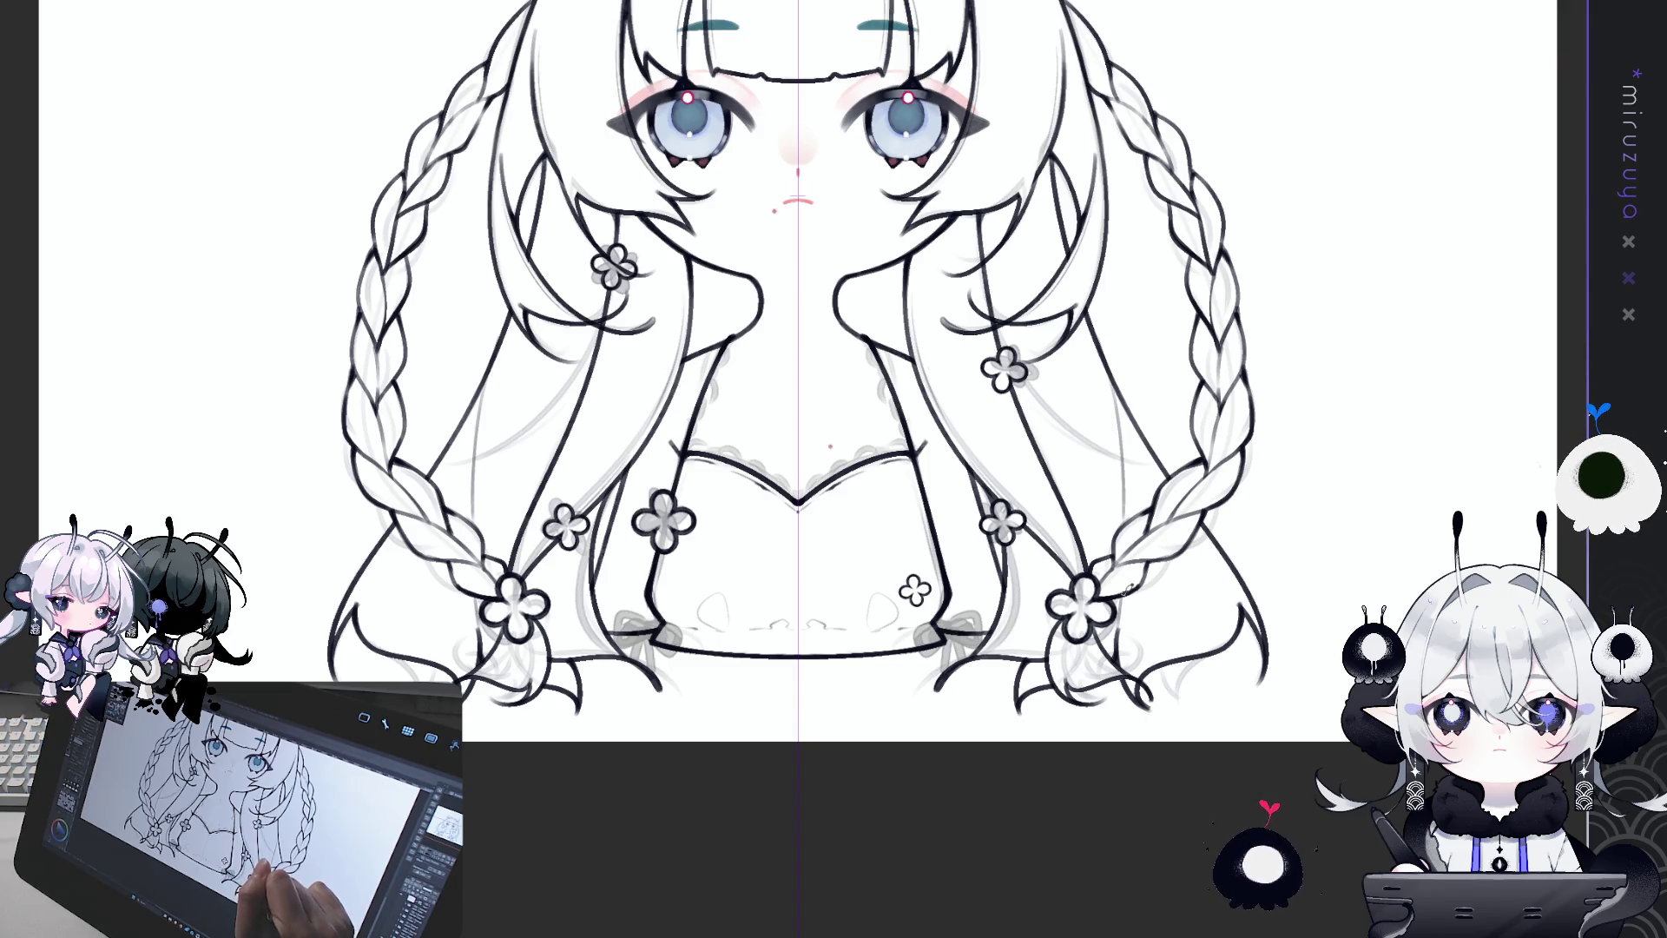
{"action": "key", "text": "ctrl+z"}
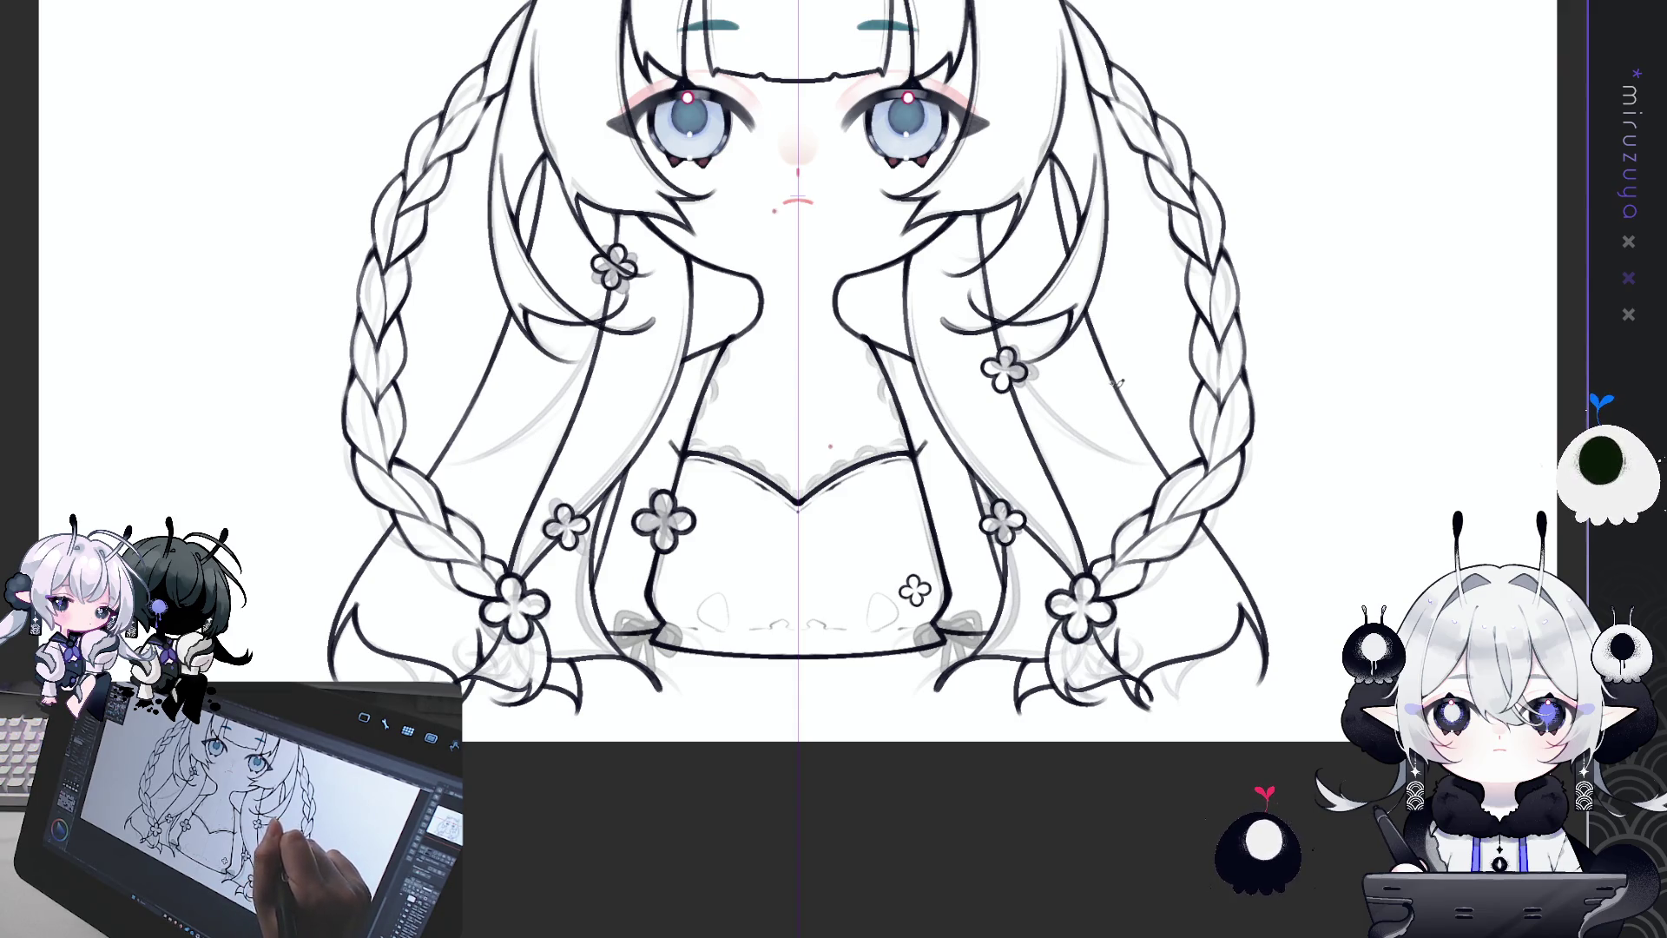
{"action": "left_click_drag", "start_coordinate": [1113, 391], "coordinate": [1143, 494]}
{"action": "key", "text": "ctrl+z"}
{"action": "left_click_drag", "start_coordinate": [1116, 397], "coordinate": [1139, 506]}
{"action": "left_click_drag", "start_coordinate": [1120, 590], "coordinate": [1126, 628]}
{"action": "key", "text": "ctrl+z"}
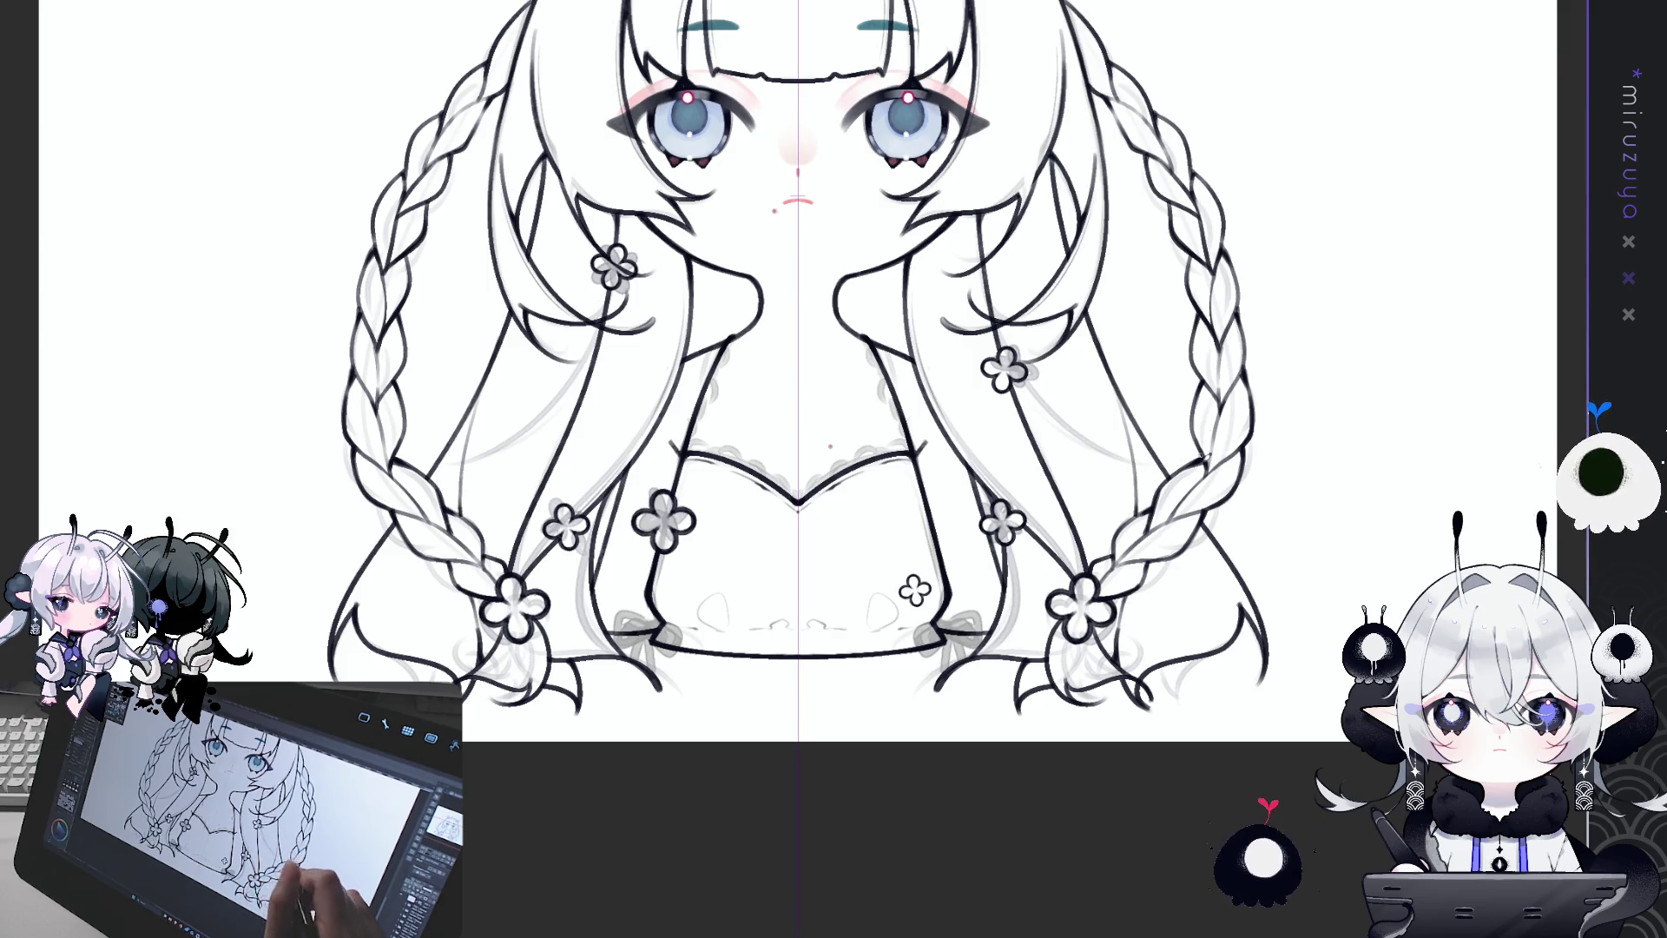
{"action": "left_click_drag", "start_coordinate": [1161, 466], "coordinate": [1068, 395]}
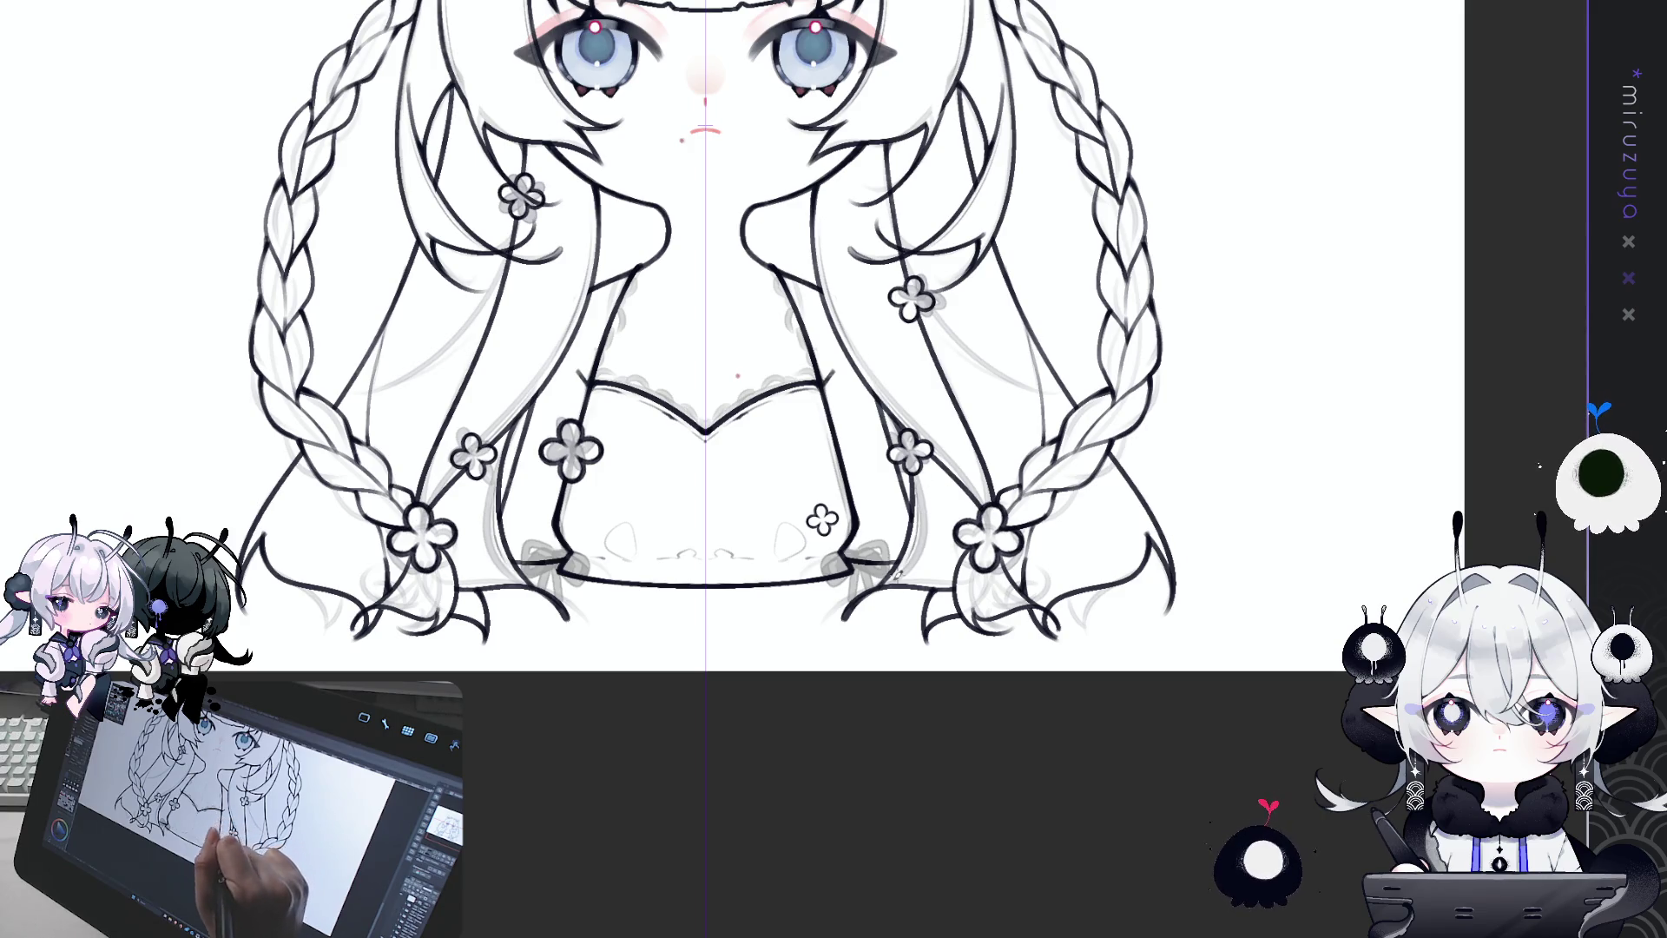
{"action": "mouse_move", "coordinate": [1238, 364]}
{"action": "left_mouse_down"}
{"action": "mouse_move", "coordinate": [1285, 640]}
{"action": "mouse_move", "coordinate": [1295, 592]}
{"action": "left_mouse_up"}
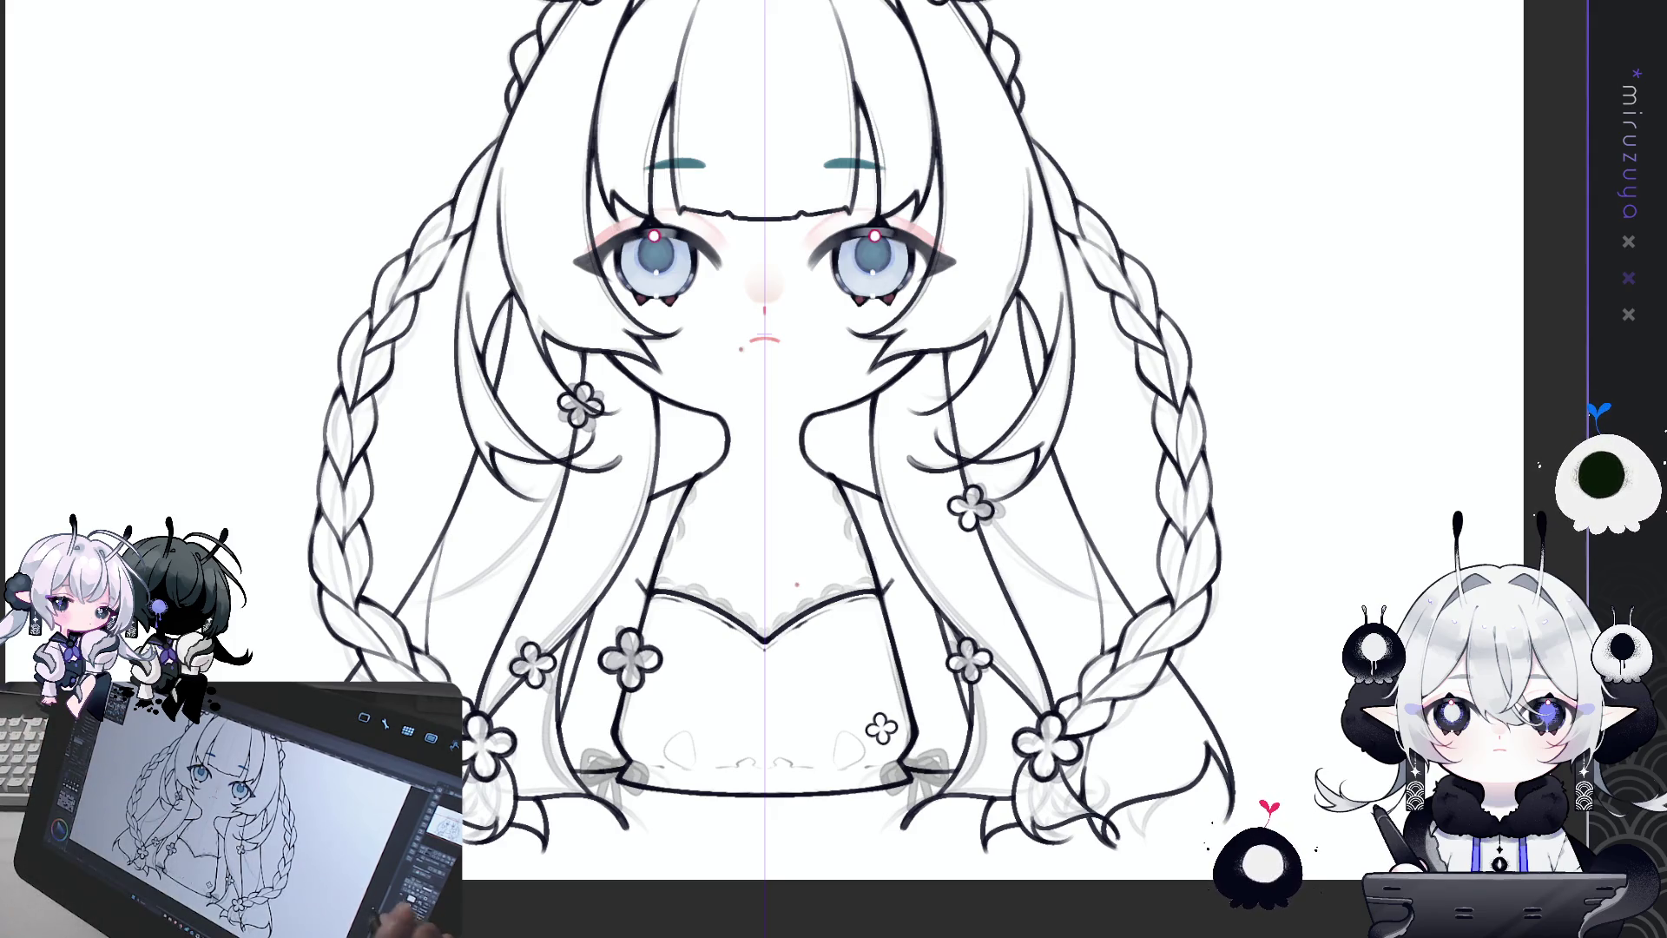
Step: Tilt the canvas view with the rotate shortcut
{"action": "key", "text": "asciicircum"}
{"action": "key", "text": "asciicircum"}
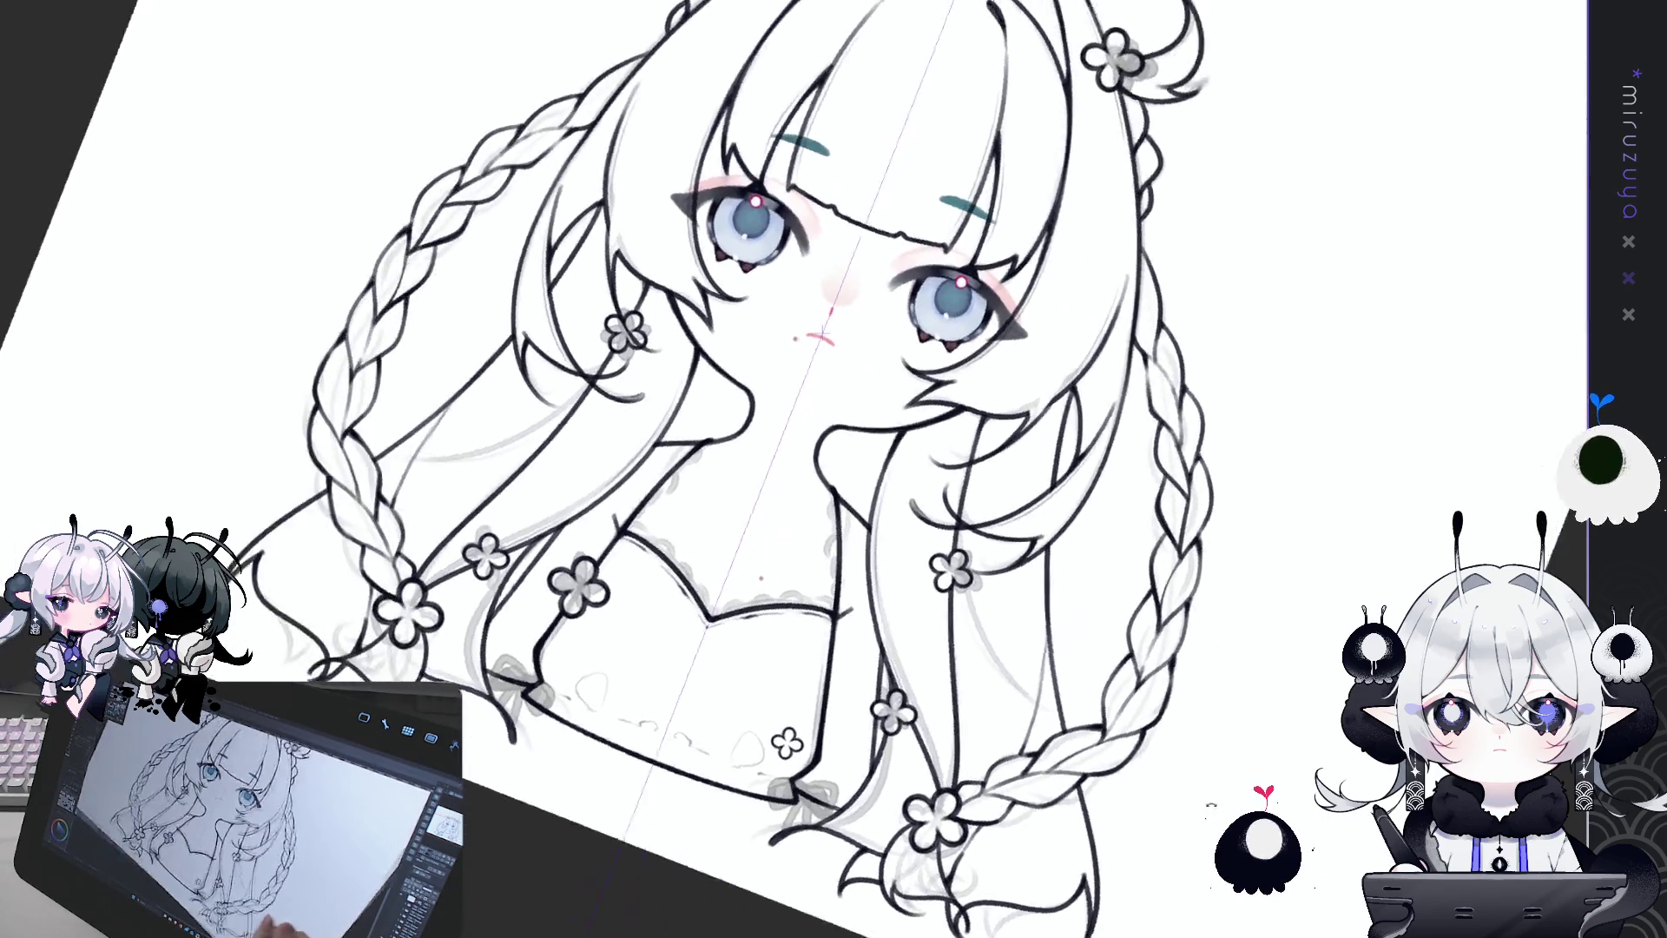
Step: Level the canvas, then draw three thin mirrored strand lines down the right and left hair
{"action": "key", "text": "asciicircum"}
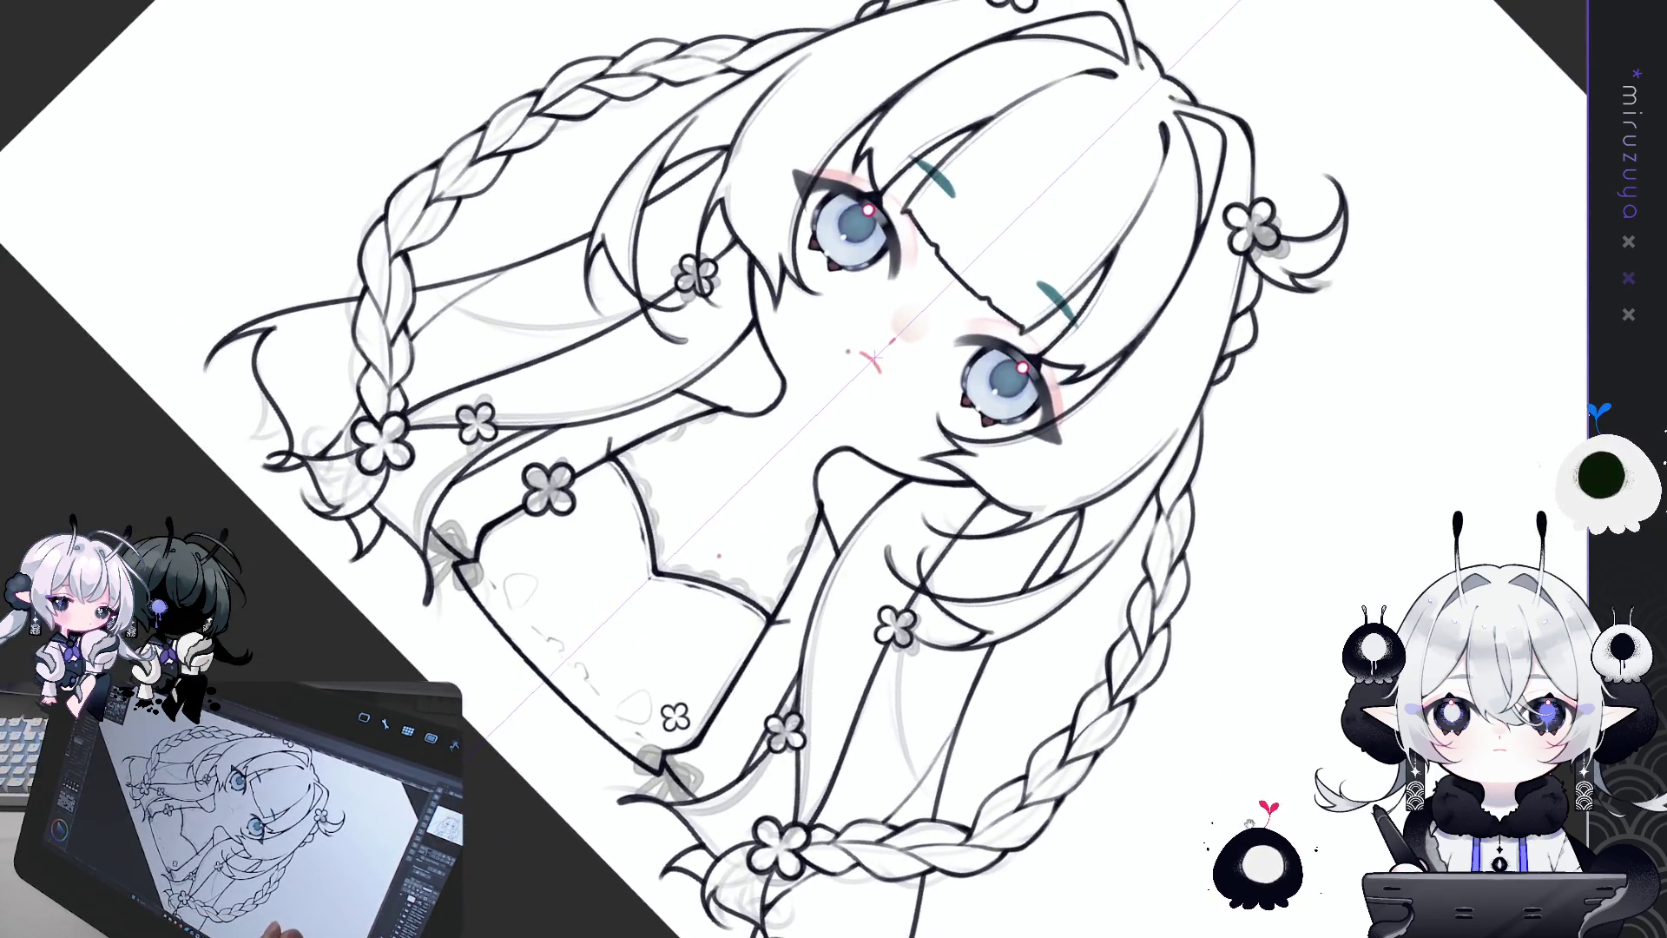
{"action": "scroll", "coordinate": [781, 469], "scroll_direction": "down", "scroll_amount": 3}
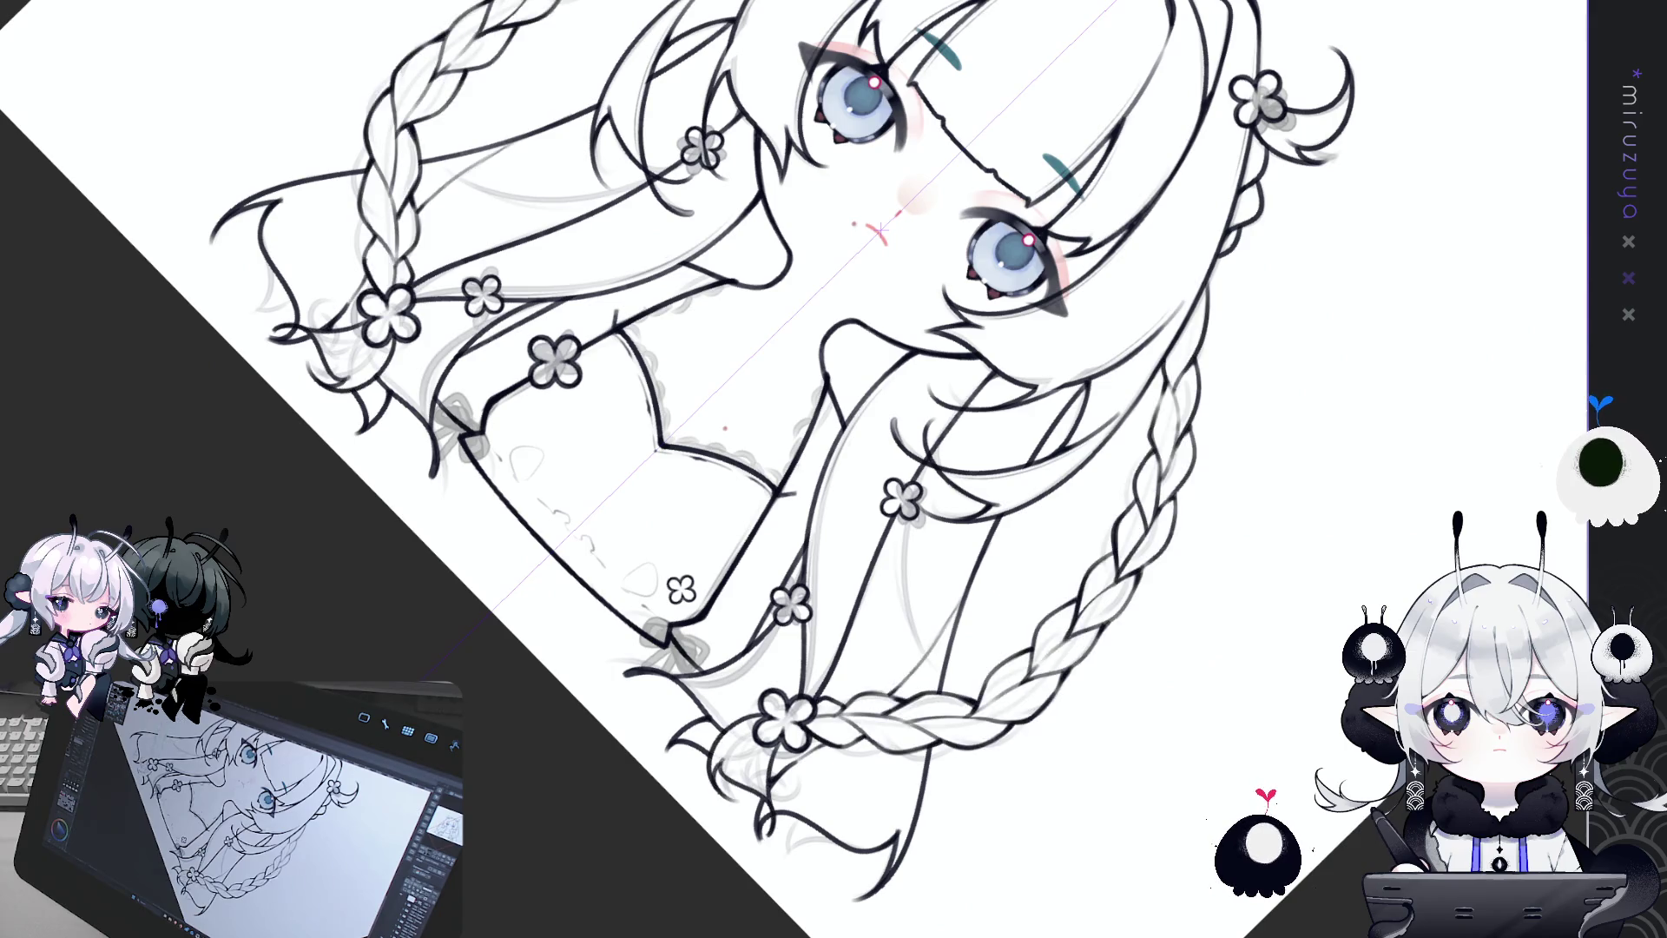
{"action": "key", "text": "ctrl+at"}
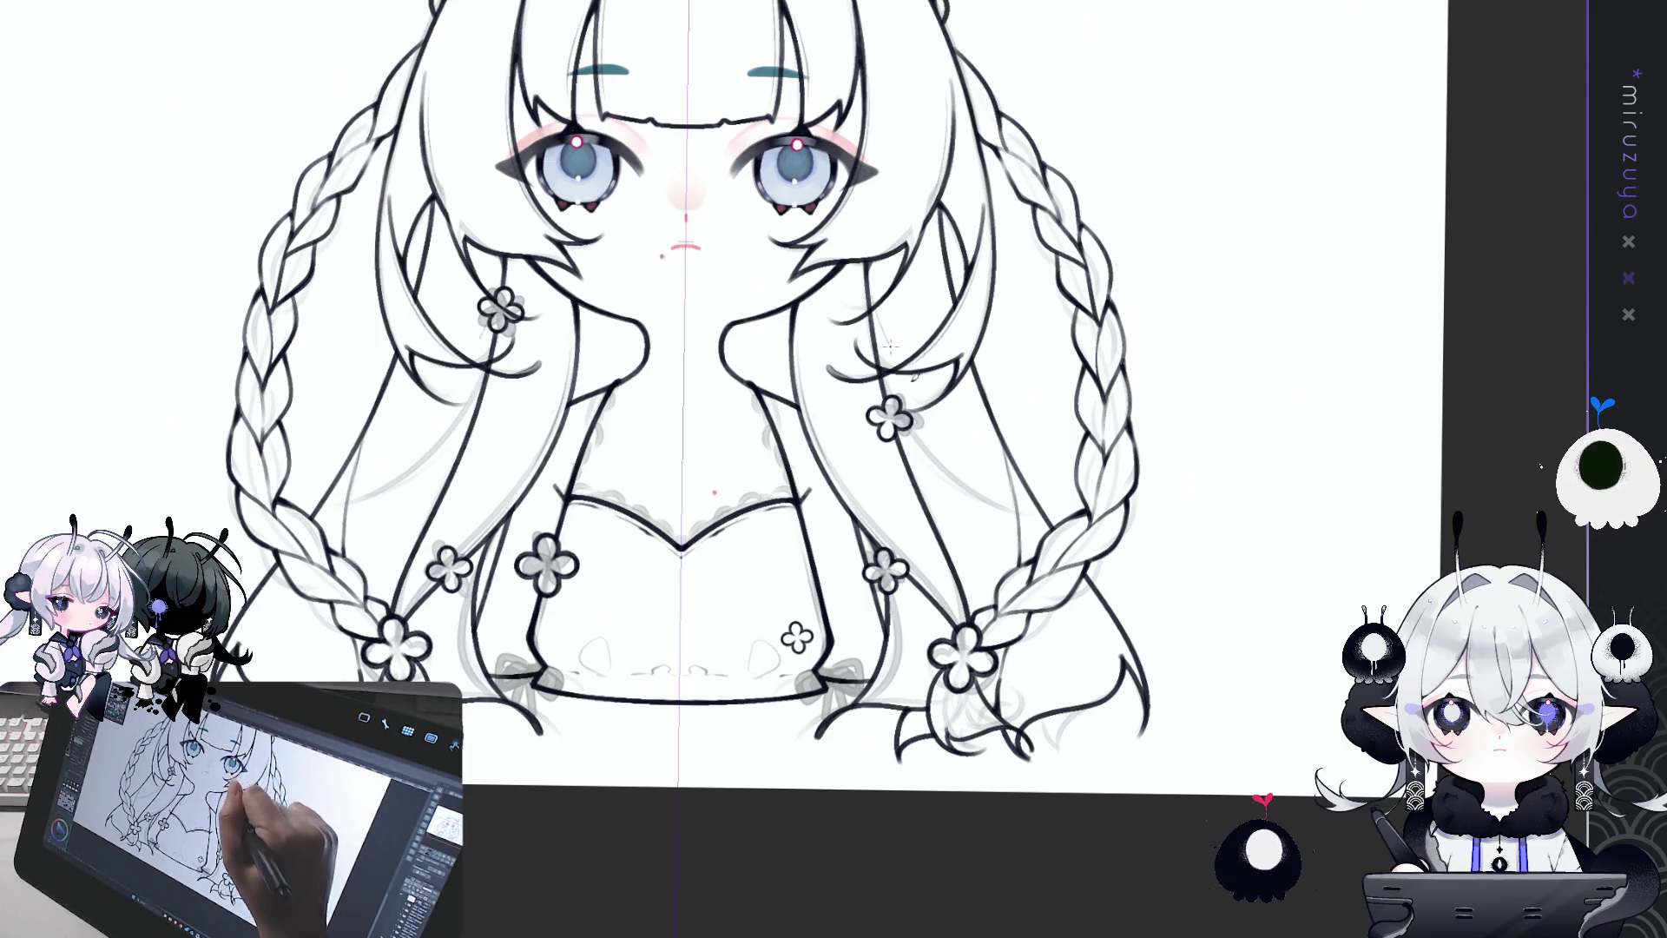
{"action": "left_click_drag", "start_coordinate": [909, 375], "coordinate": [1020, 570]}
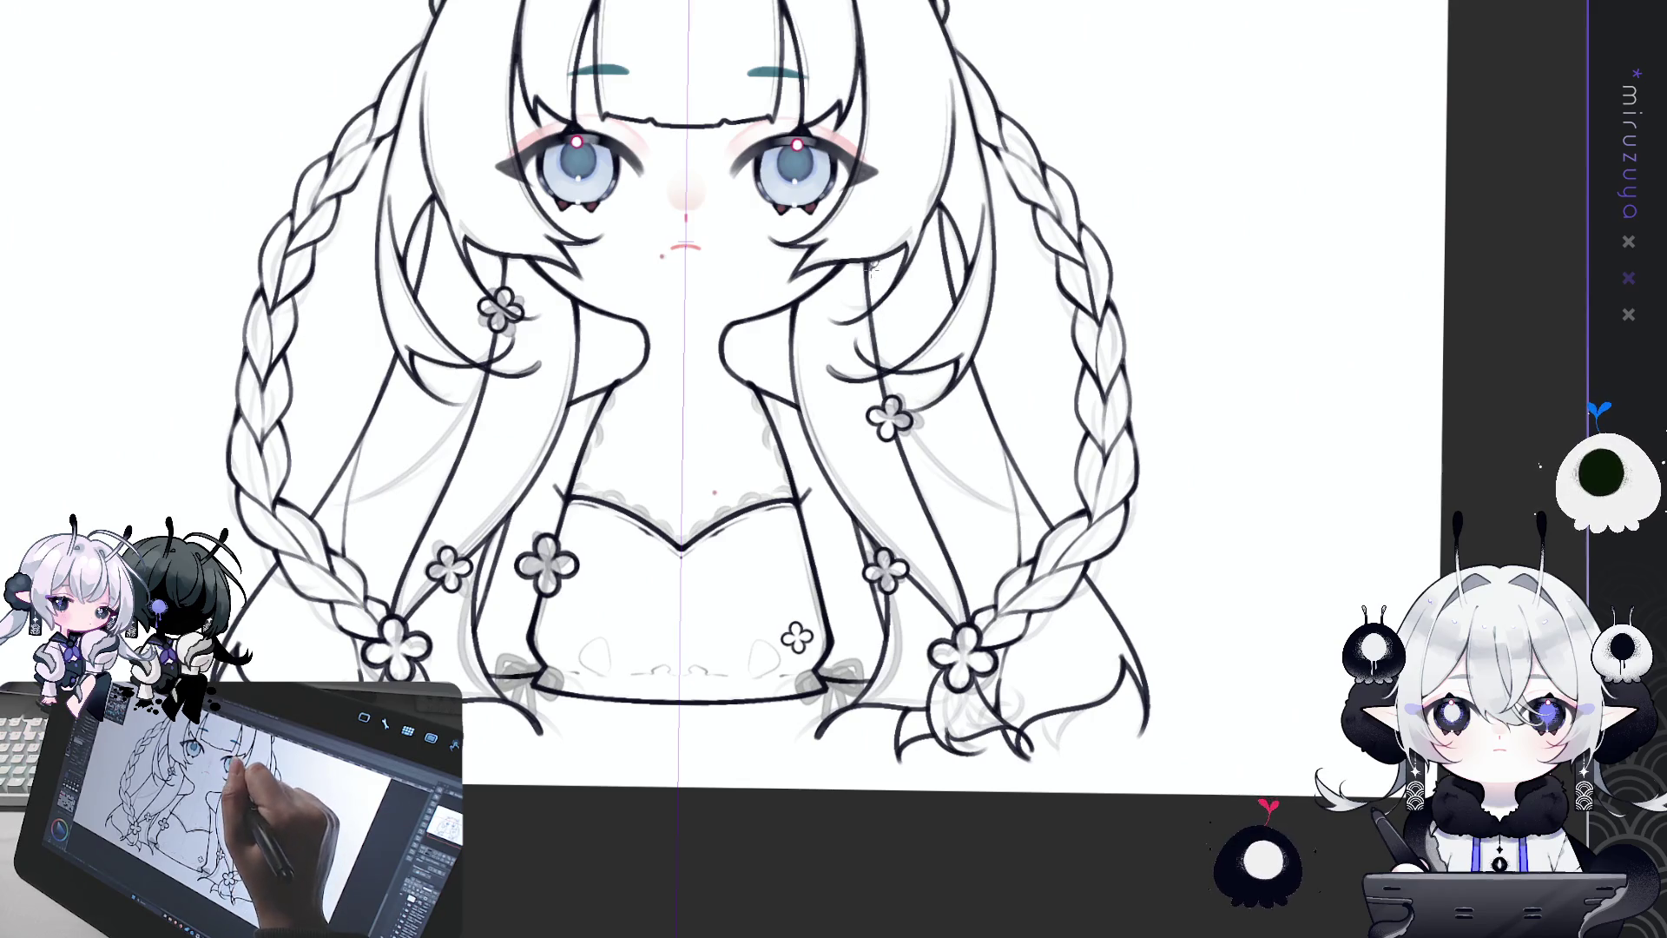
{"action": "left_click_drag", "start_coordinate": [886, 310], "coordinate": [1006, 491]}
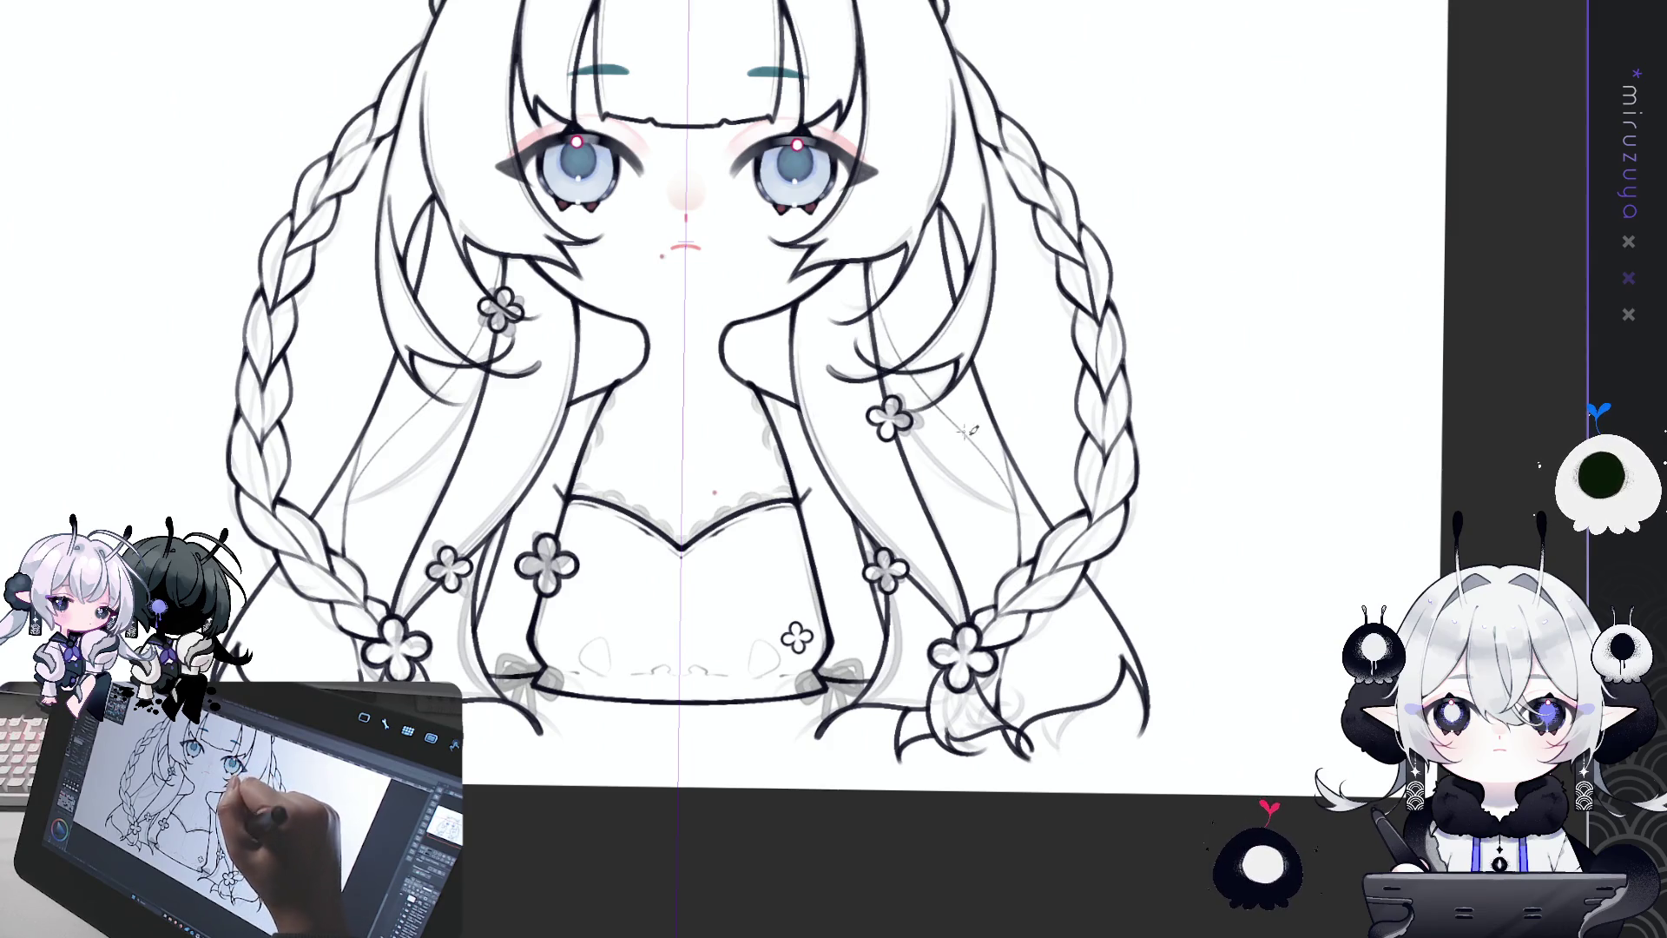
{"action": "left_click_drag", "start_coordinate": [970, 432], "coordinate": [1026, 519]}
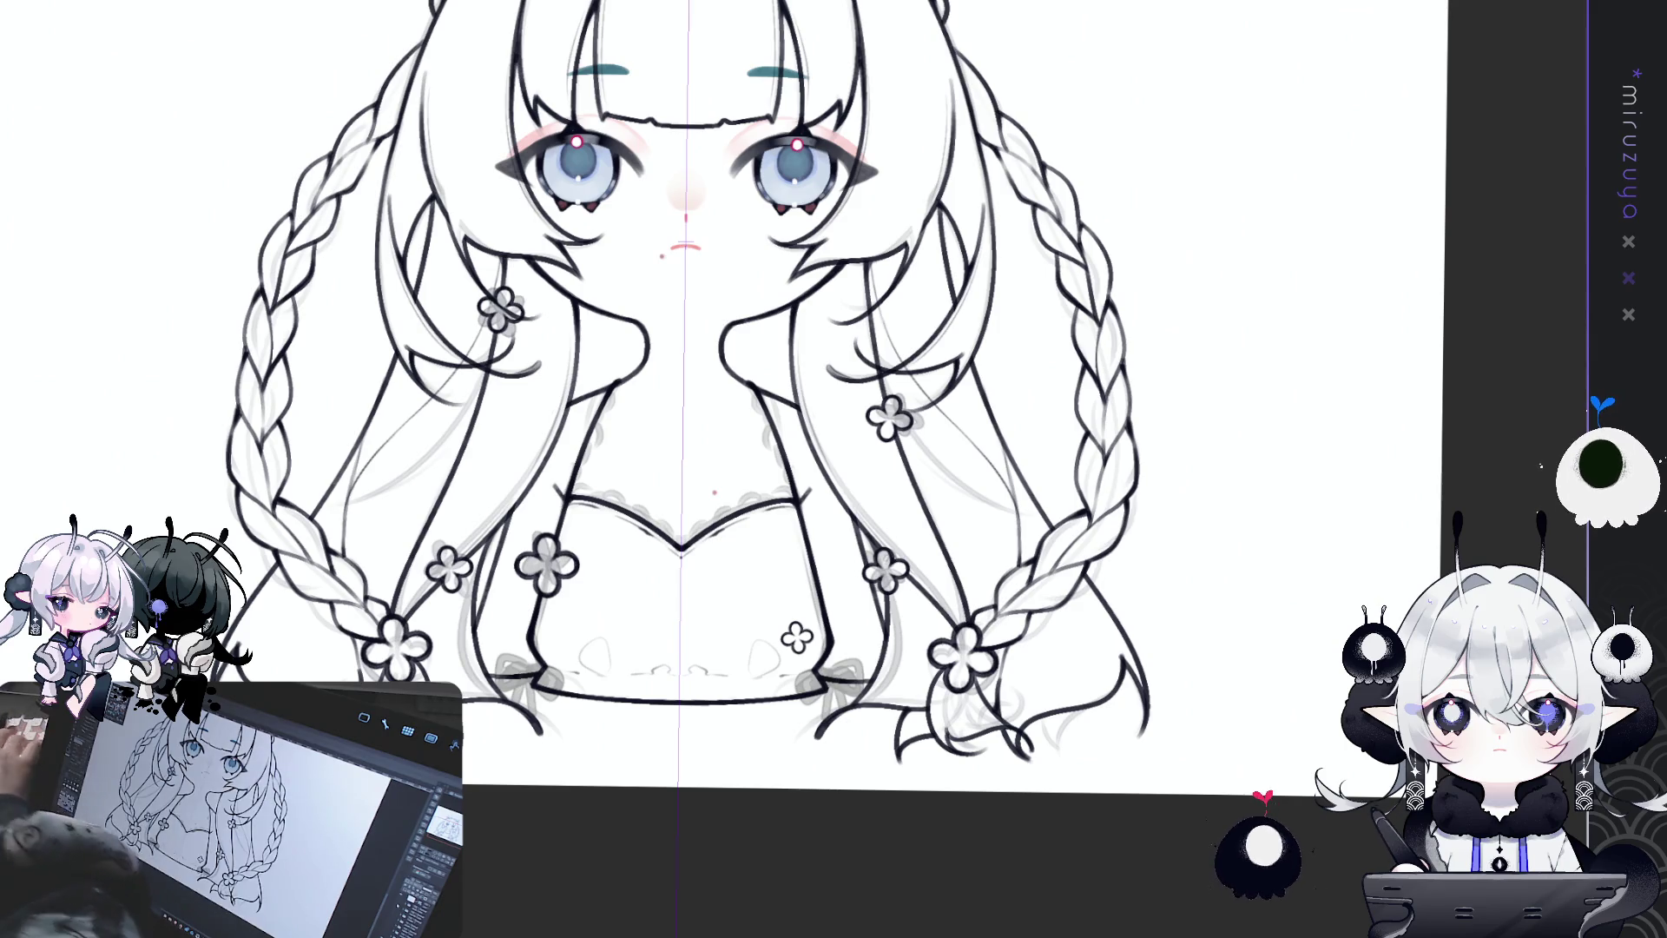
{"action": "left_click_drag", "start_coordinate": [694, 391], "coordinate": [807, 525]}
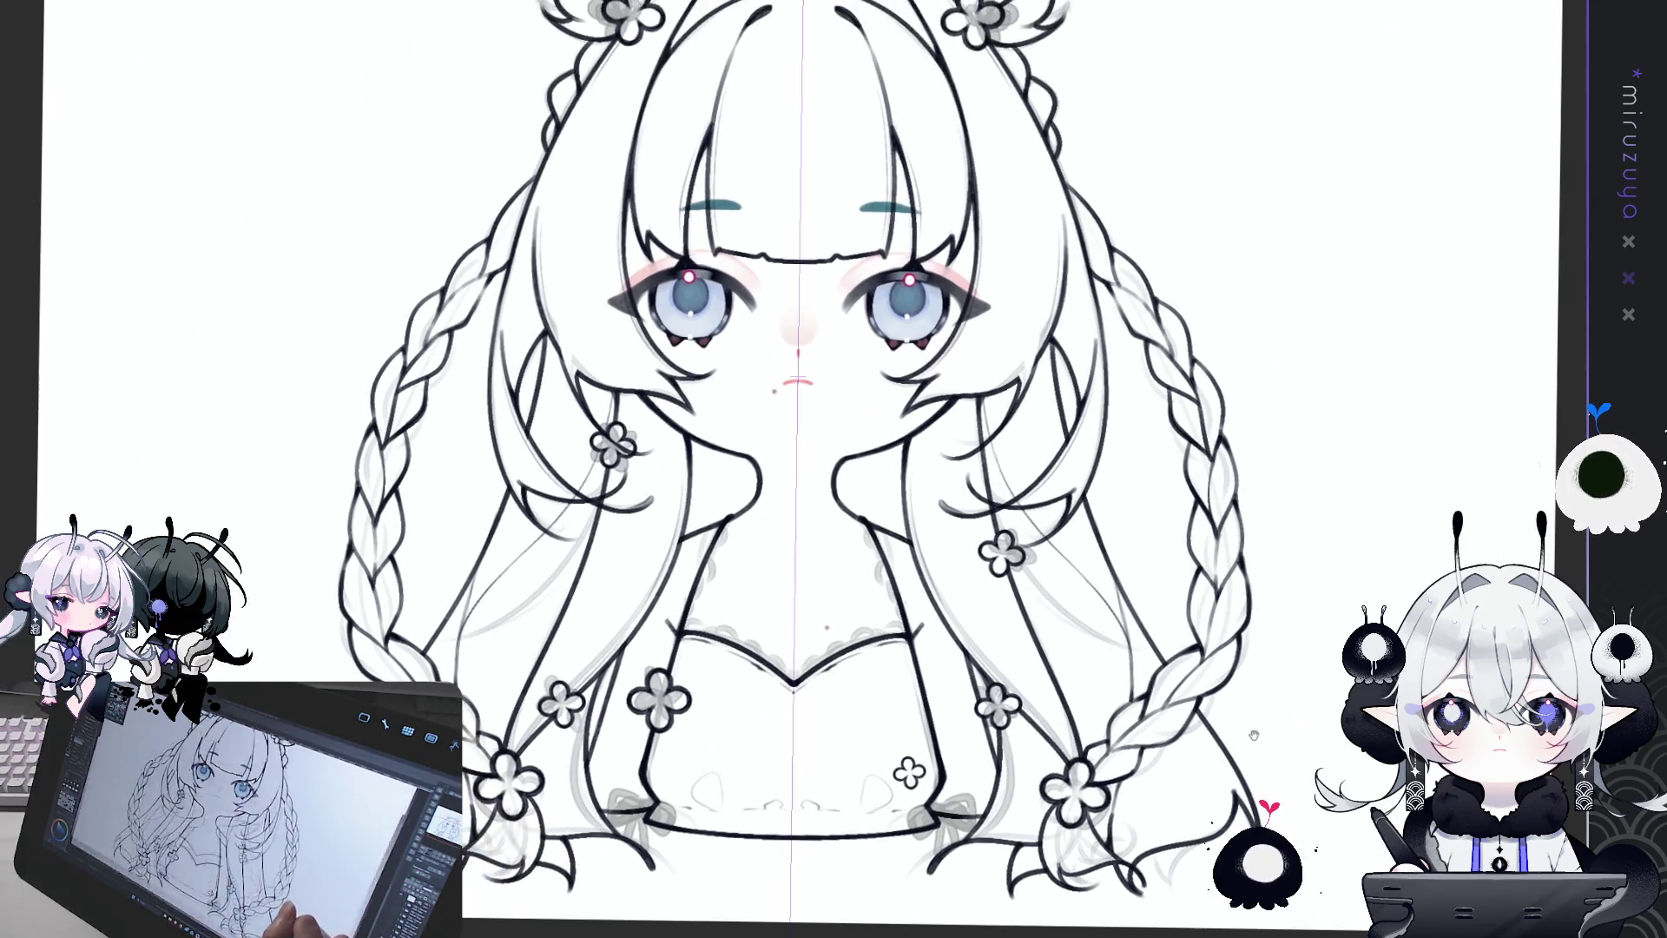
Step: Pan back to the lower hair and undo two trial mirrored strokes on the right hair
{"action": "mouse_move", "coordinate": [1000, 406]}
{"action": "left_mouse_down"}
{"action": "mouse_move", "coordinate": [999, 354]}
{"action": "mouse_move", "coordinate": [843, 298]}
{"action": "mouse_move", "coordinate": [836, 265]}
{"action": "left_mouse_up"}
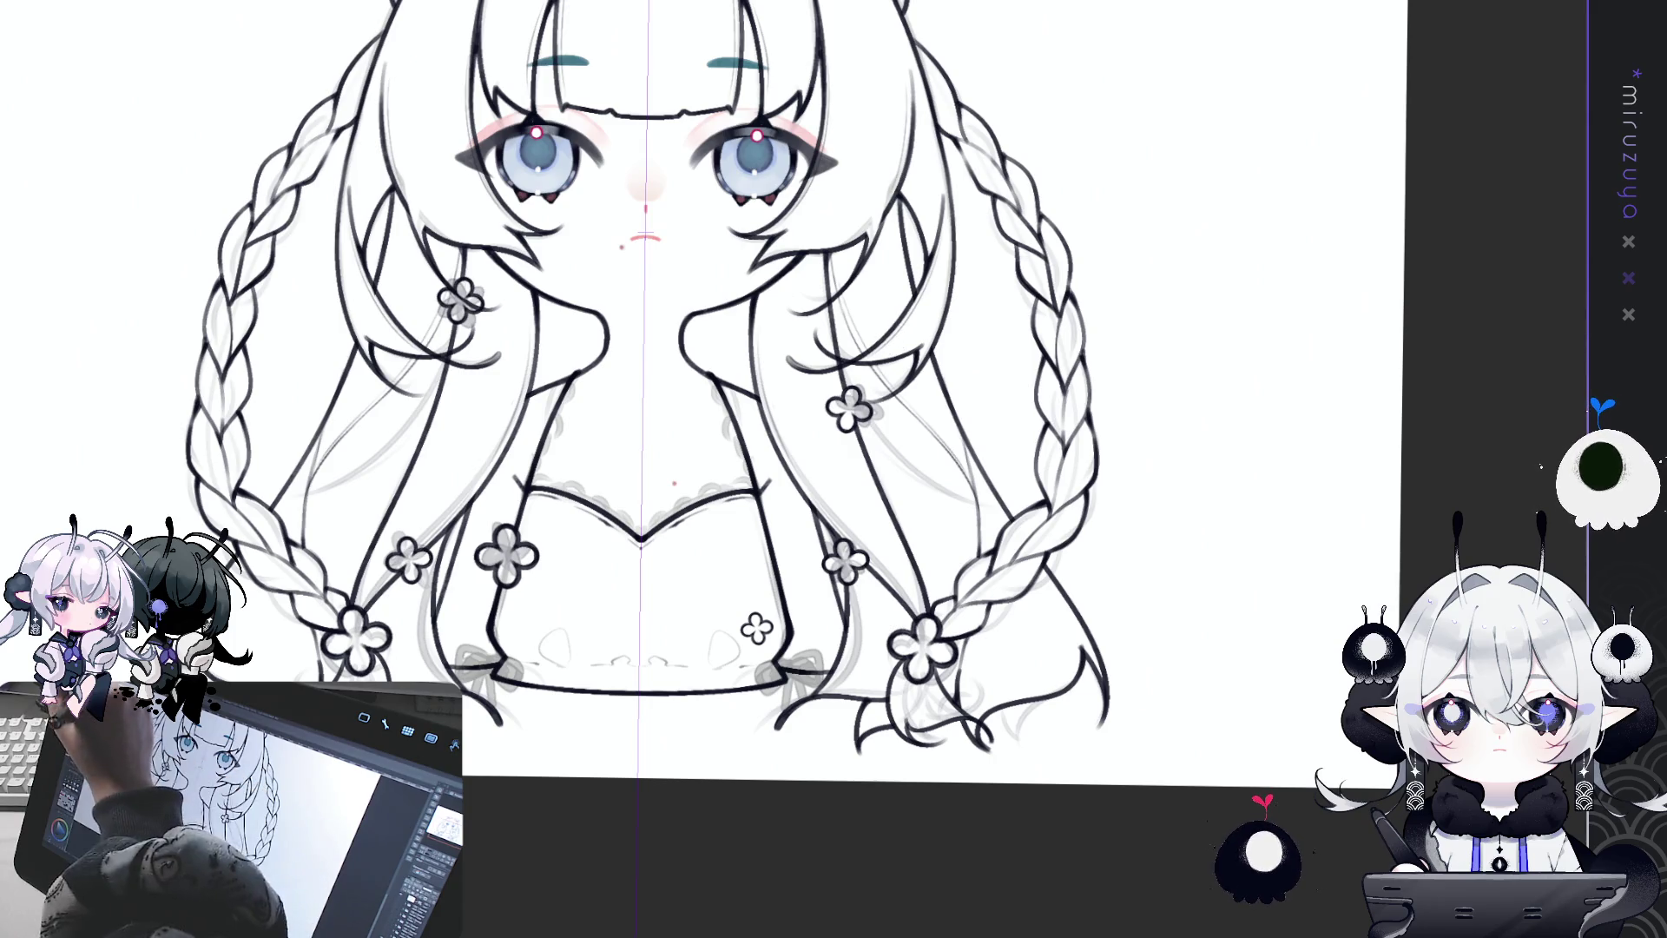
{"action": "left_click_drag", "start_coordinate": [831, 257], "coordinate": [855, 347]}
{"action": "key", "text": "ctrl+z"}
{"action": "left_click_drag", "start_coordinate": [833, 286], "coordinate": [861, 354]}
{"action": "key", "text": "ctrl+z"}
Step: Undo one more trial hair stroke and zoom out to show the whole inked girl
{"action": "mouse_move", "coordinate": [829, 245]}
{"action": "left_mouse_down"}
{"action": "mouse_move", "coordinate": [861, 353]}
{"action": "mouse_move", "coordinate": [978, 504]}
{"action": "left_mouse_up"}
{"action": "key", "text": "ctrl+z"}
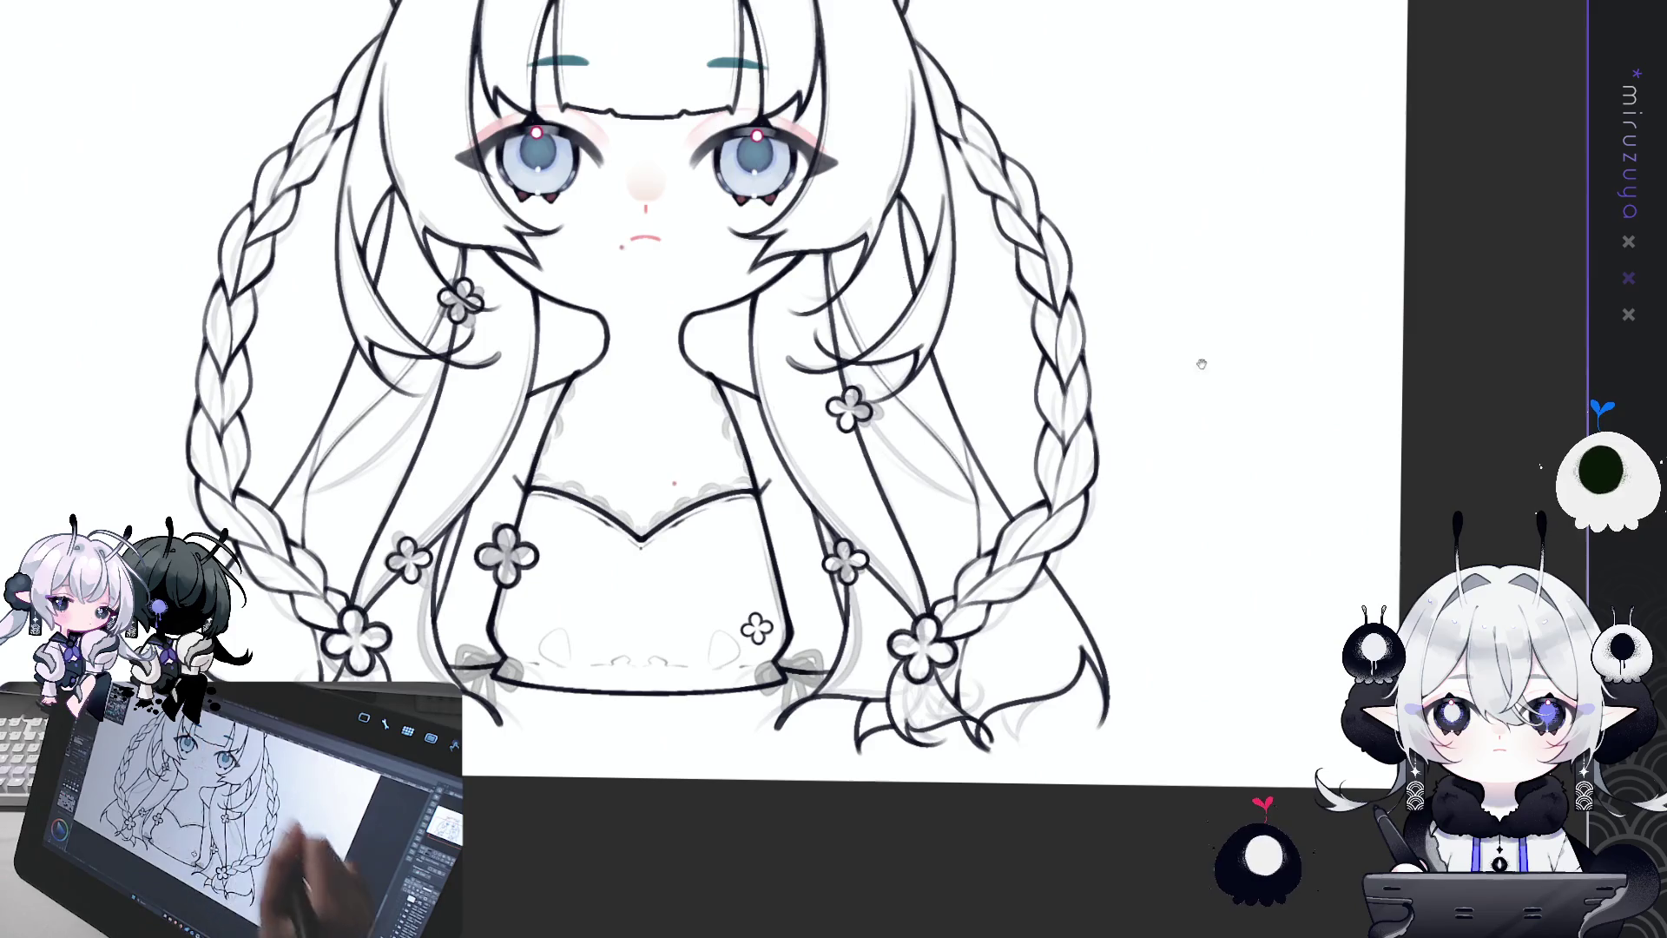
{"action": "scroll", "coordinate": [1201, 363], "scroll_direction": "down", "scroll_amount": 2}
{"action": "scroll", "coordinate": [1201, 363], "scroll_direction": "down", "scroll_amount": 2}
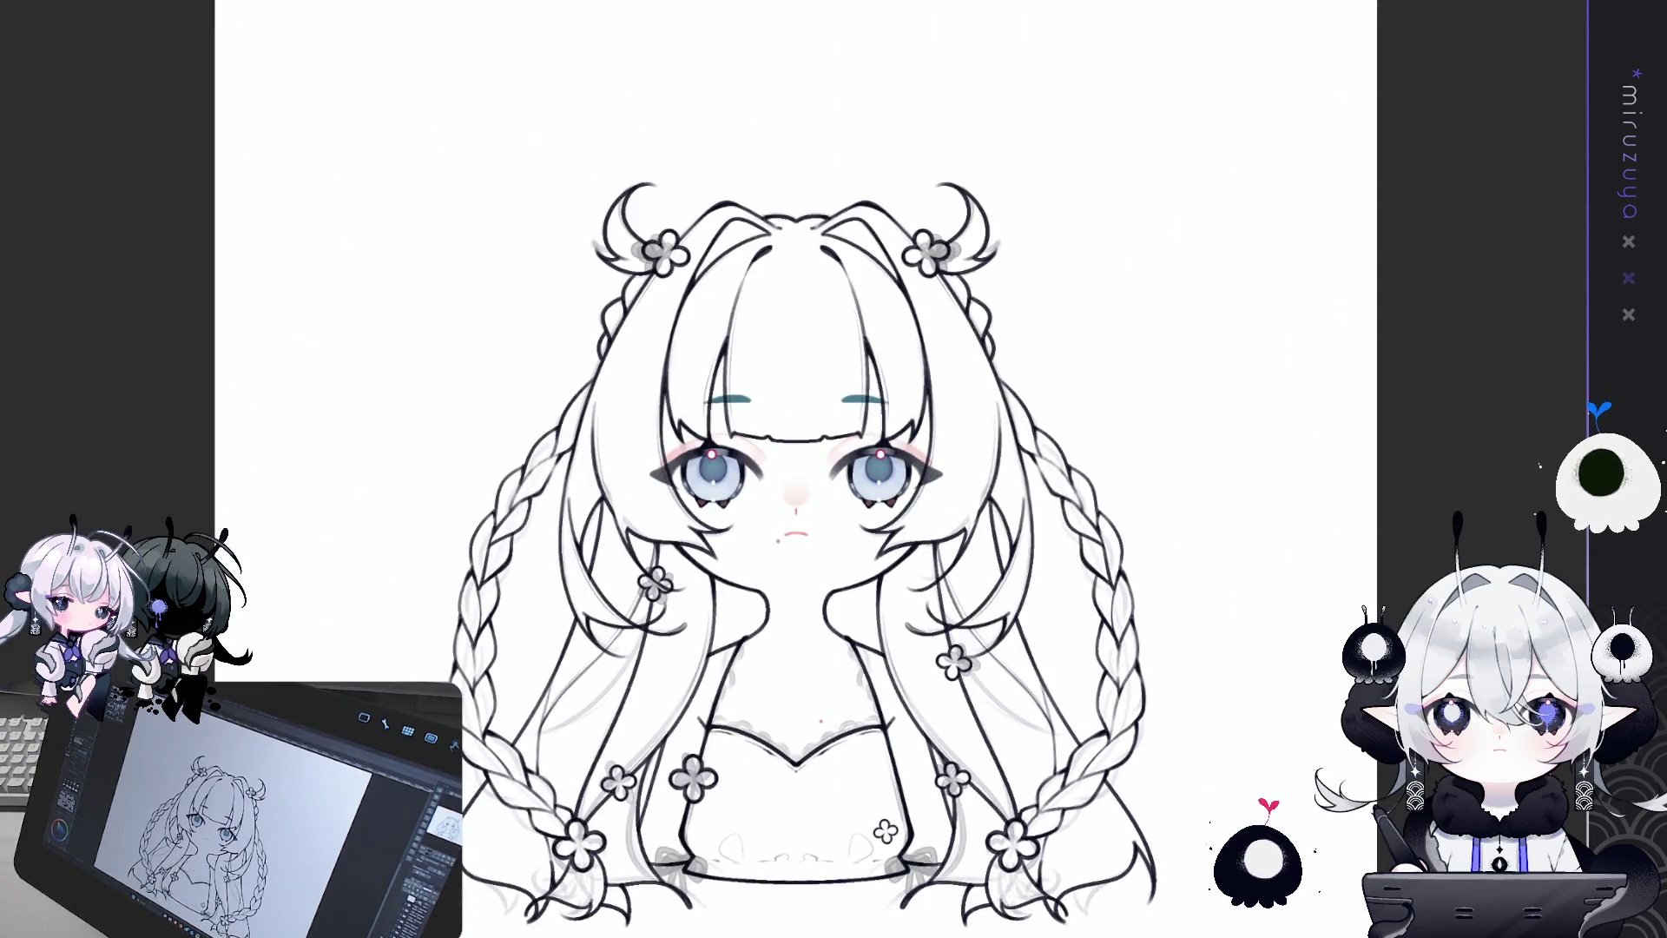
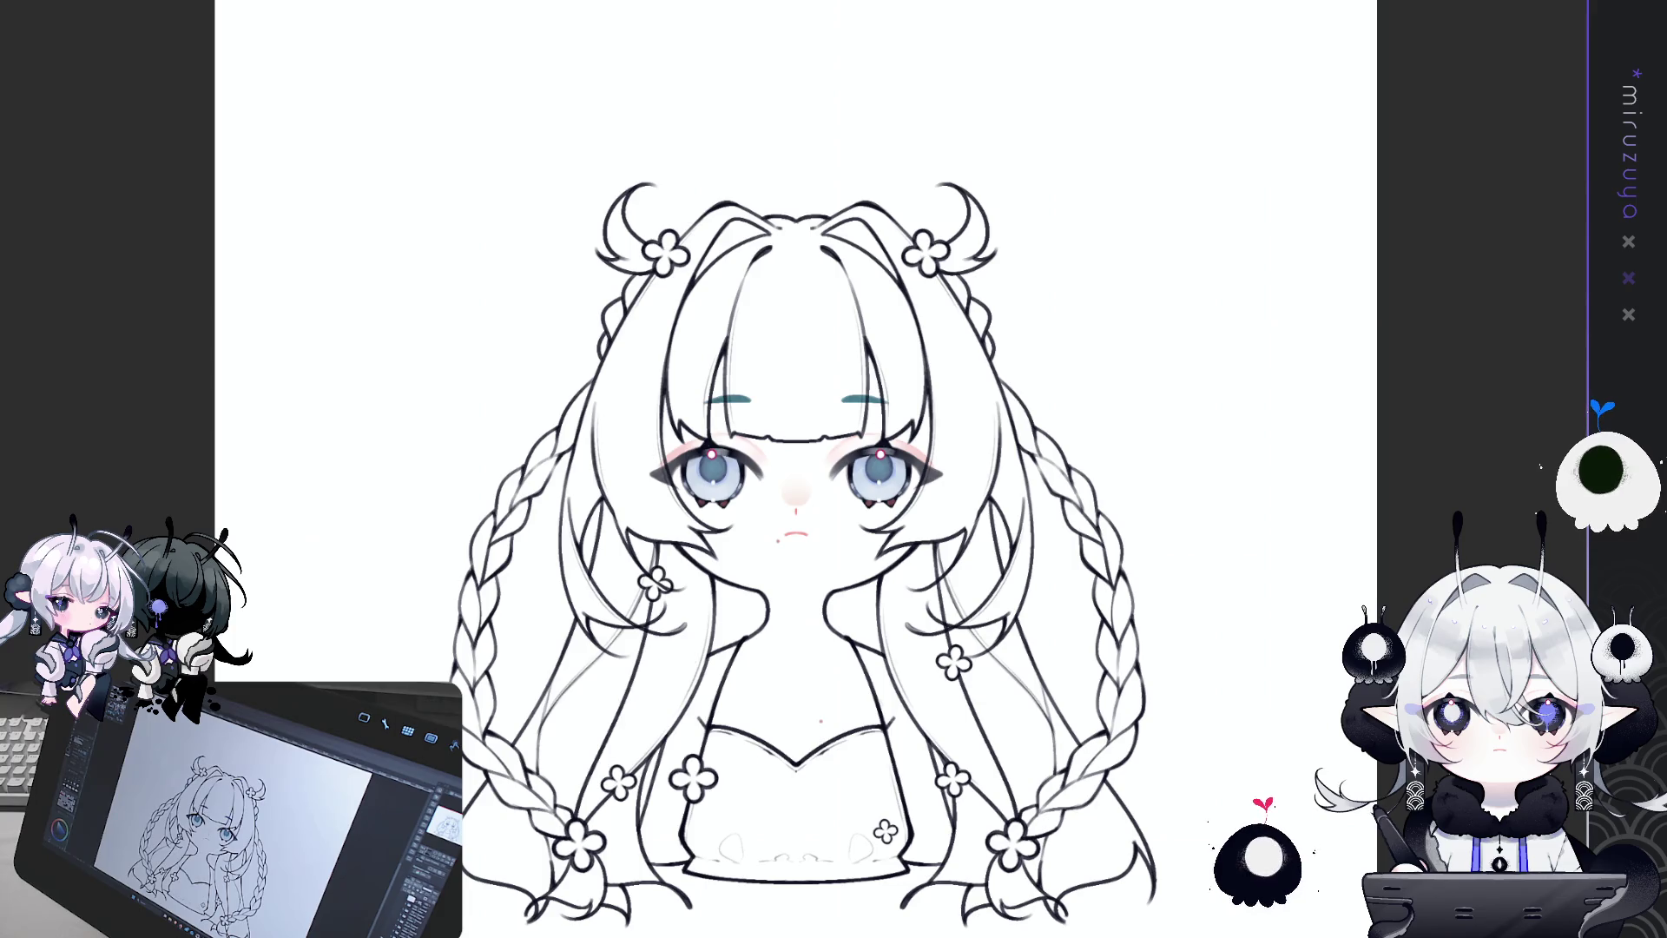
Step: Draw a vertical symmetry ruler straight down the centre of the girl's figure
{"action": "left_click_drag", "start_coordinate": [796, 469], "coordinate": [812, 453]}
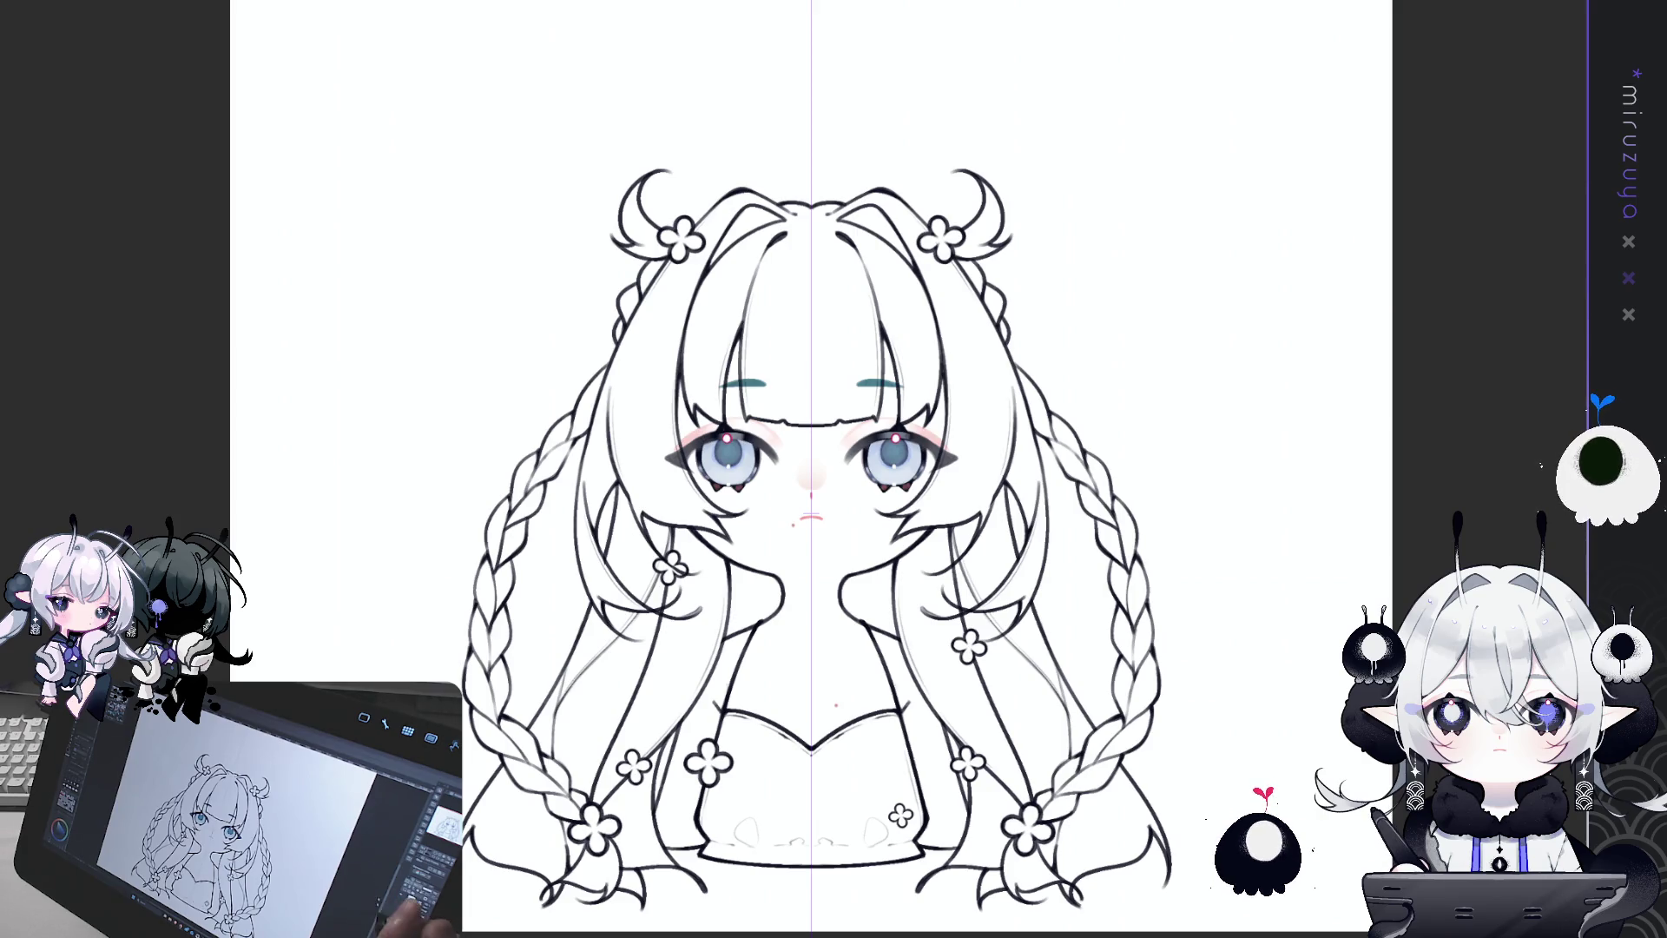
Step: Hide the symmetry ruler, recolour the lassoed eyebrows a muted gray-blue, deselect and zoom in
{"action": "mouse_move", "coordinate": [811, 469]}
{"action": "left_mouse_down"}
{"action": "mouse_move", "coordinate": [882, 397]}
{"action": "mouse_move", "coordinate": [844, 442]}
{"action": "left_mouse_up"}
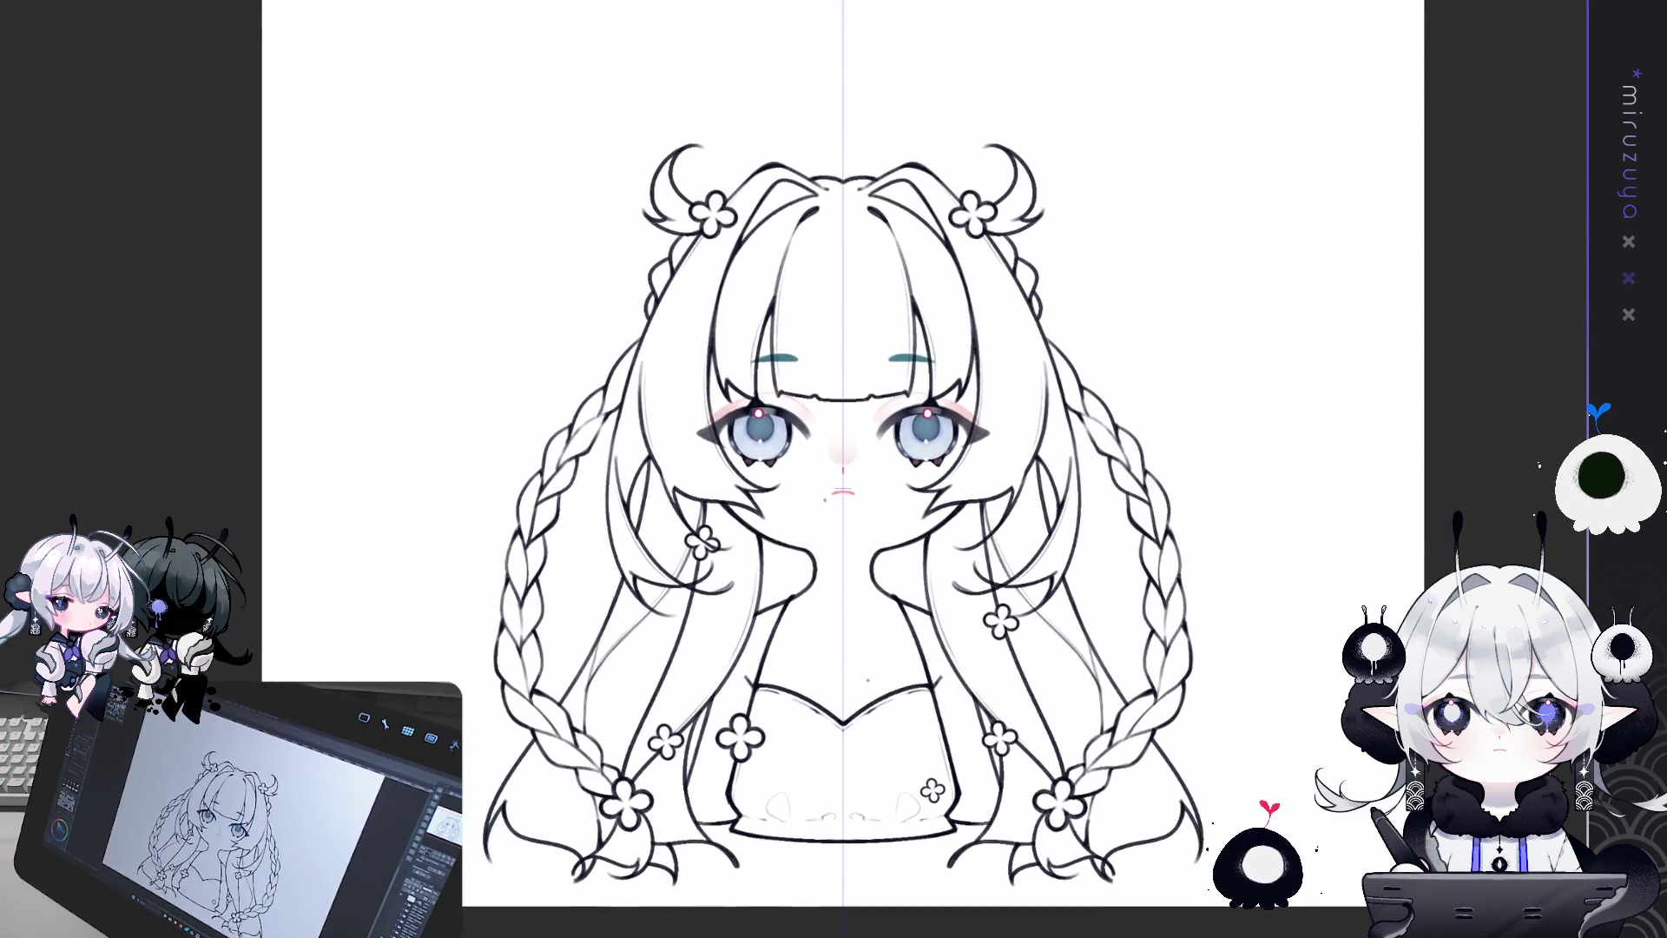
{"action": "key", "text": "ctrl+1"}
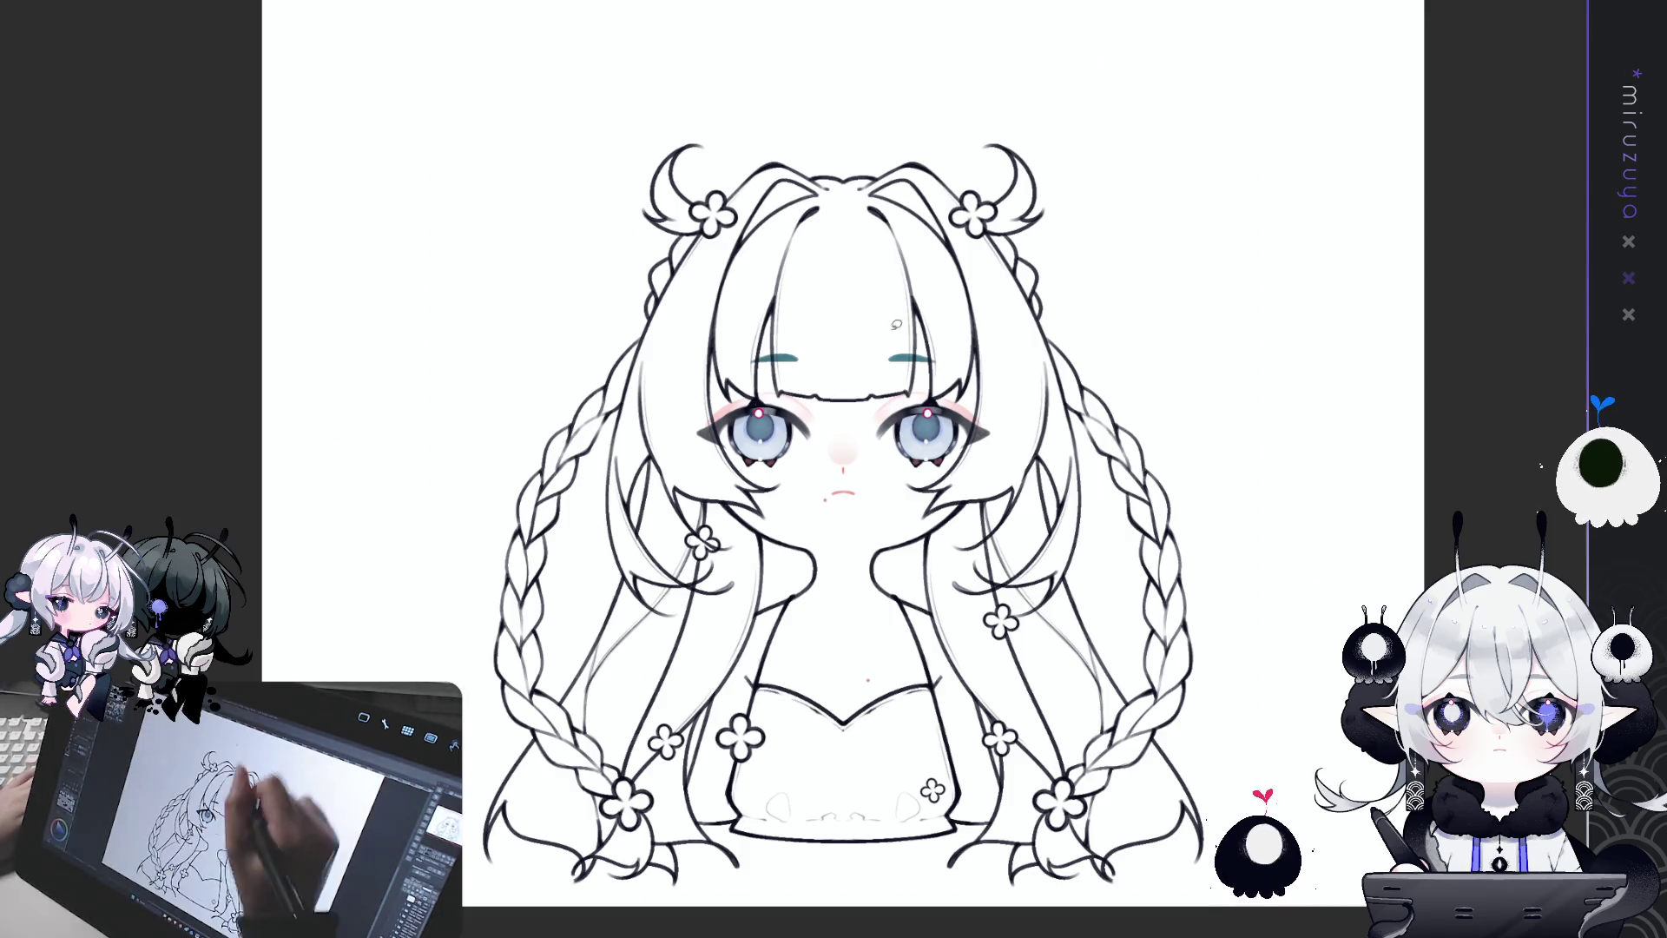
{"action": "mouse_move", "coordinate": [1038, 330]}
{"action": "left_mouse_down"}
{"action": "mouse_move", "coordinate": [868, 371]}
{"action": "mouse_move", "coordinate": [1037, 351]}
{"action": "left_mouse_up"}
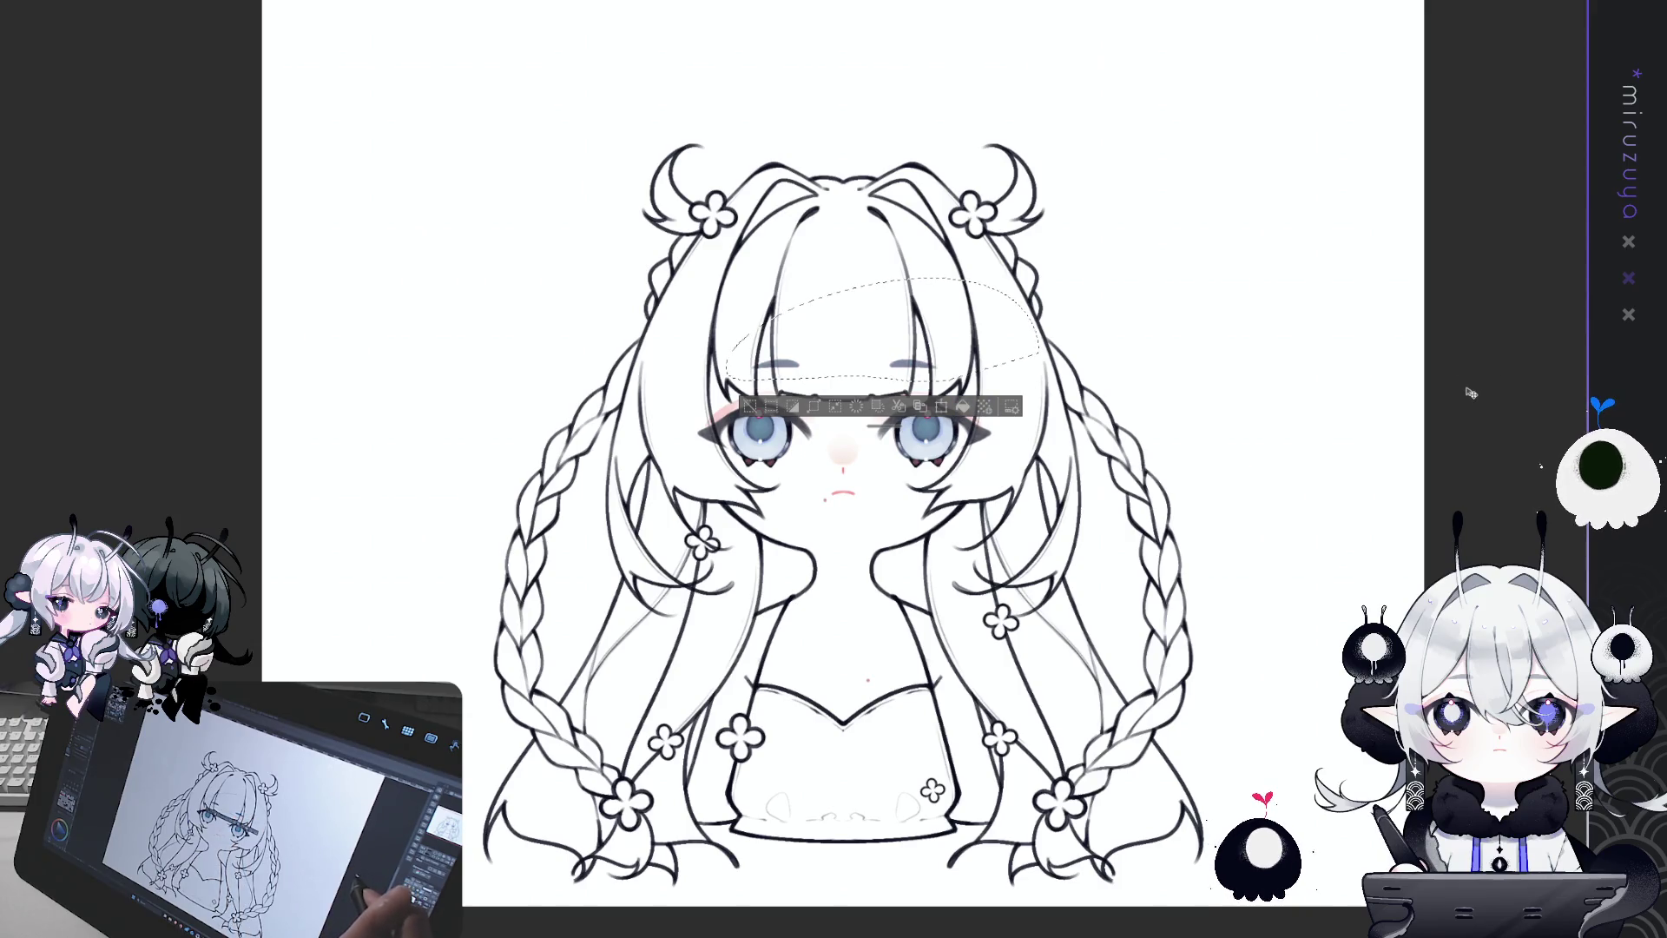
{"action": "left_click", "coordinate": [753, 416]}
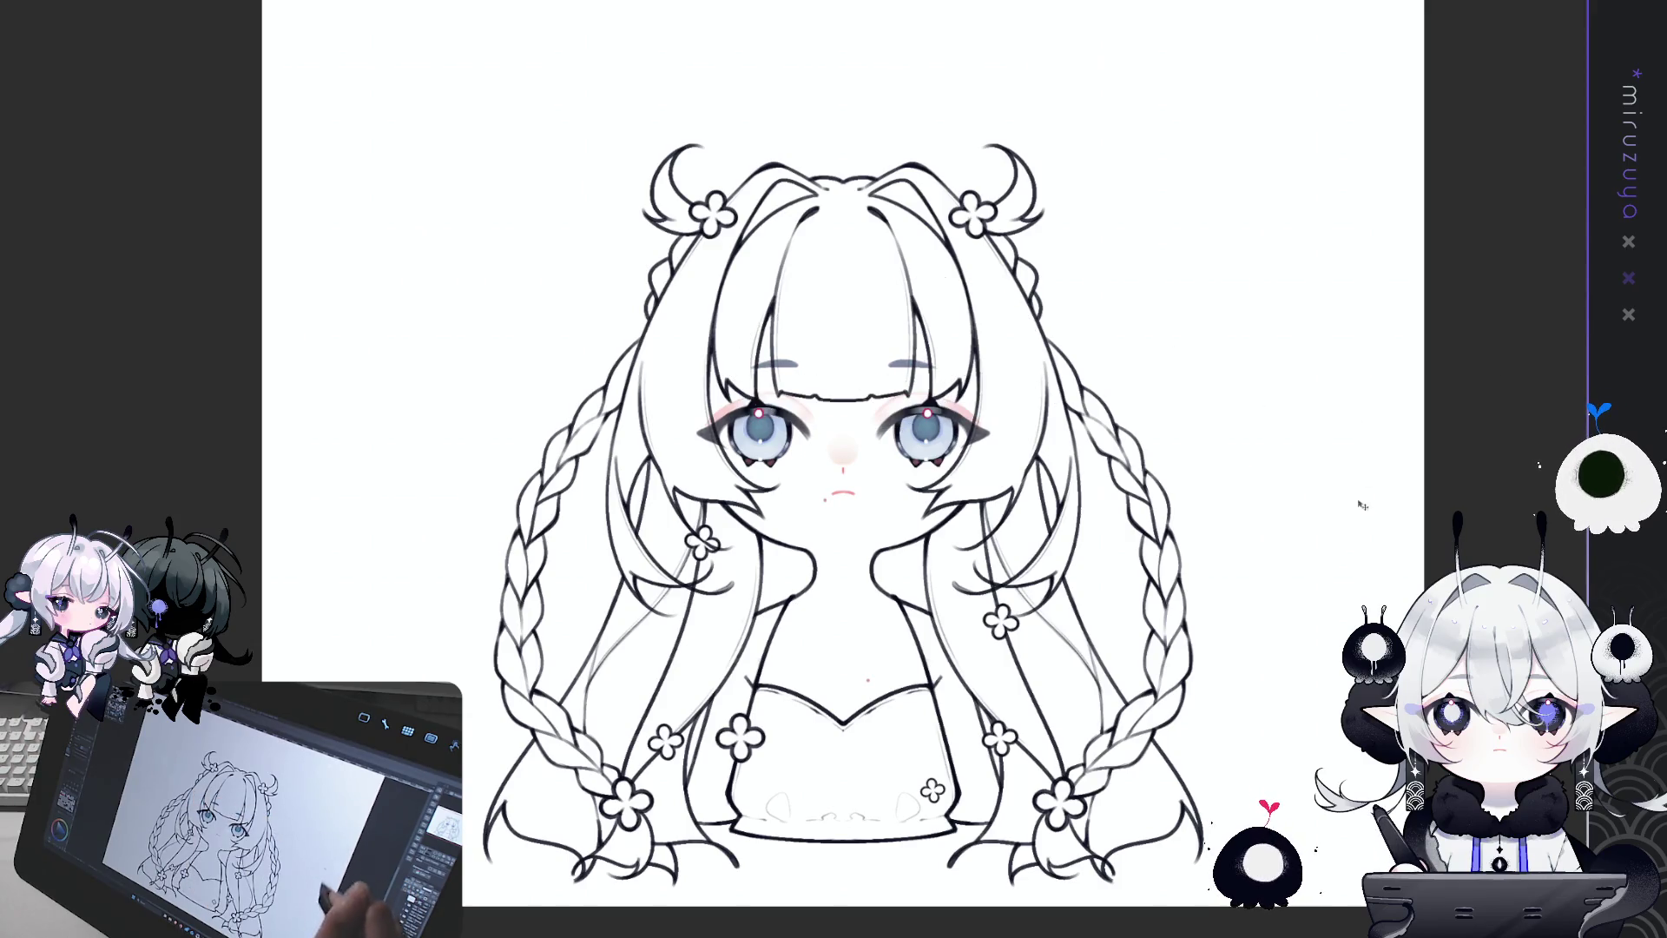
{"action": "scroll", "coordinate": [1417, 559], "scroll_direction": "down", "scroll_amount": 1}
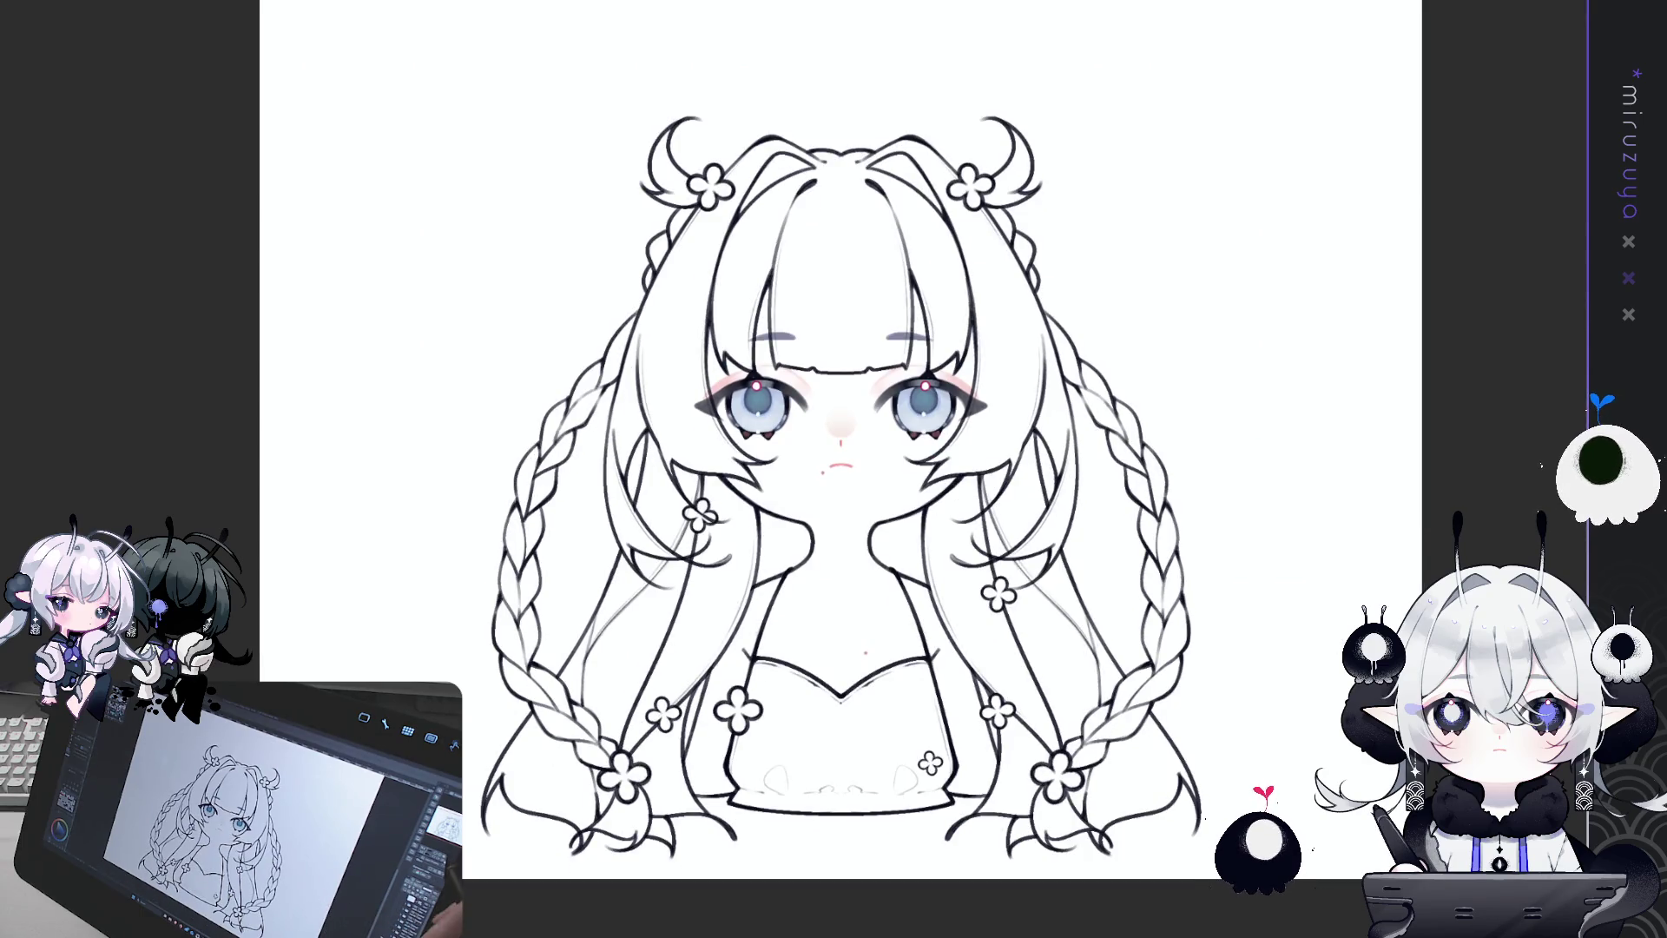
{"action": "key", "text": "ctrl+plus"}
Step: Pan the canvas and show the centre symmetry ruler again for face work
{"action": "left_click_drag", "start_coordinate": [834, 468], "coordinate": [763, 389]}
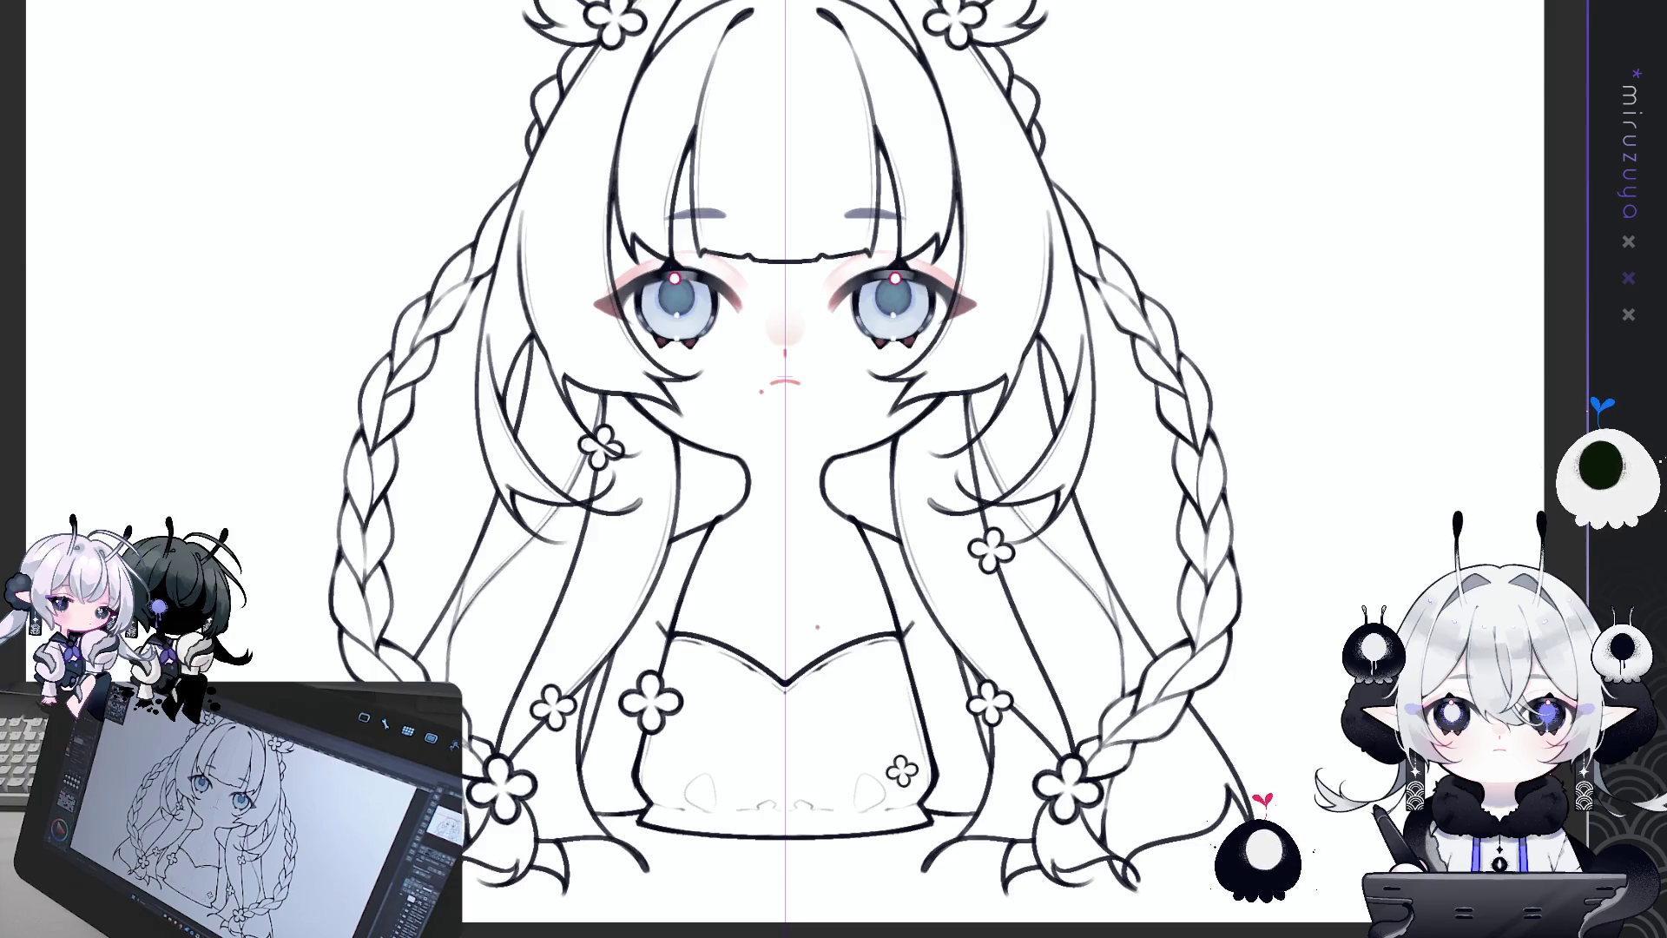
Step: Return to the pen and pan to centre the face for continued hair inking
{"action": "key", "text": "ctrl+z"}
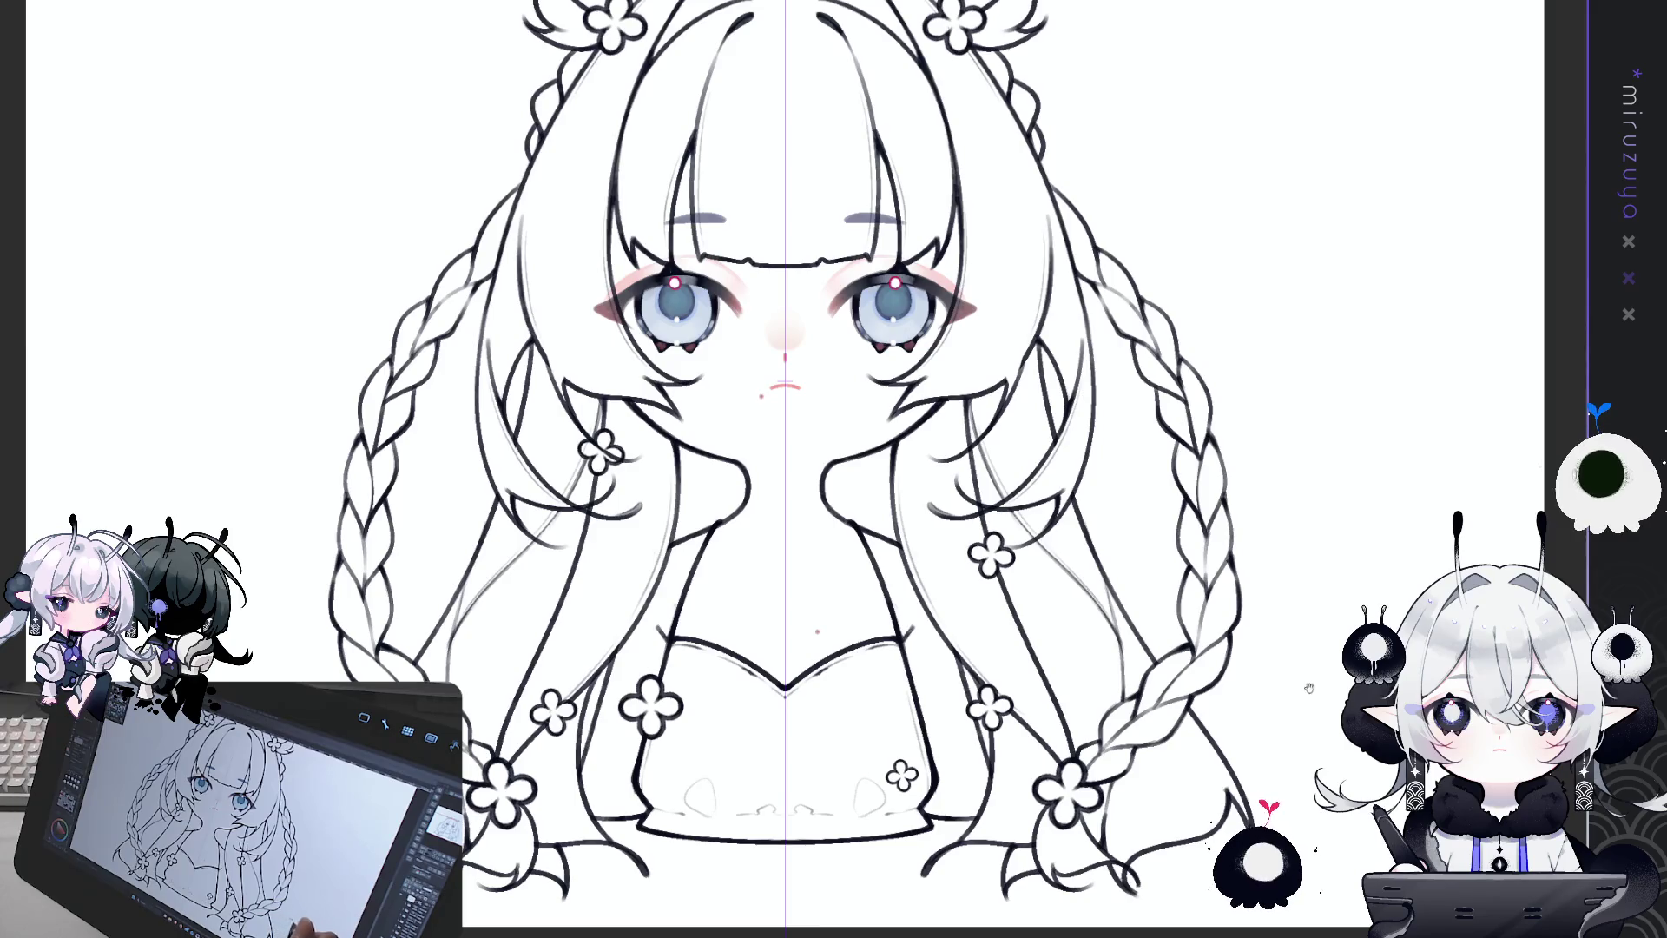
{"action": "left_click_drag", "start_coordinate": [1224, 626], "coordinate": [1273, 642]}
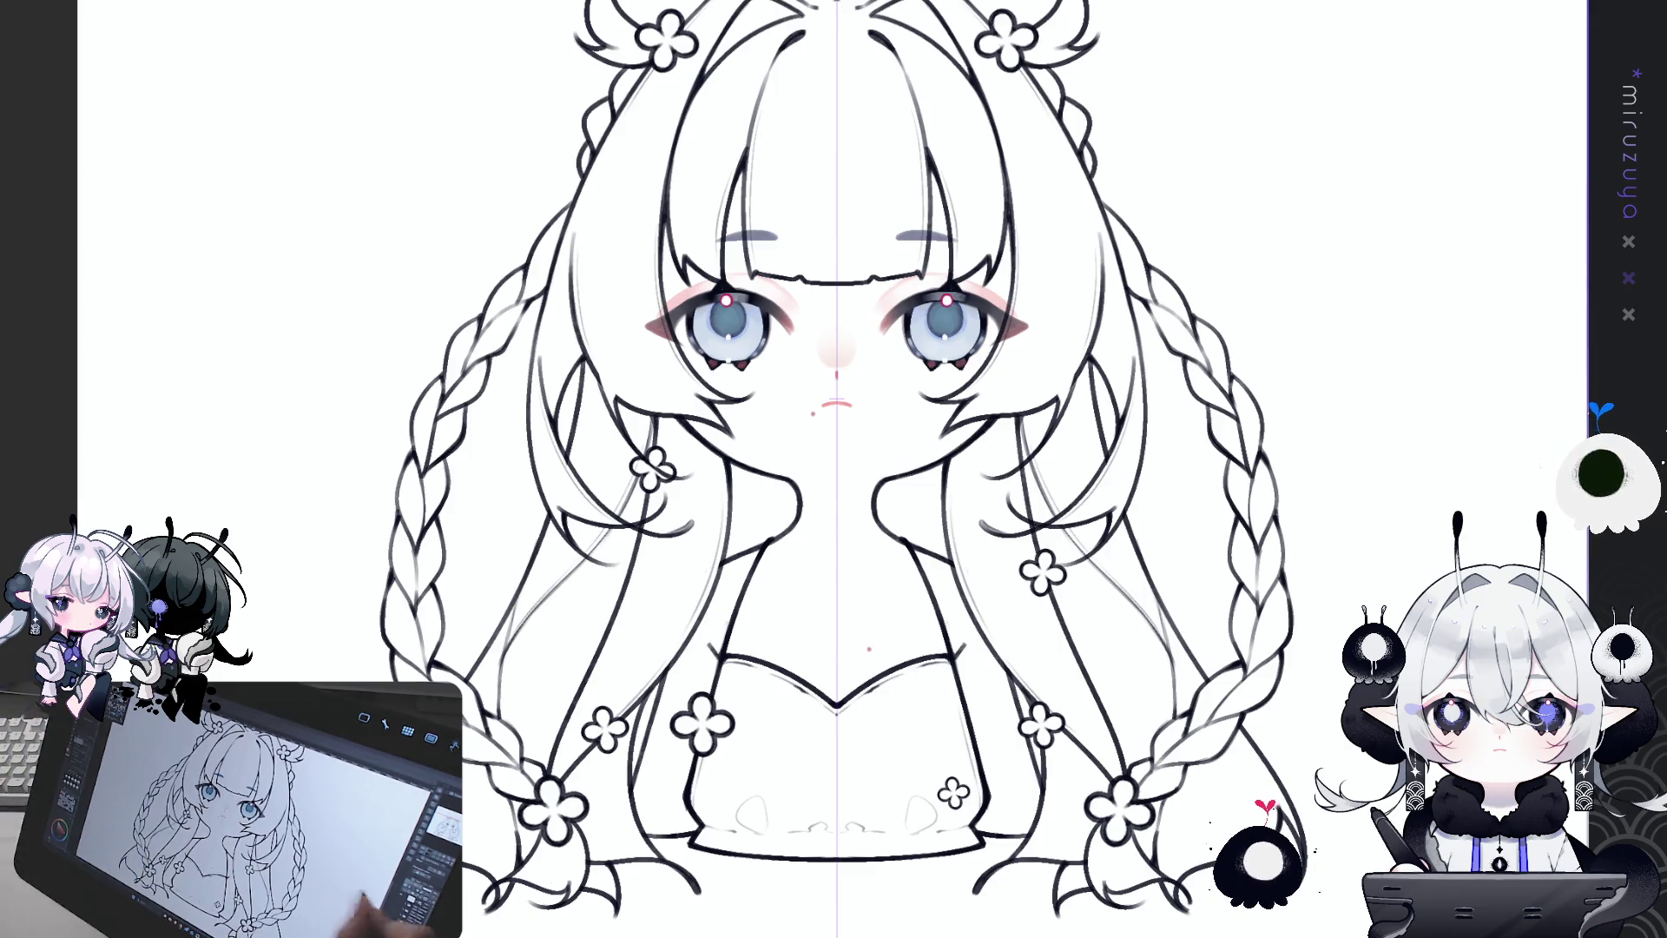
{"action": "left_click_drag", "start_coordinate": [1260, 679], "coordinate": [1256, 668]}
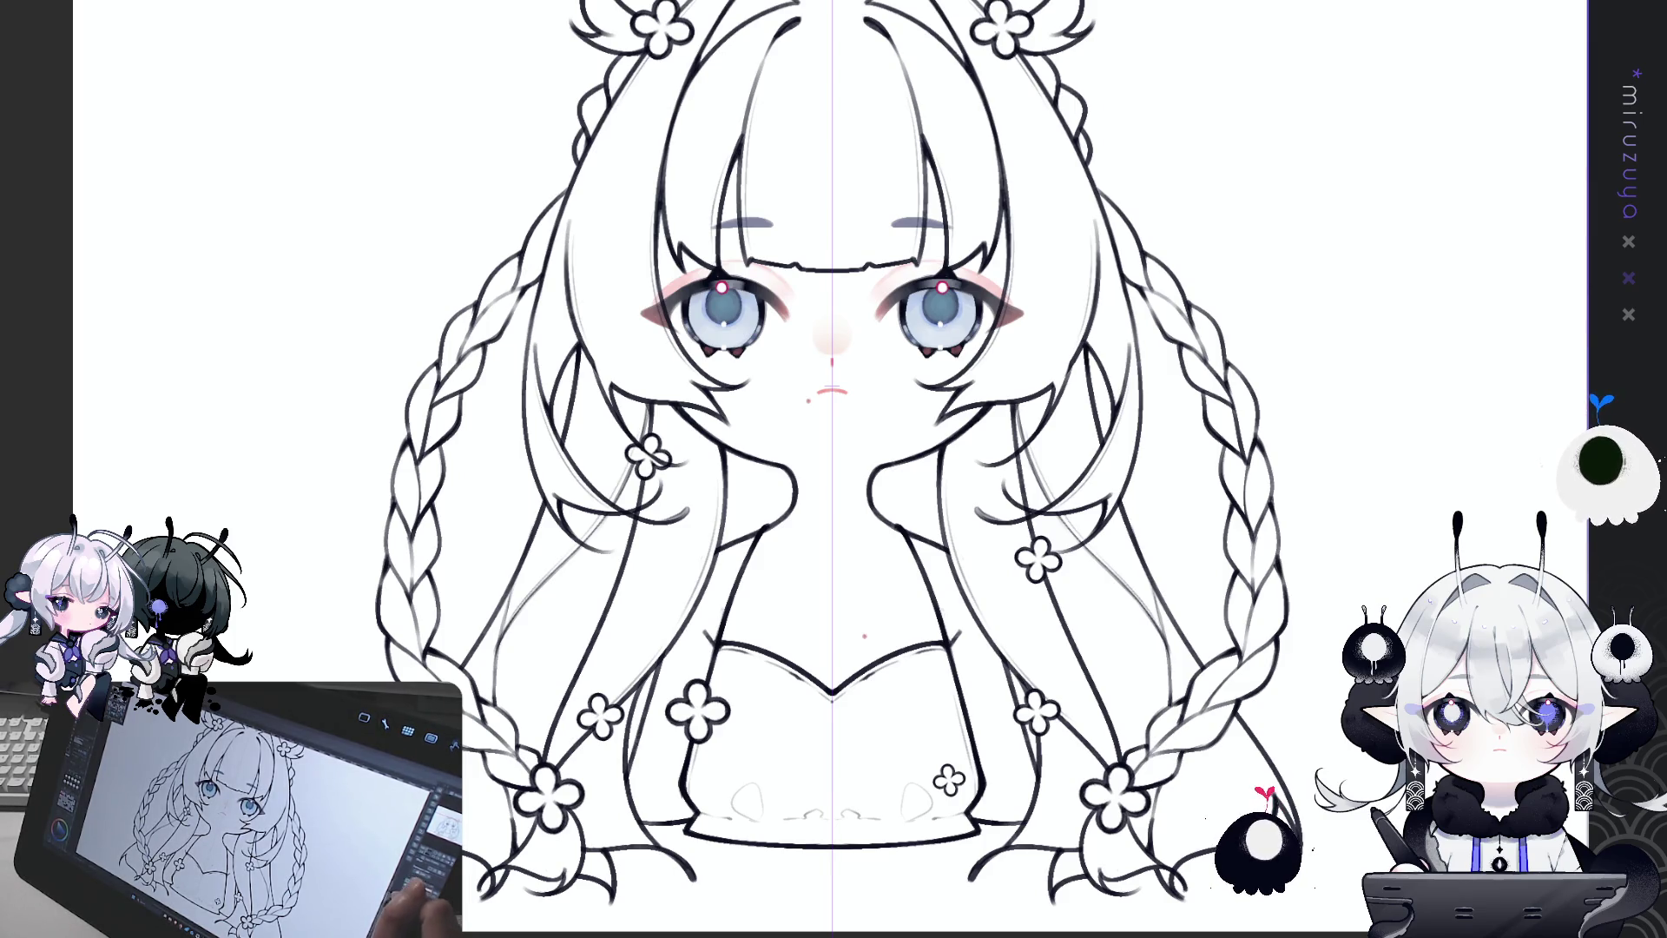
{"action": "key", "text": "ctrl+minus"}
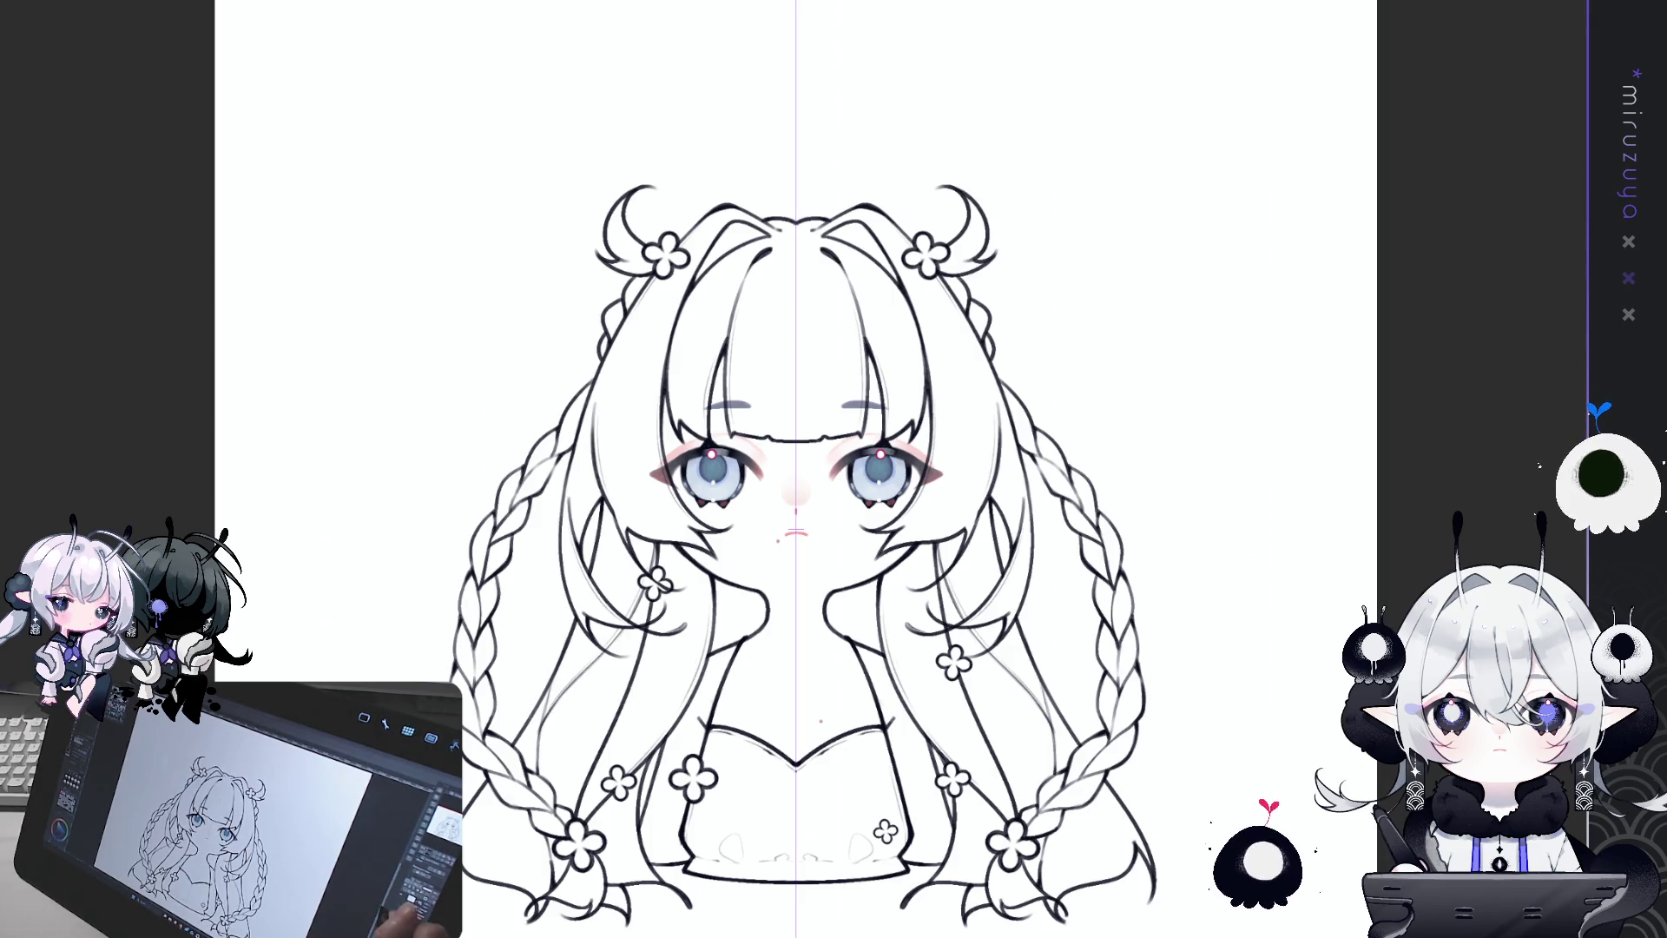
{"action": "left_click_drag", "start_coordinate": [1382, 557], "coordinate": [1402, 512]}
{"action": "key", "text": "ctrl+1"}
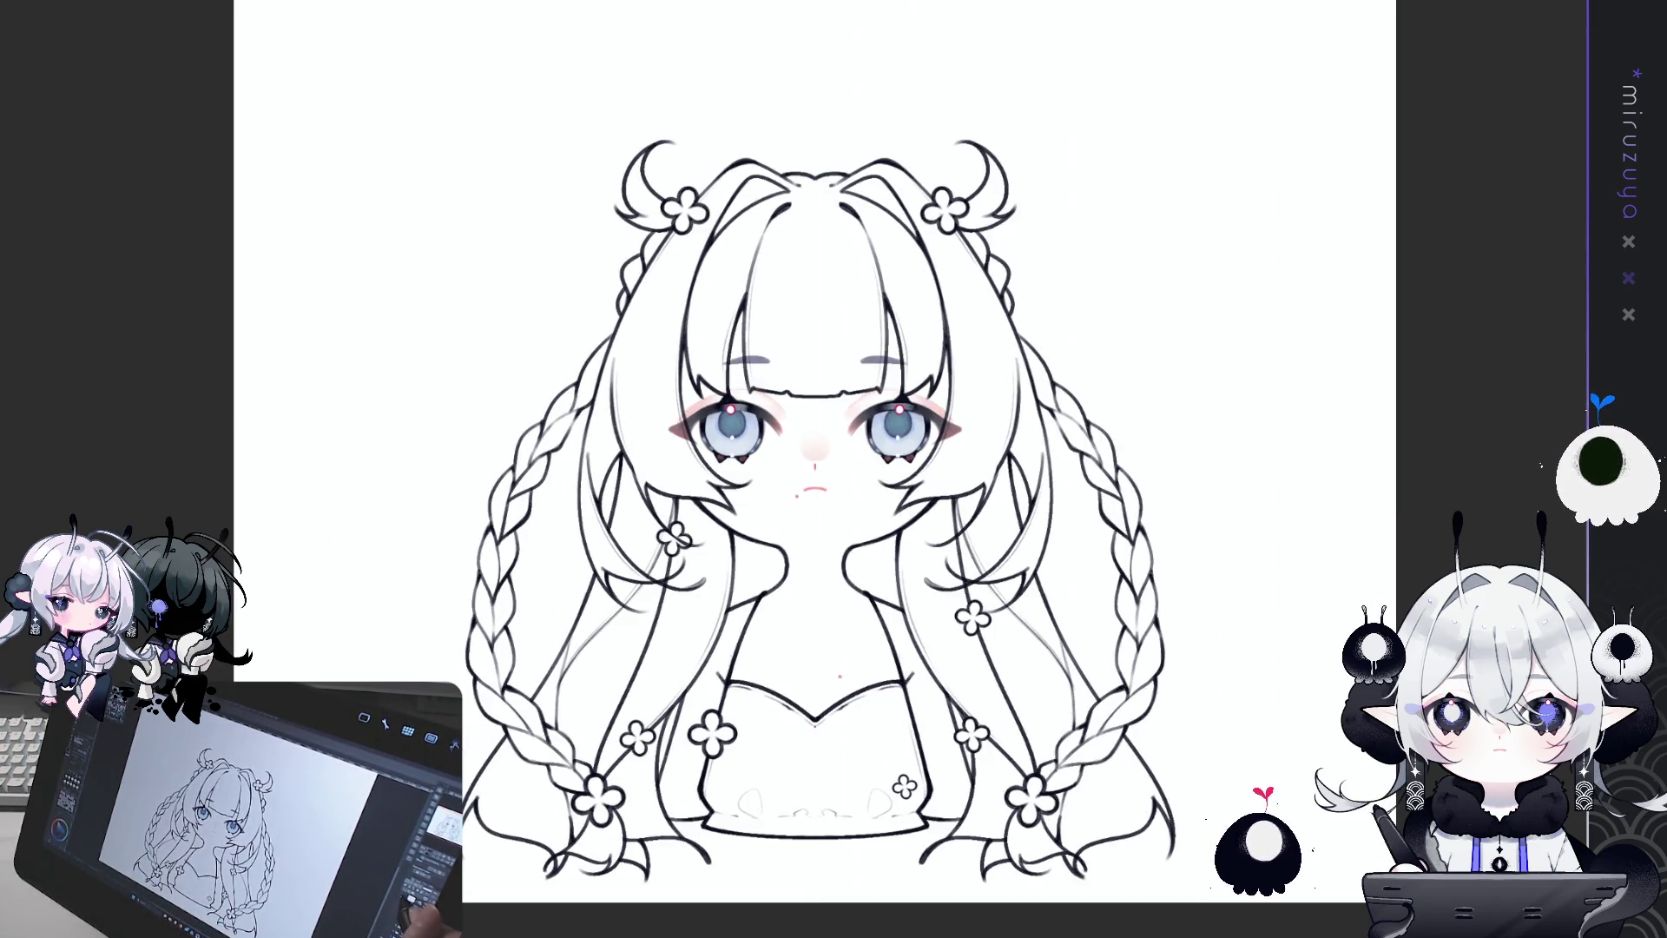
{"action": "left_click_drag", "start_coordinate": [1360, 619], "coordinate": [1390, 596]}
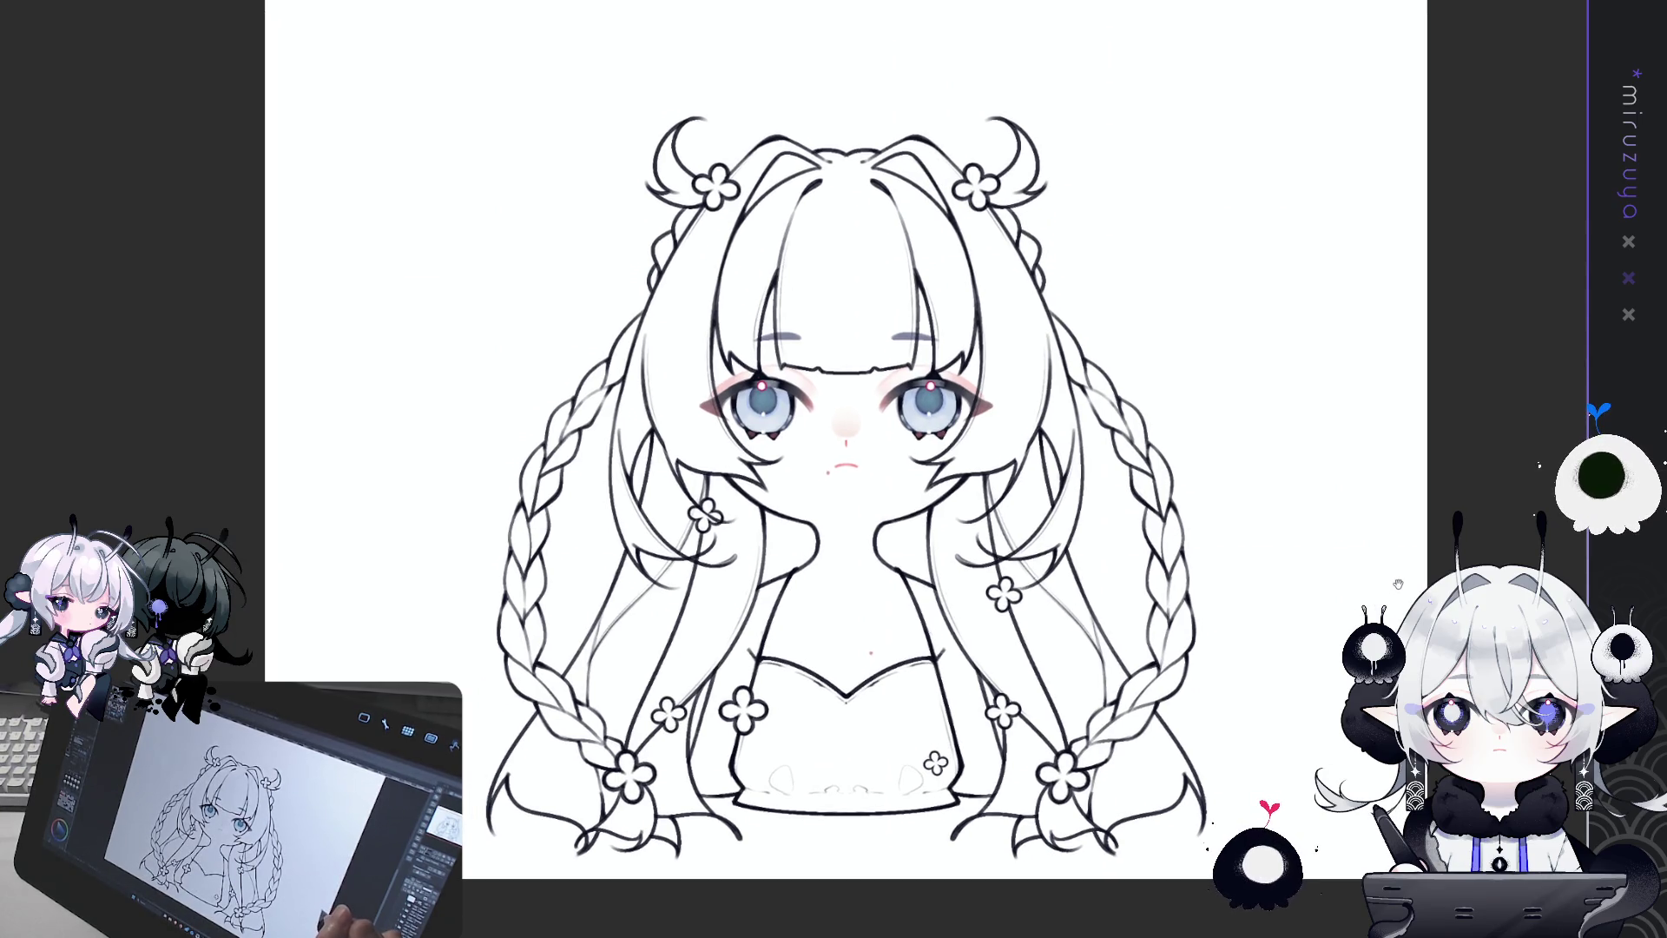
{"action": "left_click_drag", "start_coordinate": [1437, 531], "coordinate": [1444, 549]}
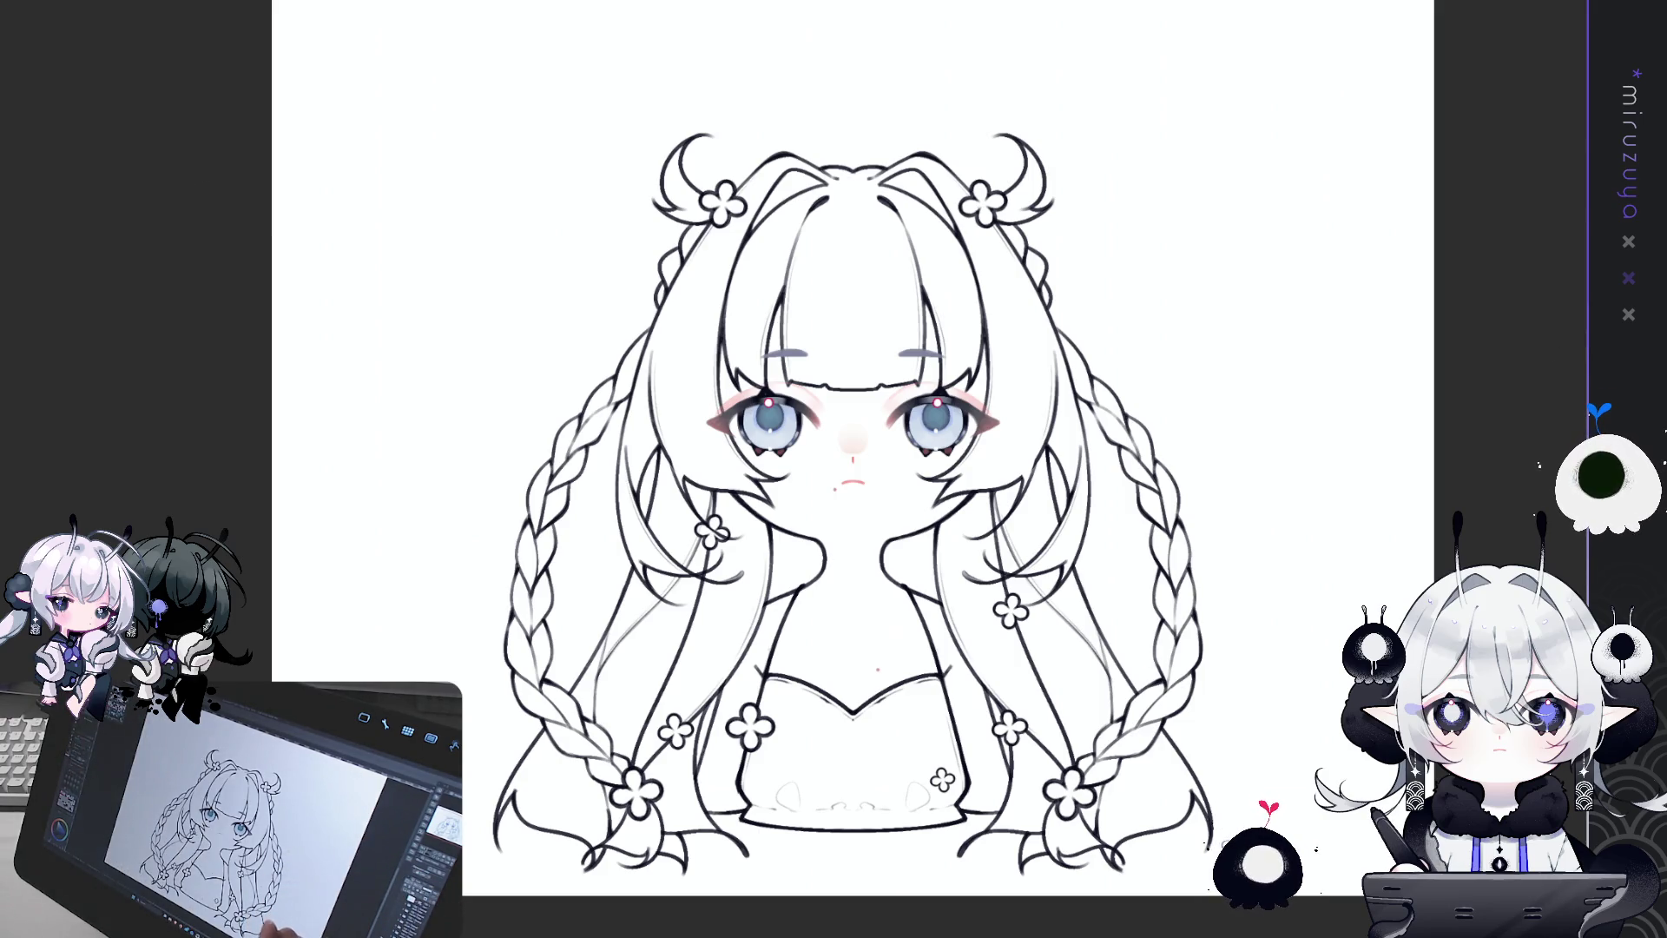
{"action": "mouse_move", "coordinate": [688, 883]}
{"action": "left_mouse_down"}
{"action": "mouse_move", "coordinate": [490, 859]}
{"action": "mouse_move", "coordinate": [677, 52]}
{"action": "mouse_move", "coordinate": [1354, 607]}
{"action": "mouse_move", "coordinate": [1259, 684]}
{"action": "left_mouse_up"}
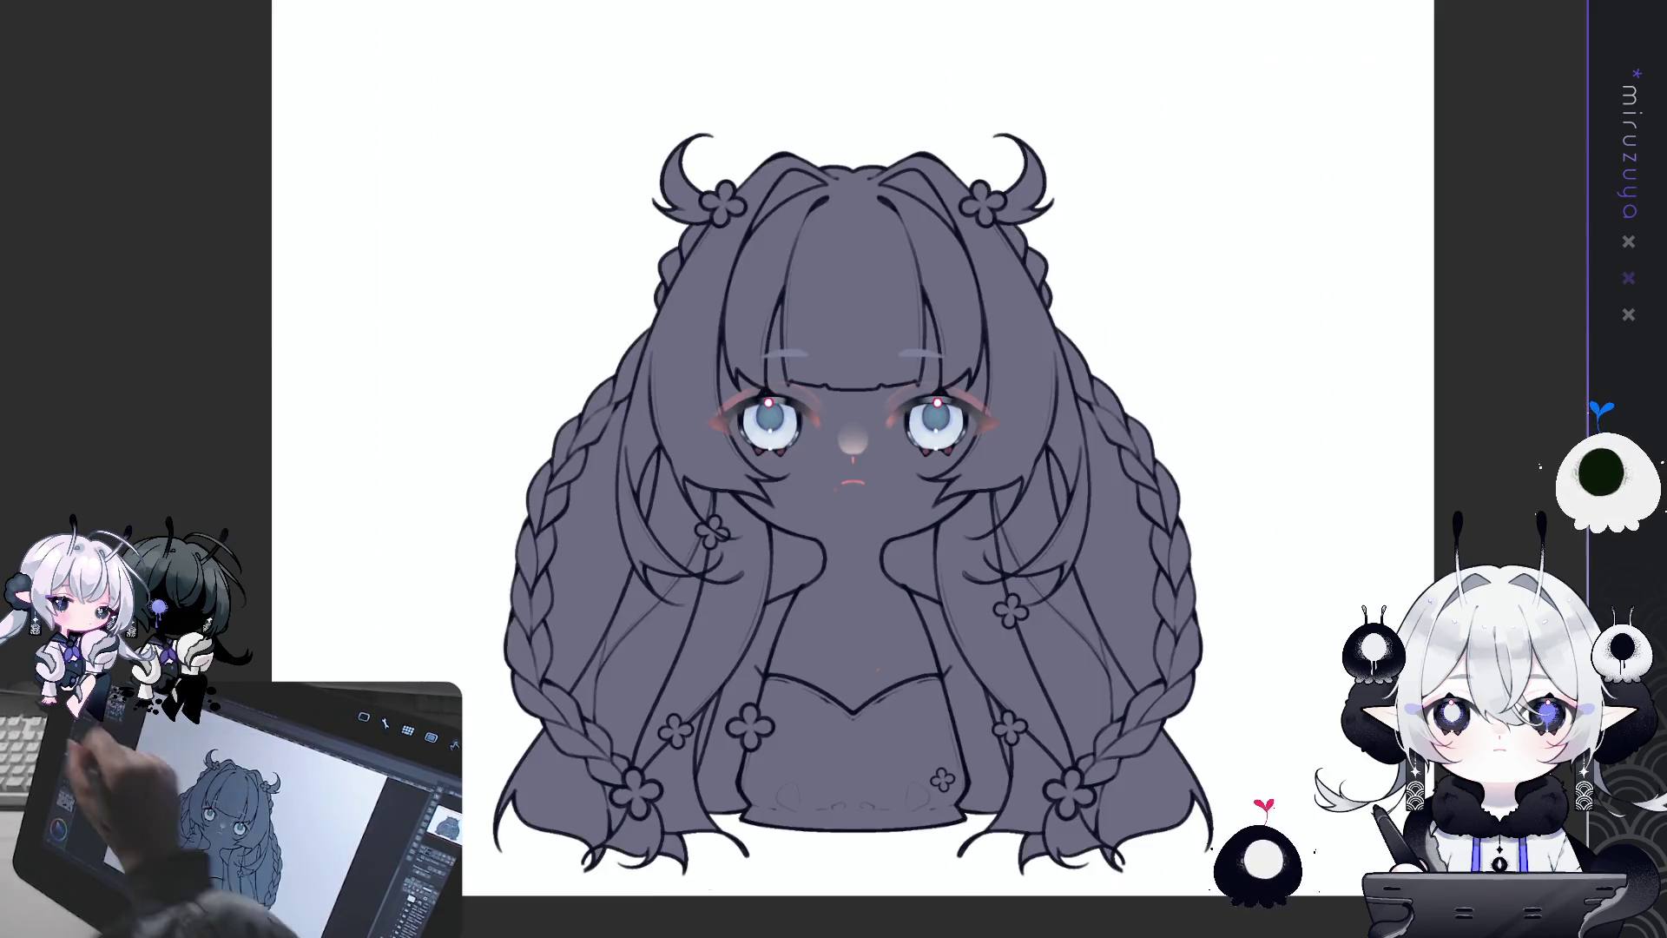
Step: With symmetry on, clean up the base fill in the hair streaks and braid gaps
{"action": "key", "text": "ctrl+1"}
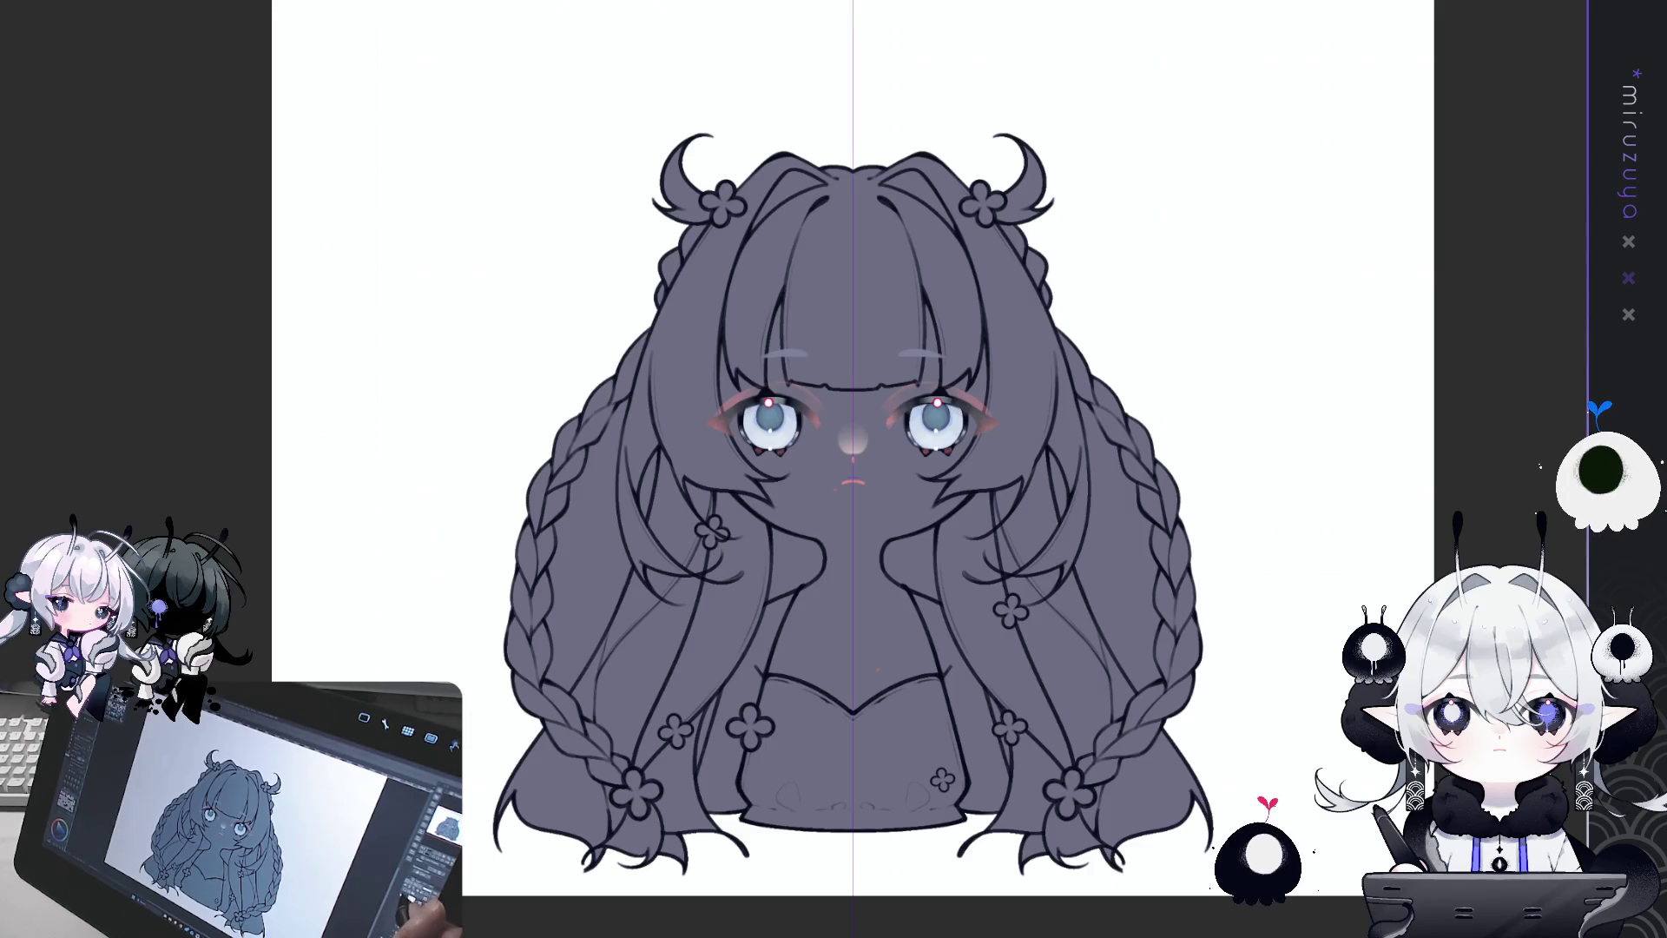
{"action": "mouse_move", "coordinate": [1077, 385]}
{"action": "left_mouse_down"}
{"action": "mouse_move", "coordinate": [1073, 569]}
{"action": "mouse_move", "coordinate": [1147, 705]}
{"action": "mouse_move", "coordinate": [1167, 521]}
{"action": "mouse_move", "coordinate": [1072, 449]}
{"action": "left_mouse_up"}
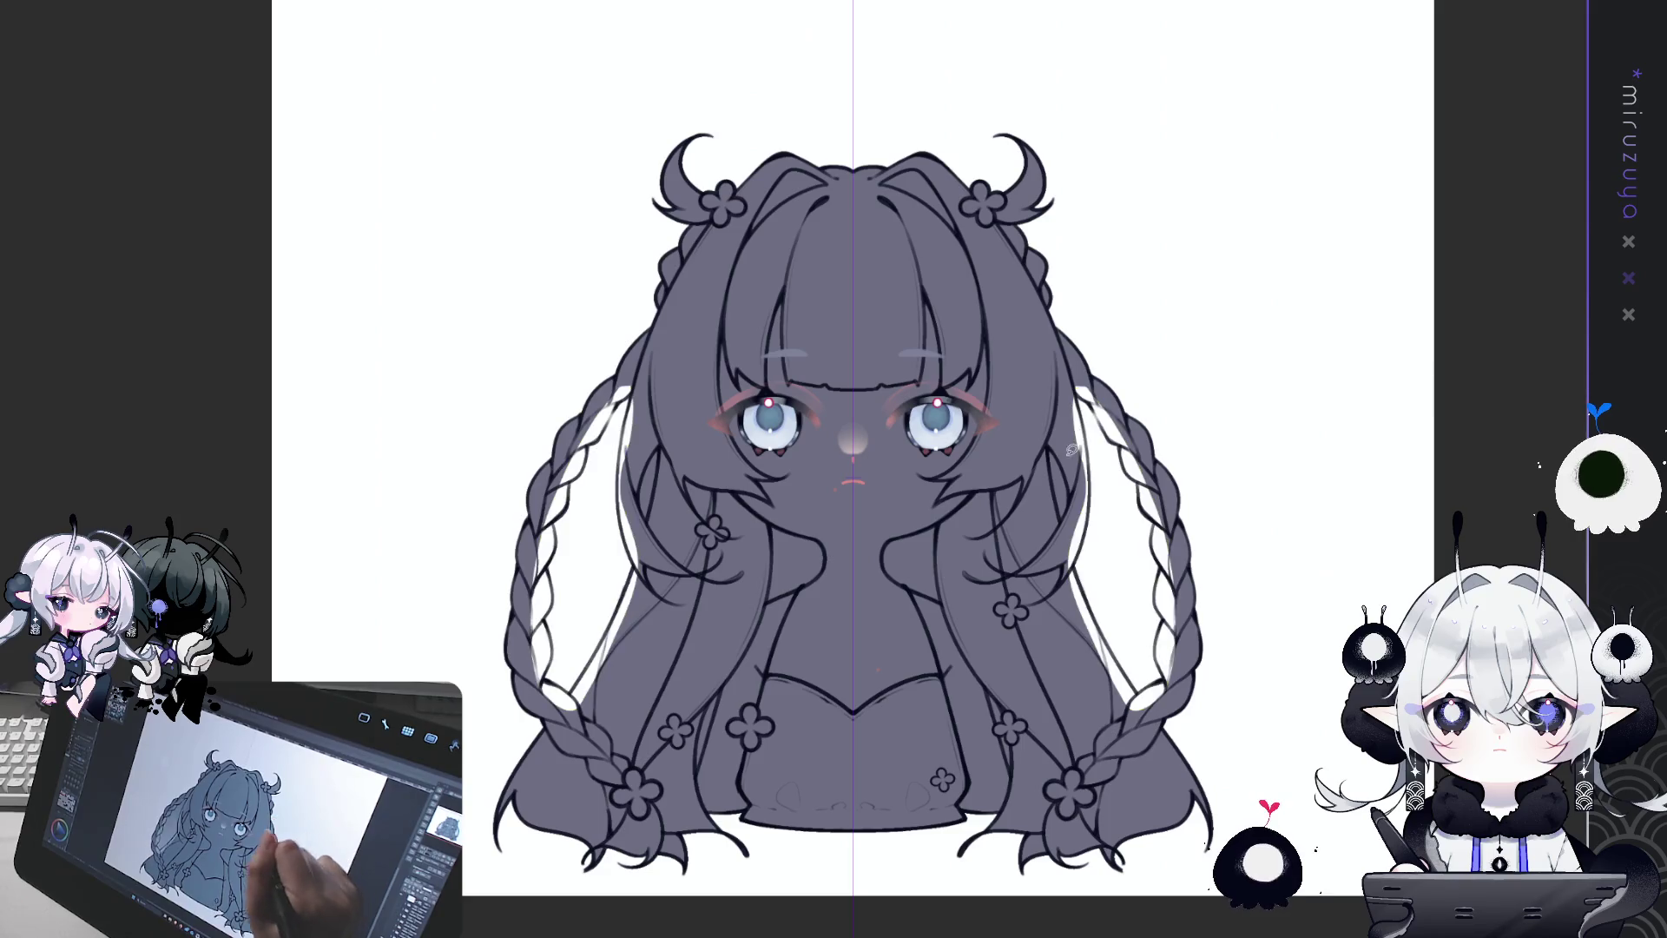
{"action": "left_click_drag", "start_coordinate": [1059, 532], "coordinate": [1070, 429]}
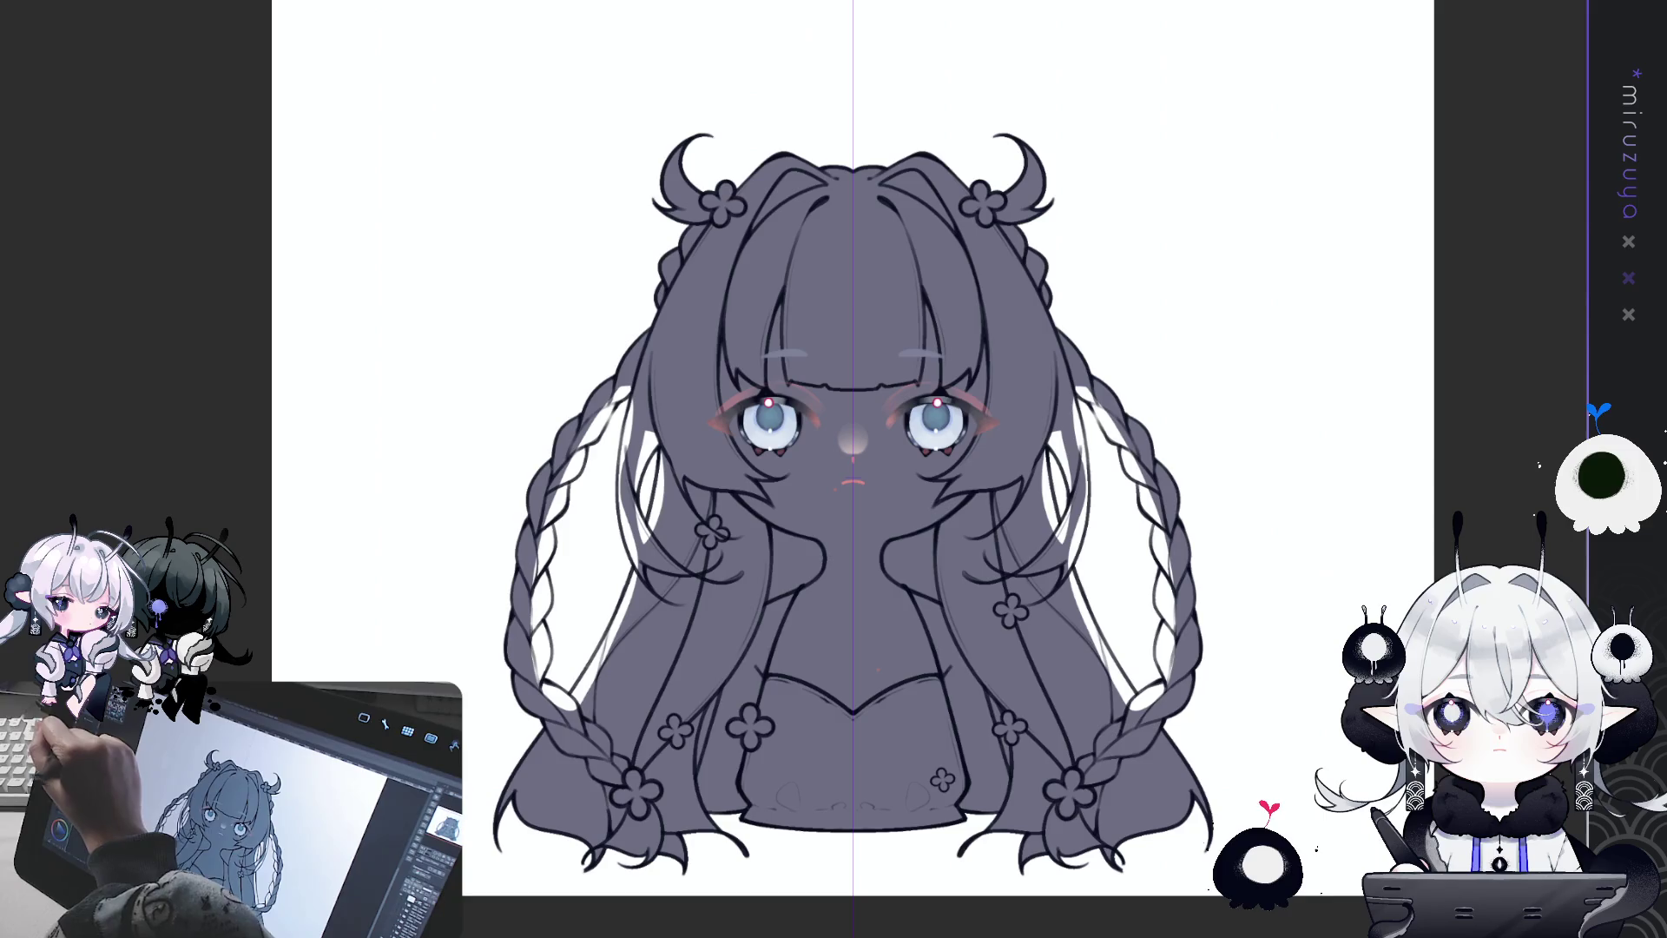
{"action": "mouse_move", "coordinate": [649, 496]}
{"action": "left_mouse_down"}
{"action": "mouse_move", "coordinate": [676, 432]}
{"action": "mouse_move", "coordinate": [662, 455]}
{"action": "left_mouse_up"}
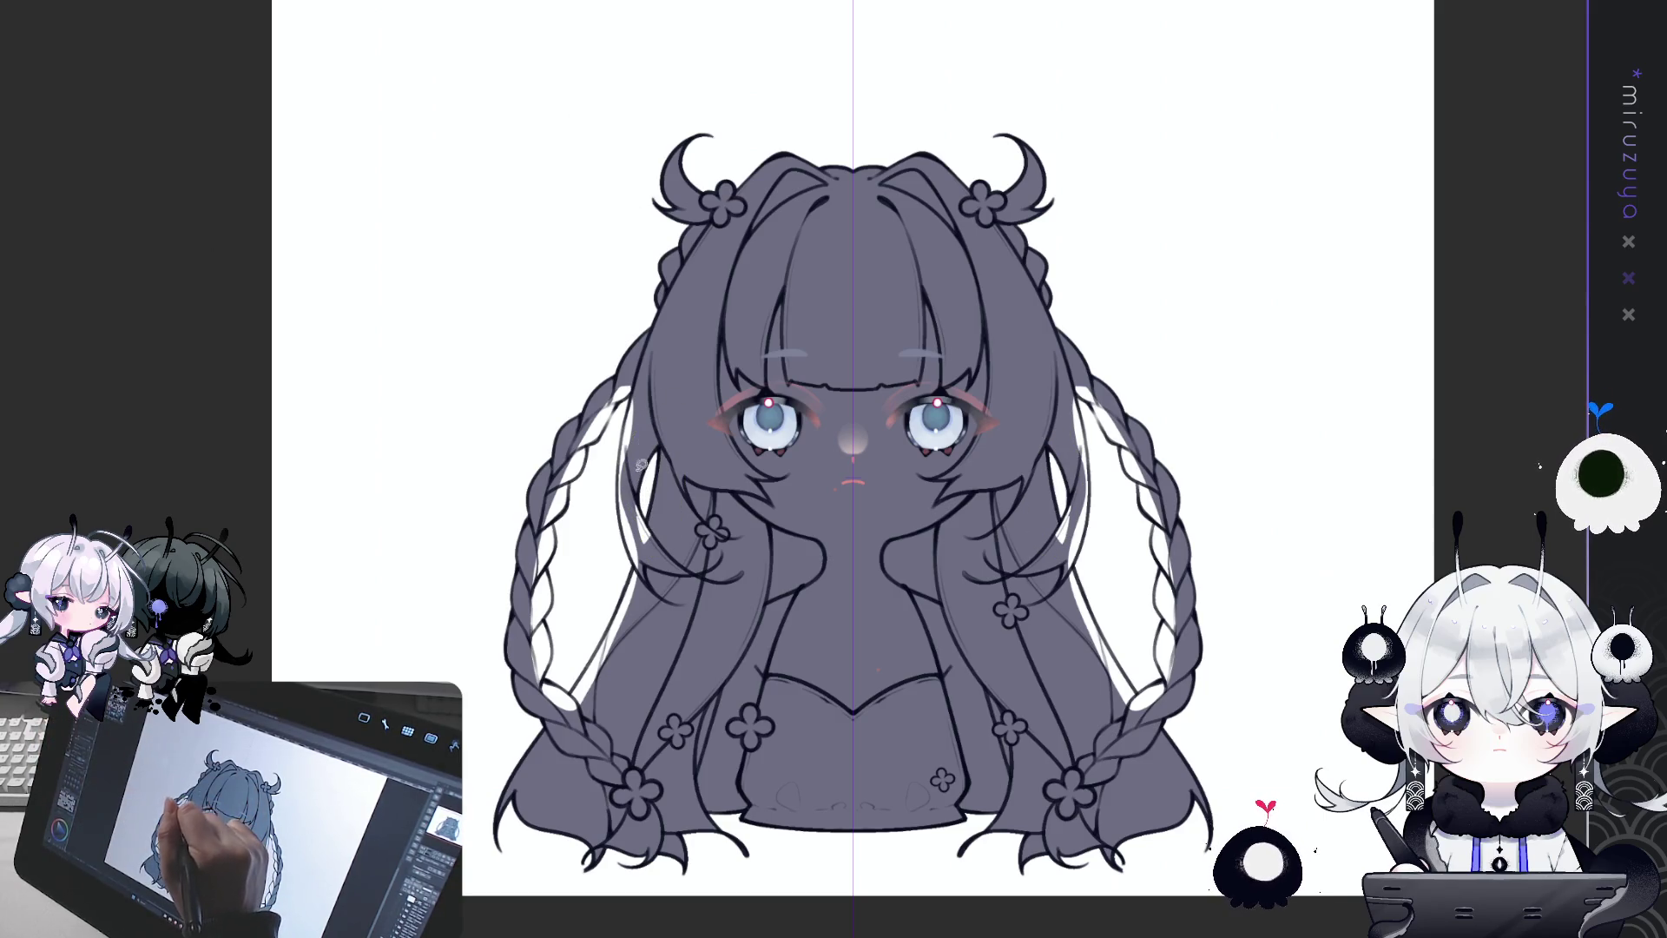
{"action": "mouse_move", "coordinate": [647, 378]}
{"action": "left_mouse_down"}
{"action": "mouse_move", "coordinate": [616, 550]}
{"action": "mouse_move", "coordinate": [665, 538]}
{"action": "mouse_move", "coordinate": [669, 364]}
{"action": "mouse_move", "coordinate": [518, 568]}
{"action": "mouse_move", "coordinate": [585, 729]}
{"action": "left_mouse_up"}
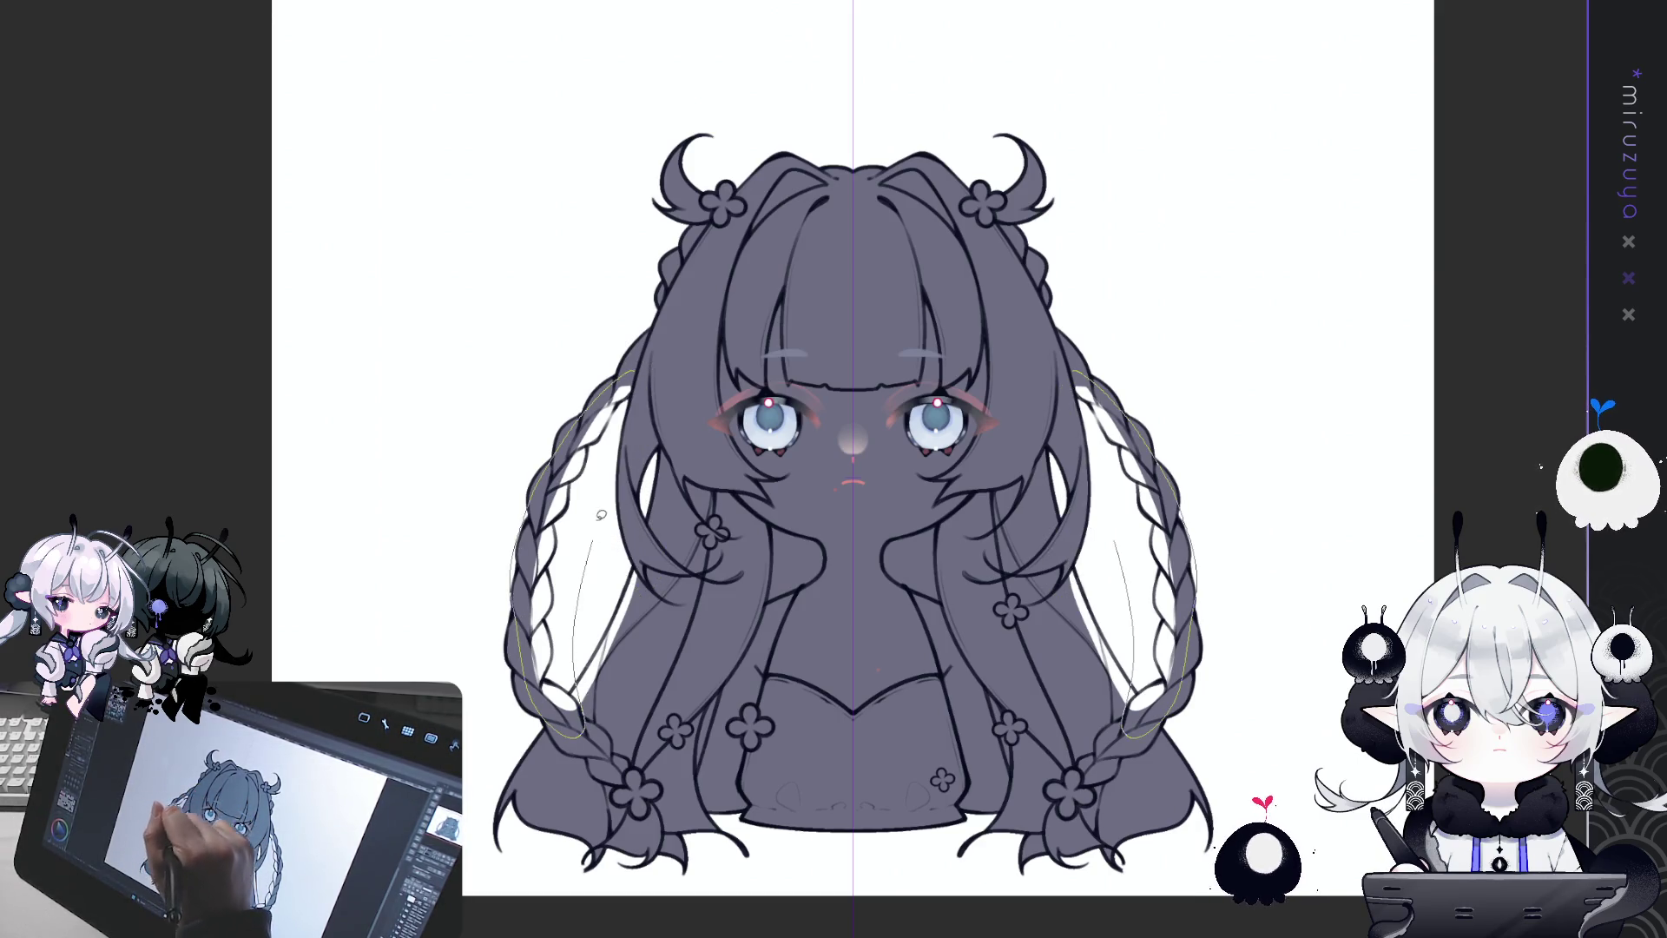
{"action": "left_click_drag", "start_coordinate": [601, 515], "coordinate": [645, 531]}
{"action": "left_click_drag", "start_coordinate": [573, 631], "coordinate": [634, 564]}
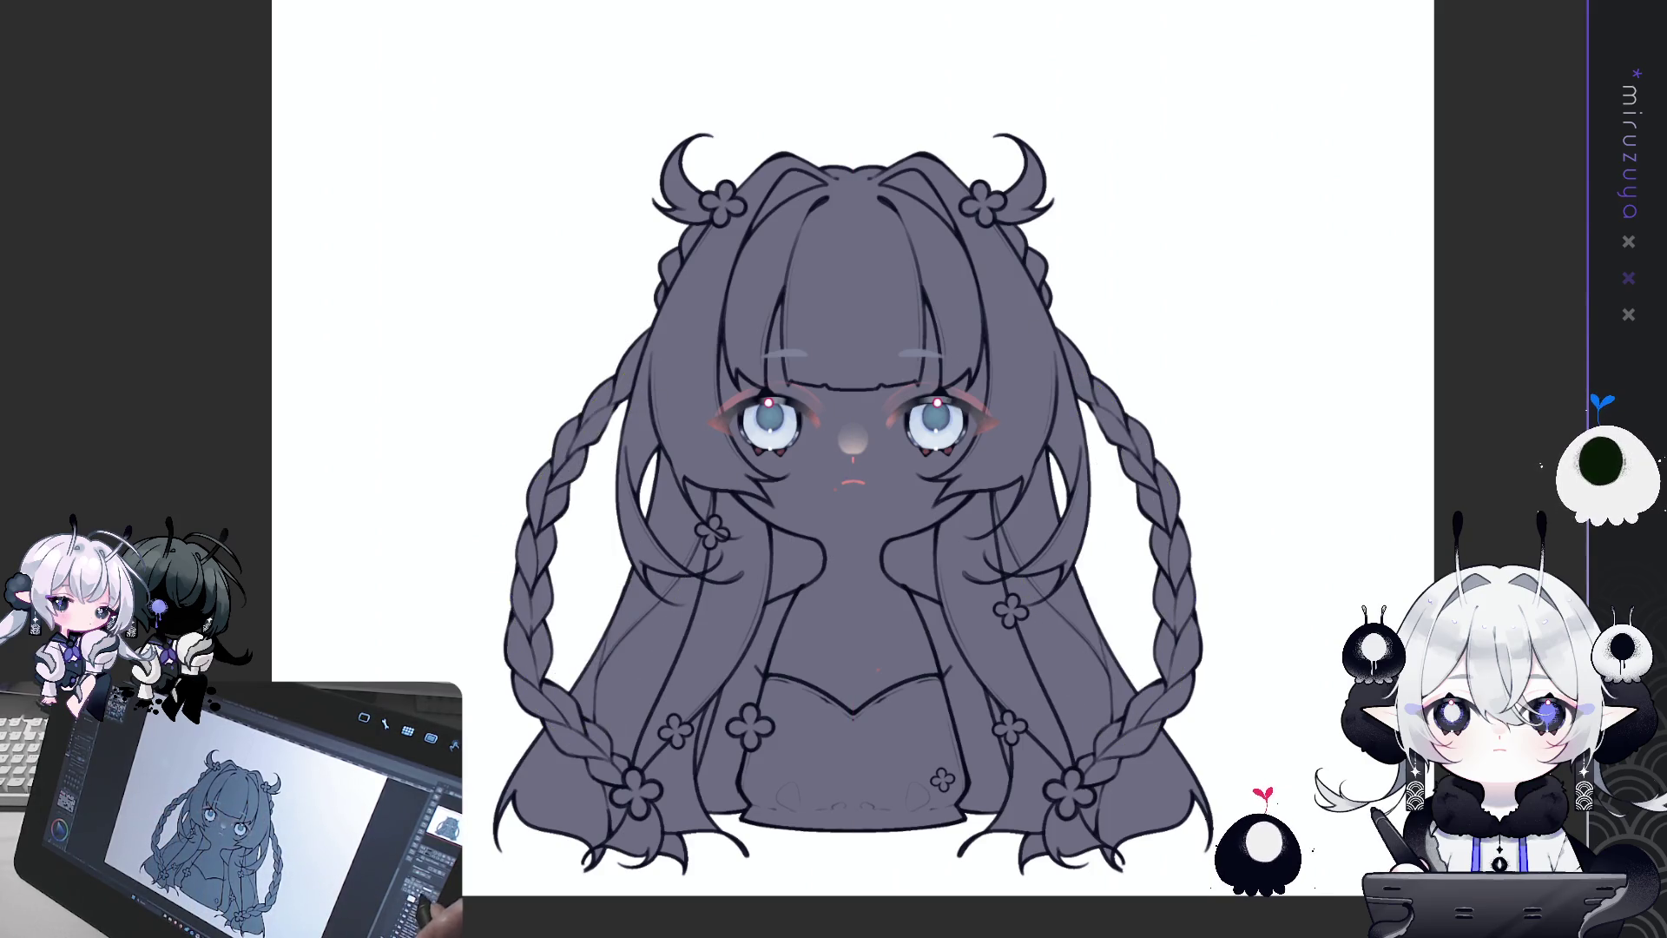
Step: Turn off the symmetry ruler and refill the base with a pale light gray
{"action": "key", "text": "ctrl+e"}
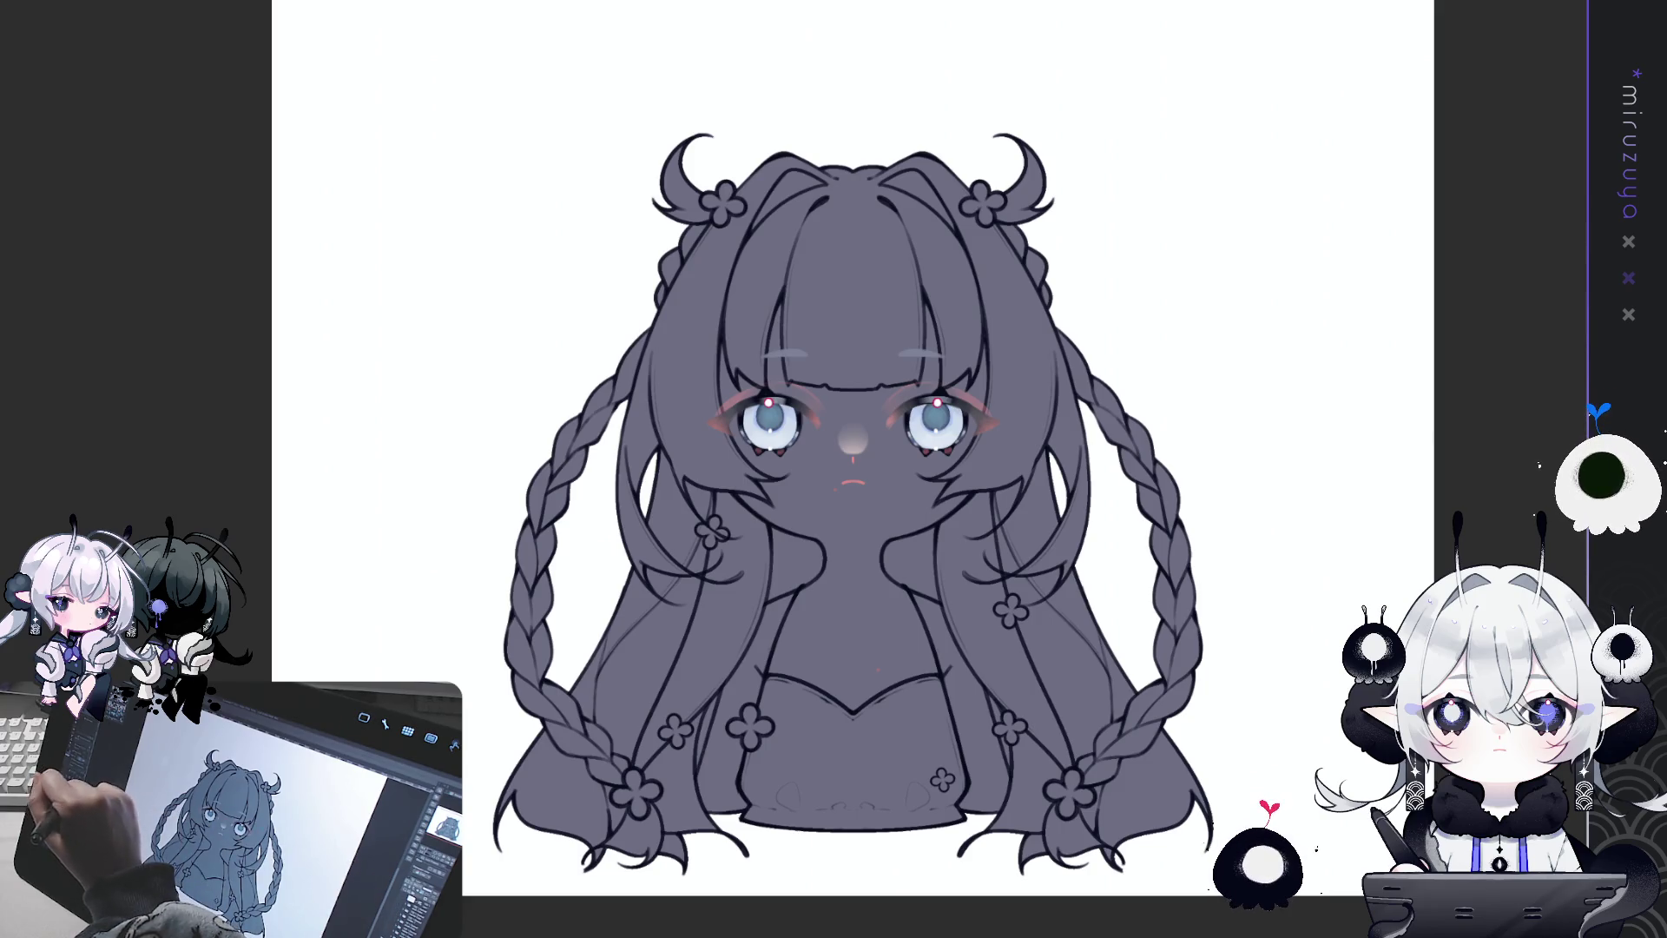
{"action": "key", "text": "alt+BackSpace"}
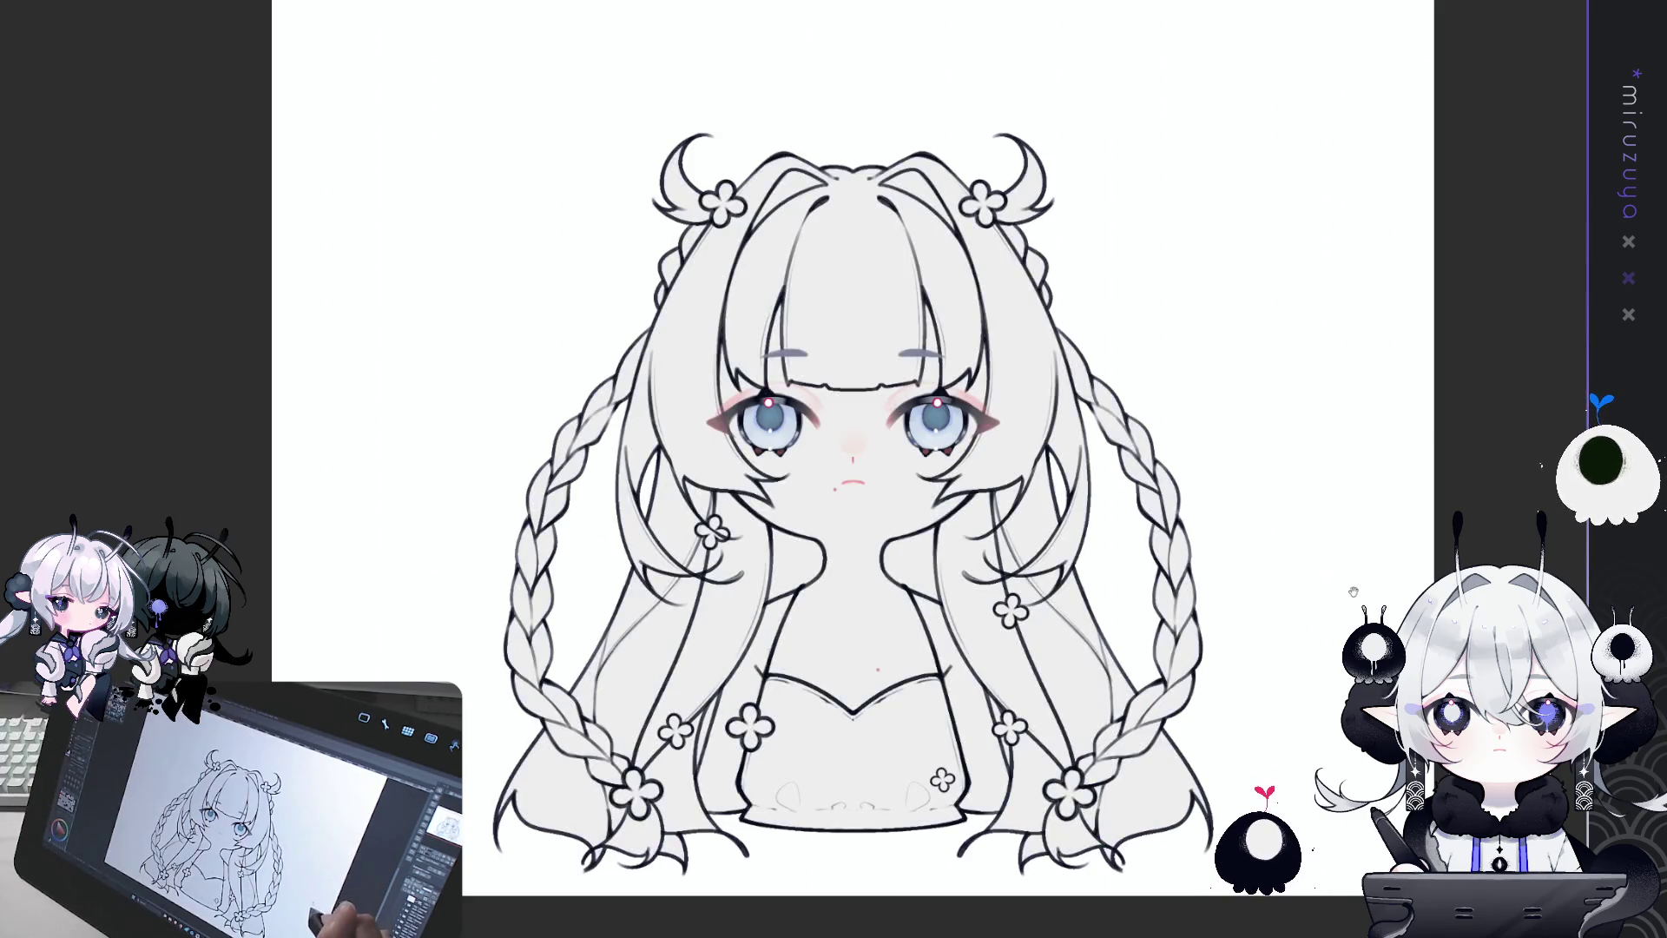
{"action": "left_click_drag", "start_coordinate": [1349, 599], "coordinate": [1343, 597]}
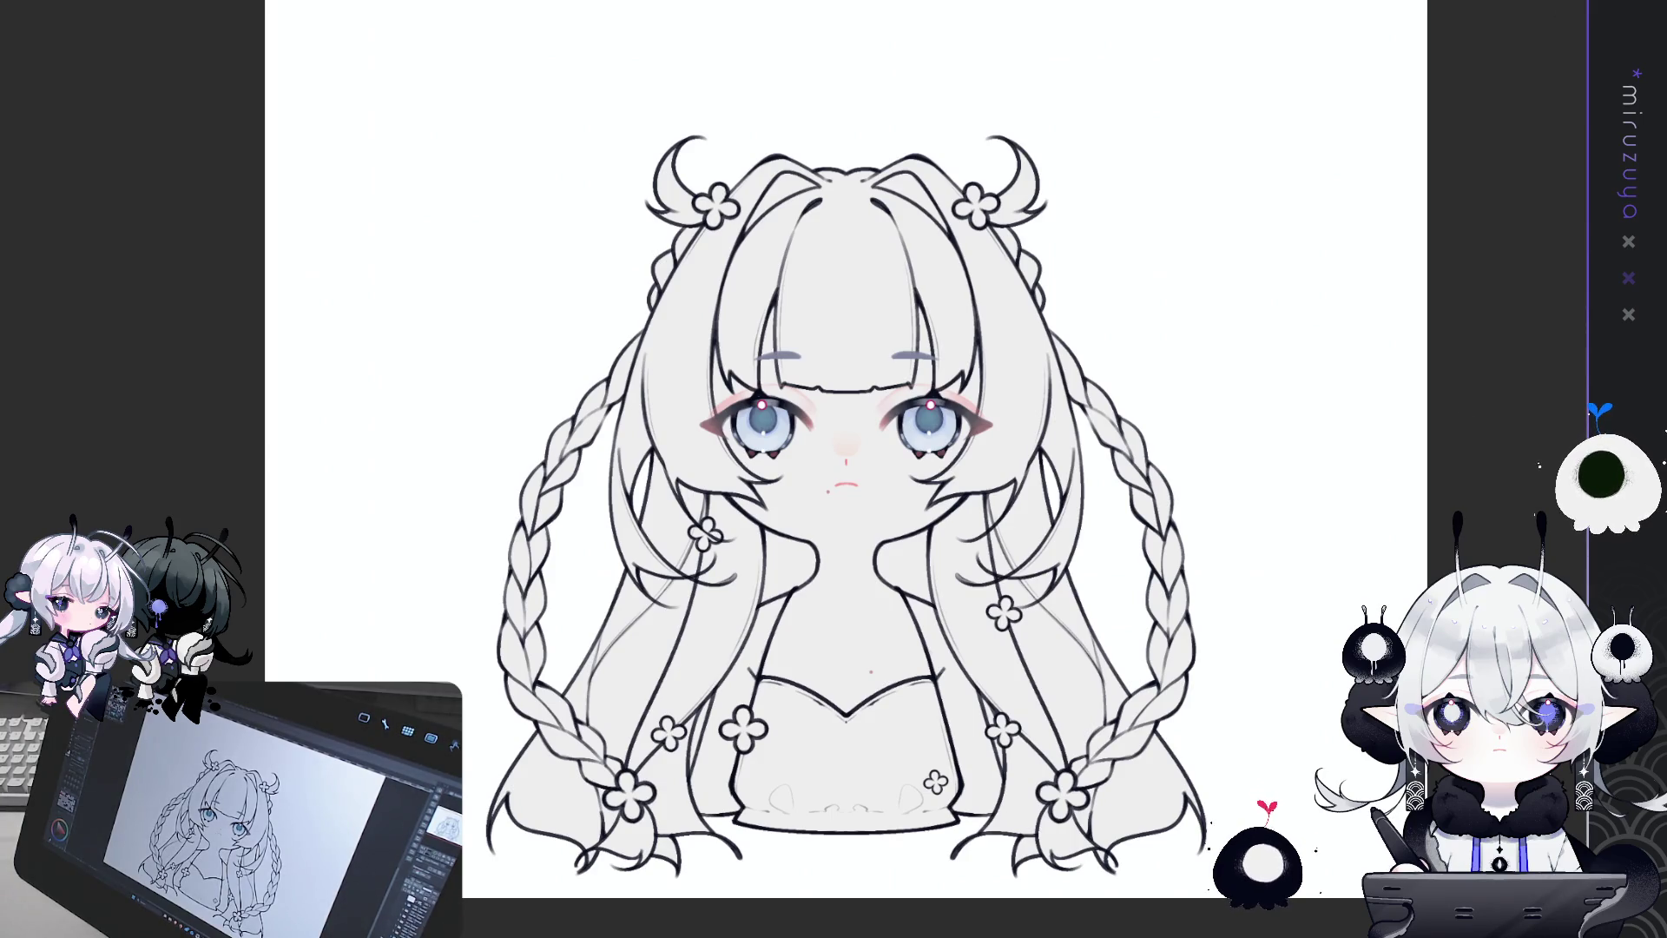